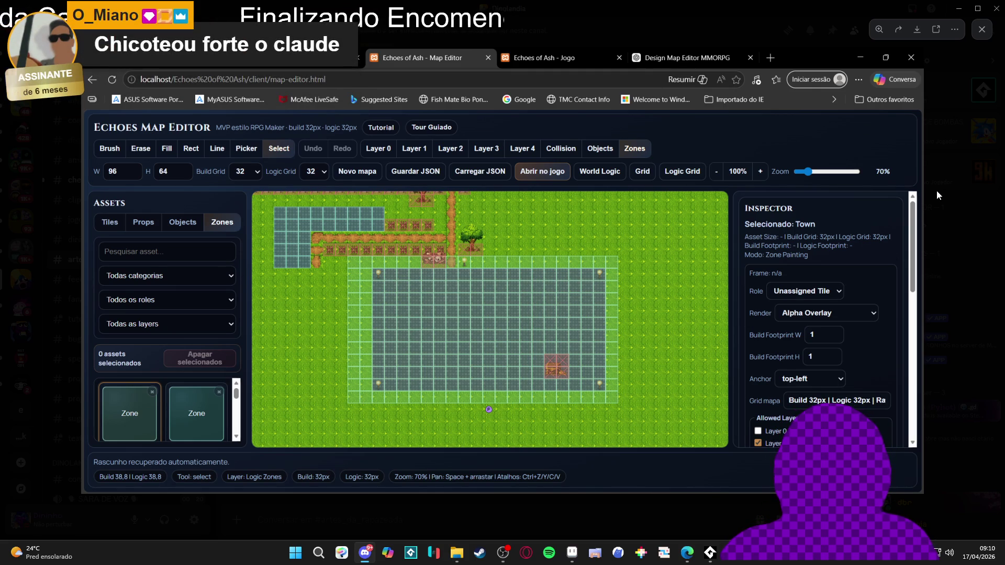
# Bring the Discord chat with the Echoes Map Editor screenshot to the front
pyautogui.click(955, 134)
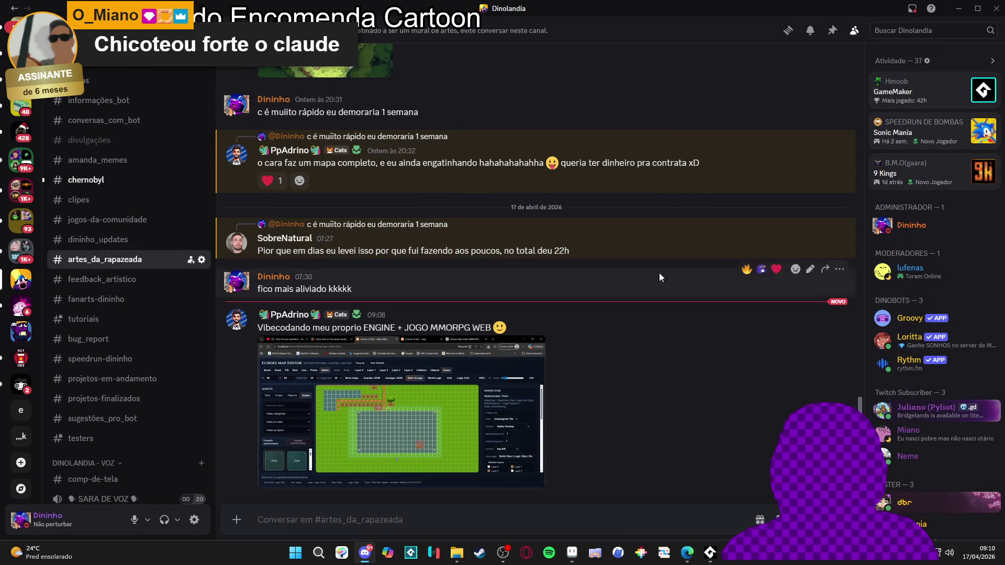
# Minimize Discord and pan the Minimap_A tileset to show other tiles
pyautogui.click(959, 8)
pyautogui.moveTo(601, 269)
pyautogui.mouseDown()
pyautogui.moveTo(429, 246)
pyautogui.moveTo(602, 256)
pyautogui.moveTo(576, 255)
pyautogui.mouseUp()
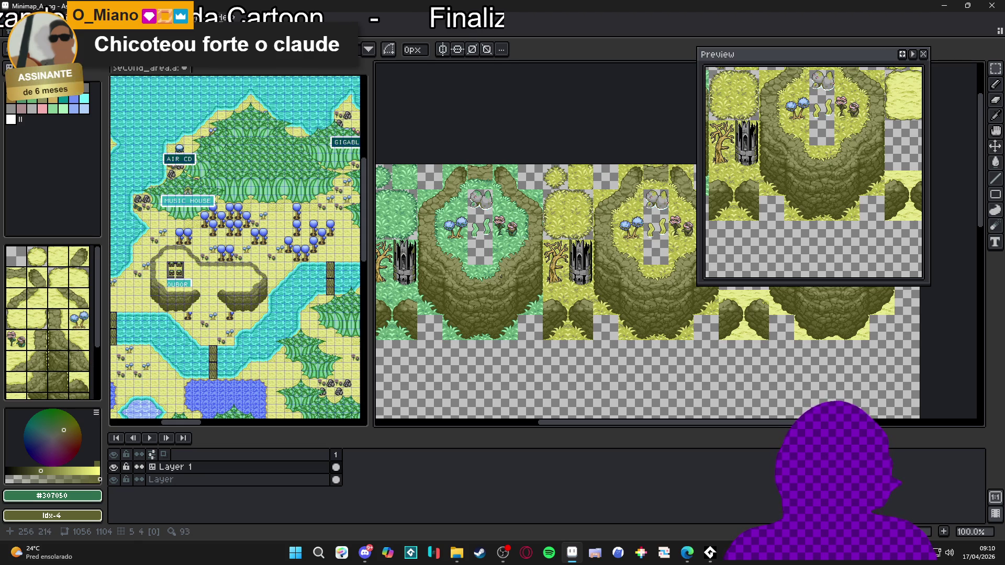
pyautogui.scroll(-1, 540, 301)
pyautogui.scroll(1, 621, 312)
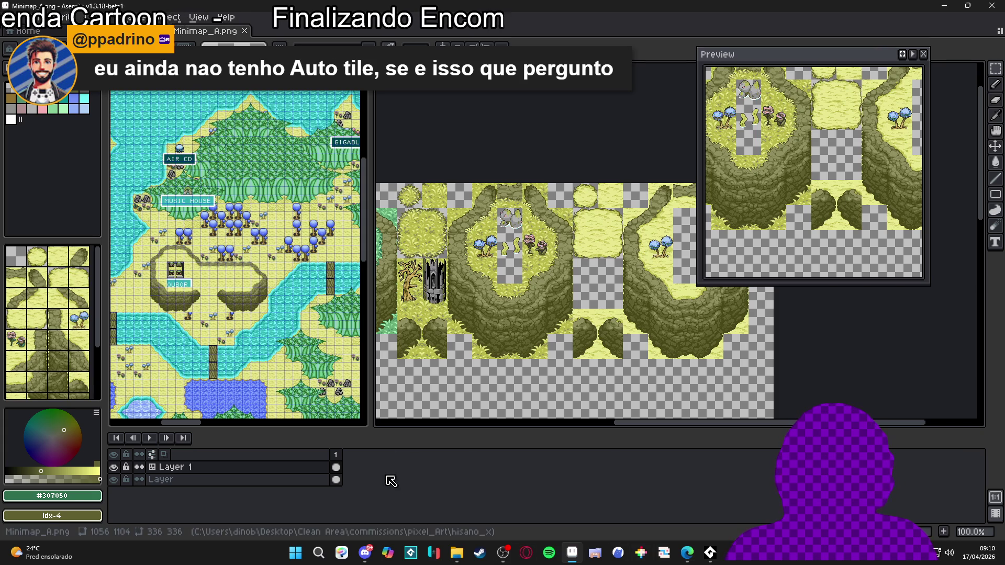
pyautogui.scroll(-2, 506, 373)
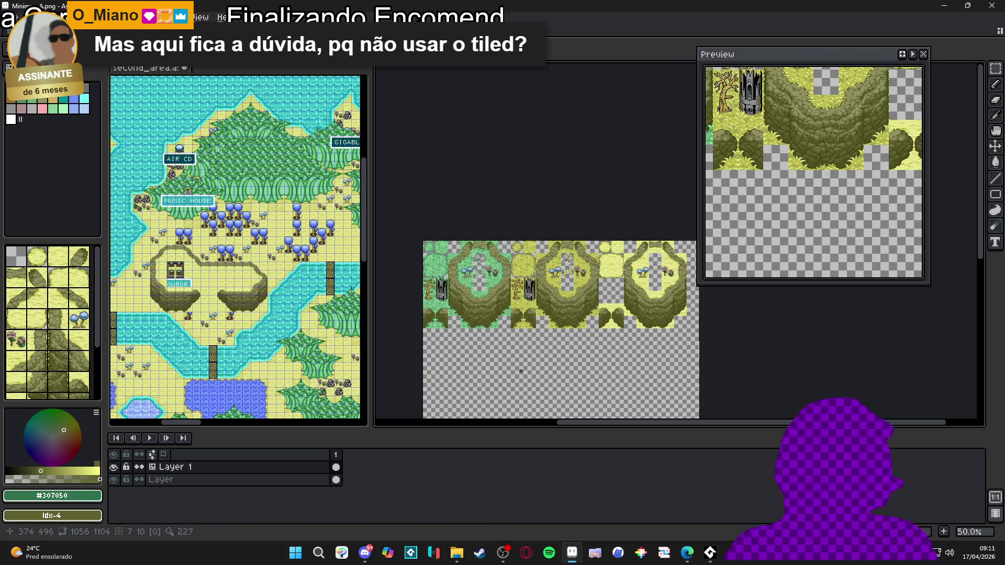
pyautogui.scroll(2, 520, 366)
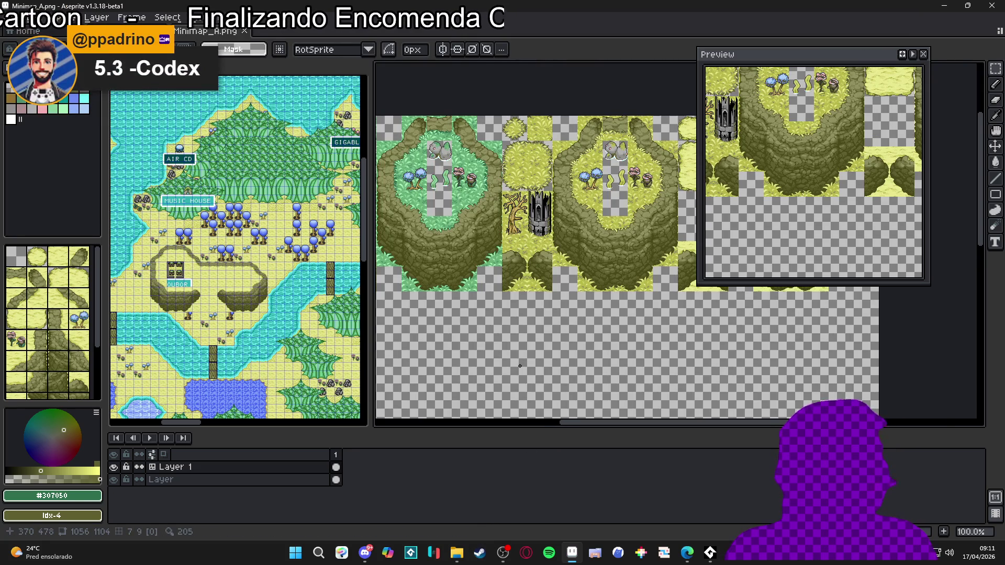
# Bring the cliff tiles into view, then make the second_area map the active document
pyautogui.scroll(-2, 519, 368)
pyautogui.moveTo(519, 367); pyautogui.dragTo(534, 298)
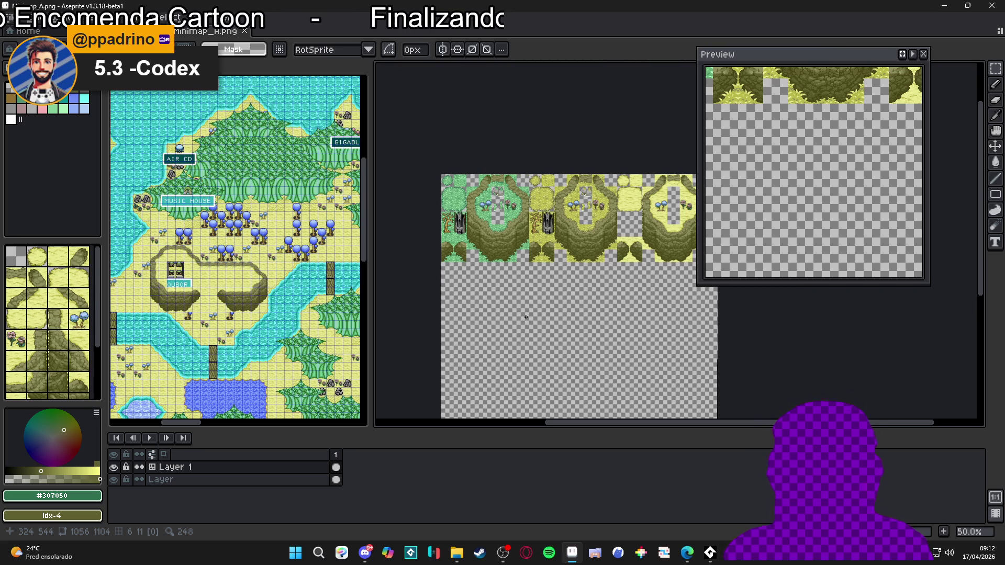
pyautogui.moveTo(526, 317); pyautogui.dragTo(518, 312)
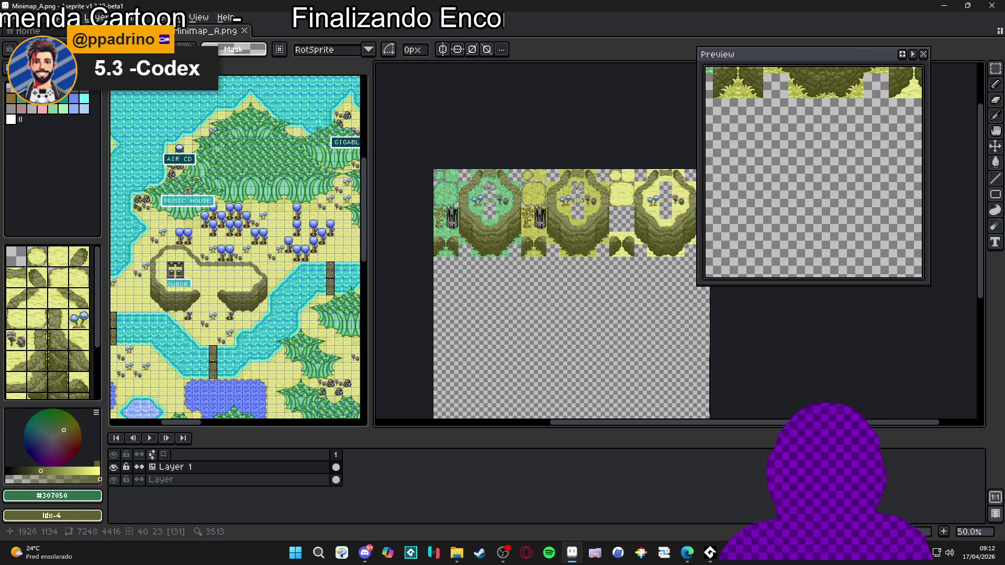
pyautogui.scroll(1, 598, 226)
pyautogui.scroll(-1, 598, 226)
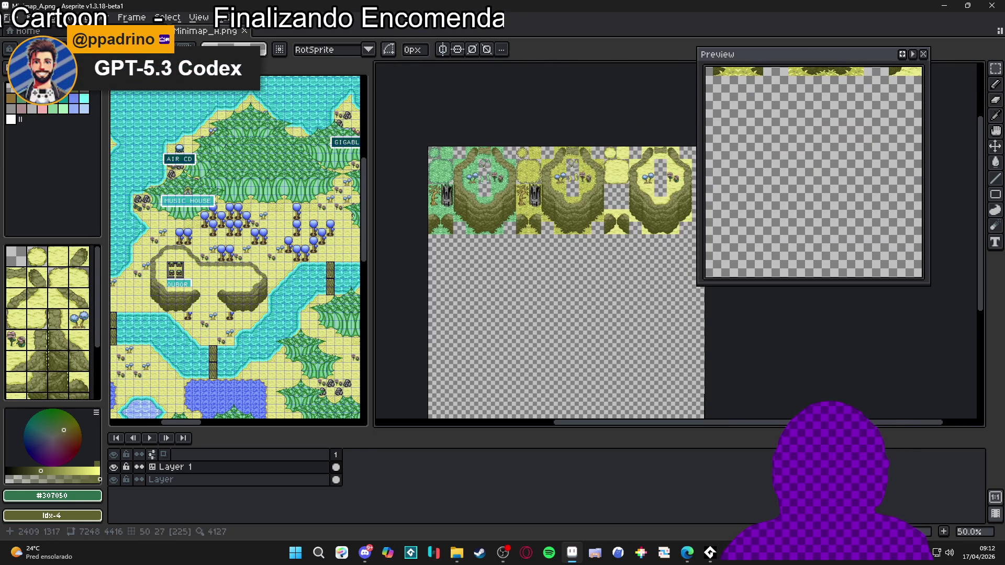
pyautogui.scroll(4, 247, 219)
pyautogui.scroll(1, 247, 219)
pyautogui.scroll(-5, 247, 219)
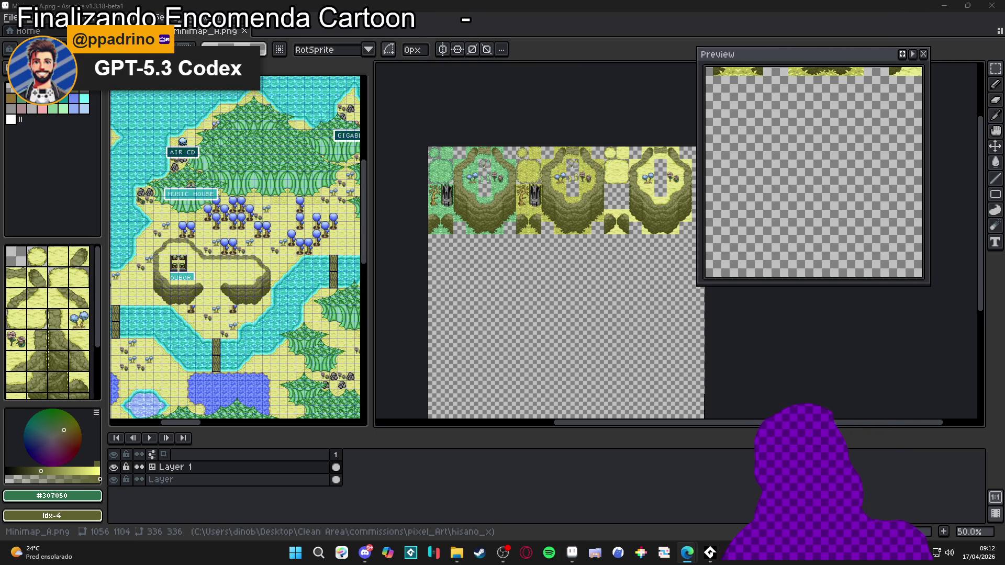
pyautogui.scroll(1, 258, 302)
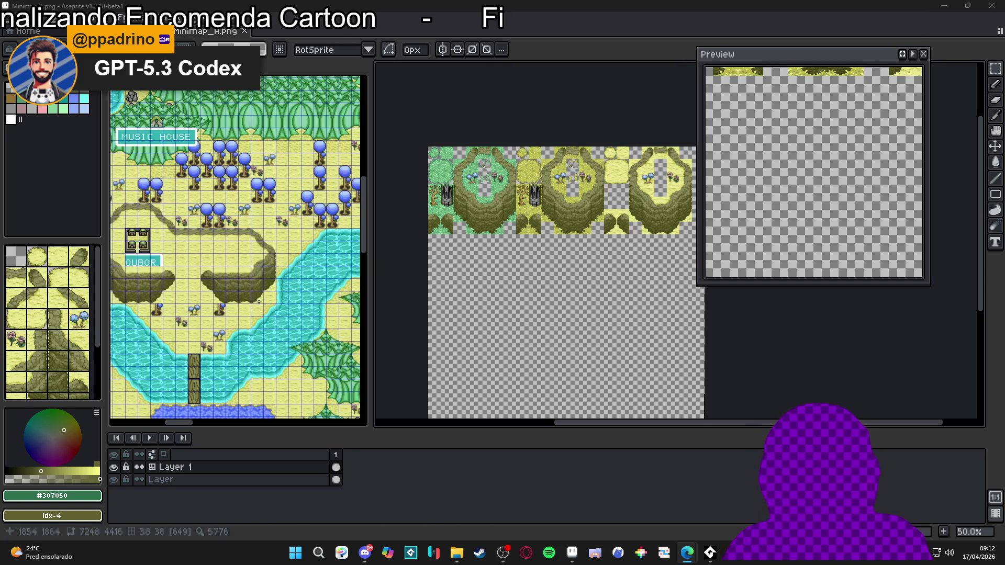
pyautogui.scroll(-5, 260, 302)
pyautogui.click(214, 249)
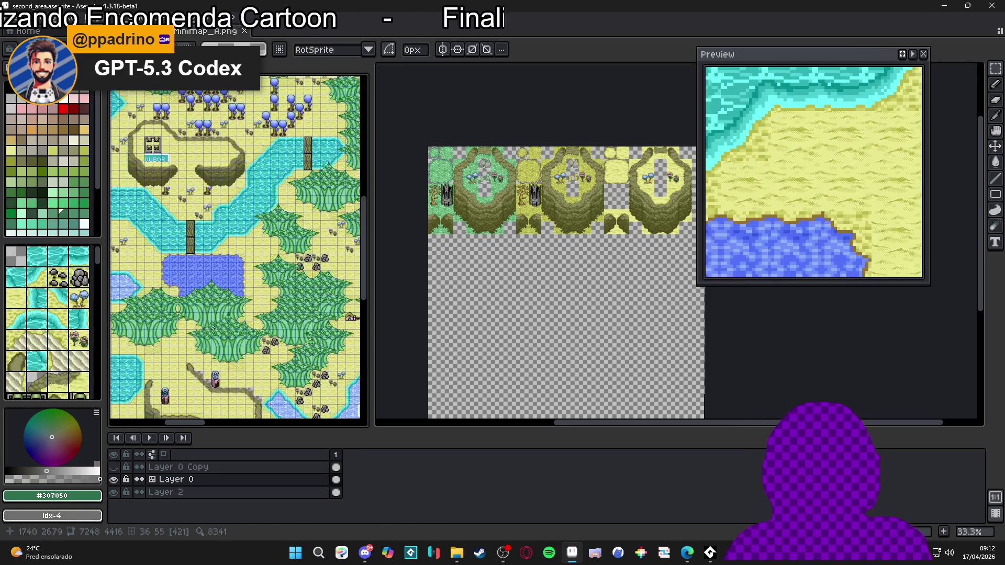
# Zoom around the second_area map and bring its water-and-rocks area into view
pyautogui.scroll(-1, 215, 251)
pyautogui.scroll(2, 216, 267)
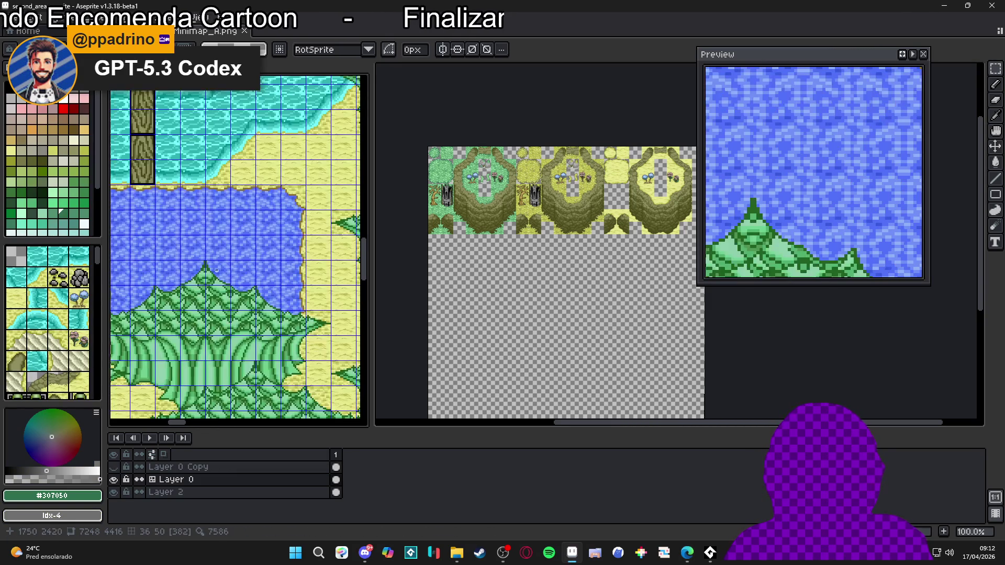
pyautogui.scroll(-1, 210, 245)
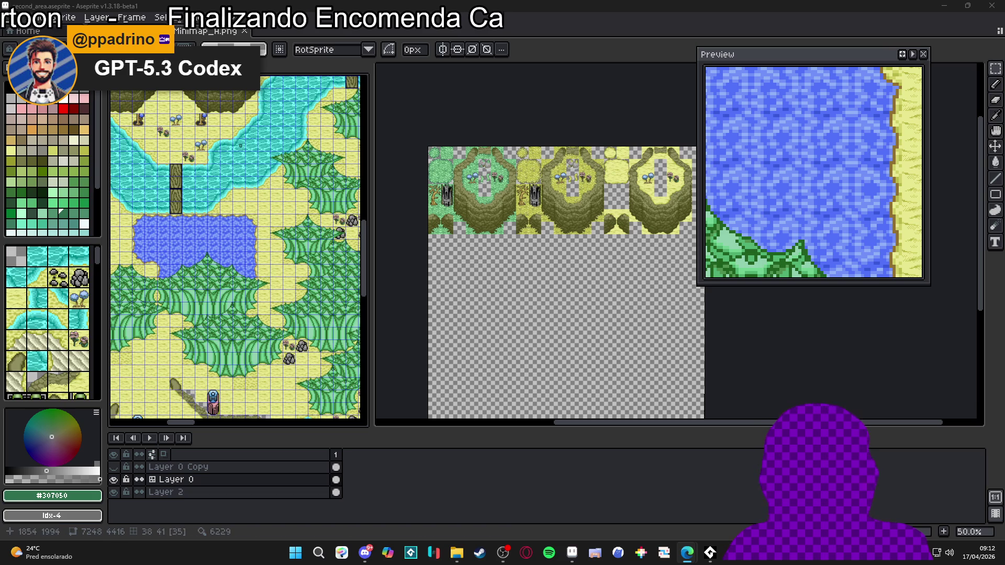
pyautogui.scroll(3, 217, 160)
pyautogui.scroll(4, 218, 160)
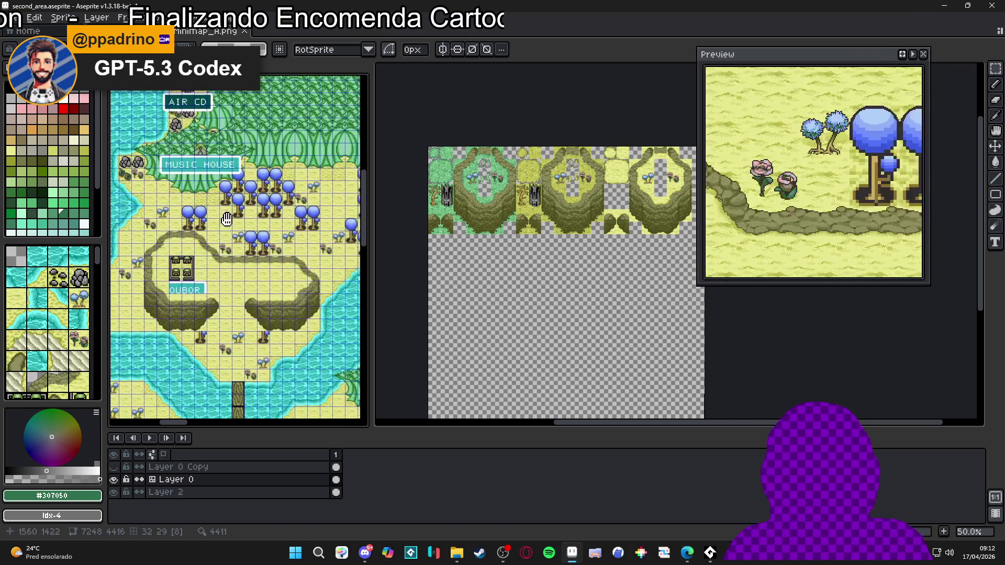
pyautogui.moveTo(132, 174); pyautogui.dragTo(225, 208)
pyautogui.scroll(1, 226, 208)
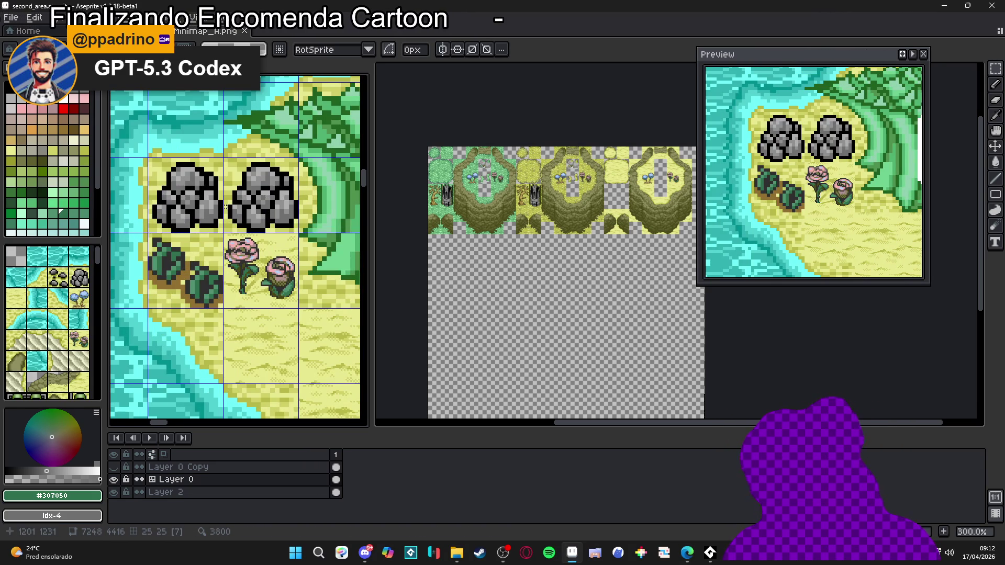
pyautogui.scroll(-5, 225, 207)
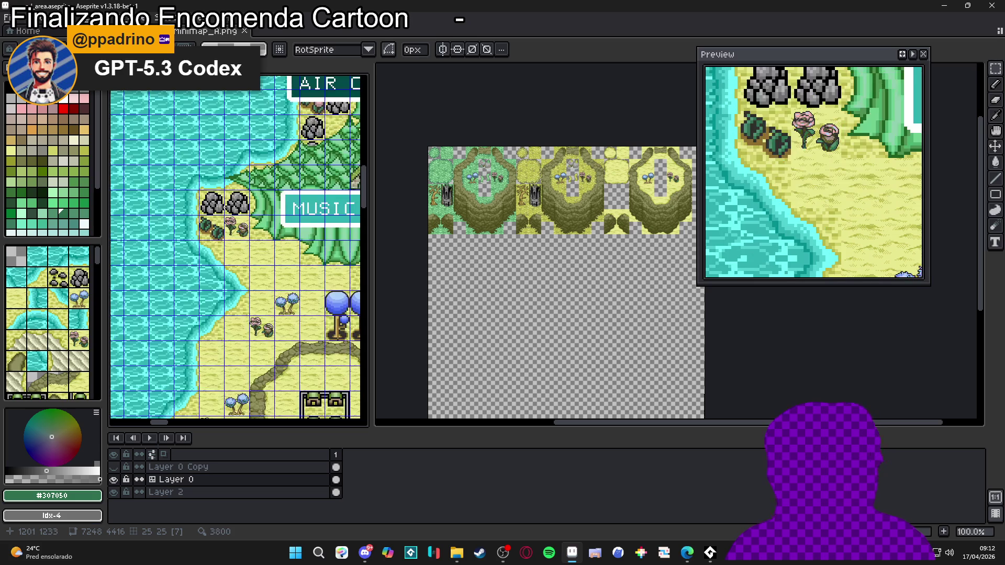
pyautogui.scroll(6, 244, 325)
pyautogui.scroll(-4, 220, 210)
pyautogui.scroll(3, 219, 100)
pyautogui.scroll(-1, 220, 100)
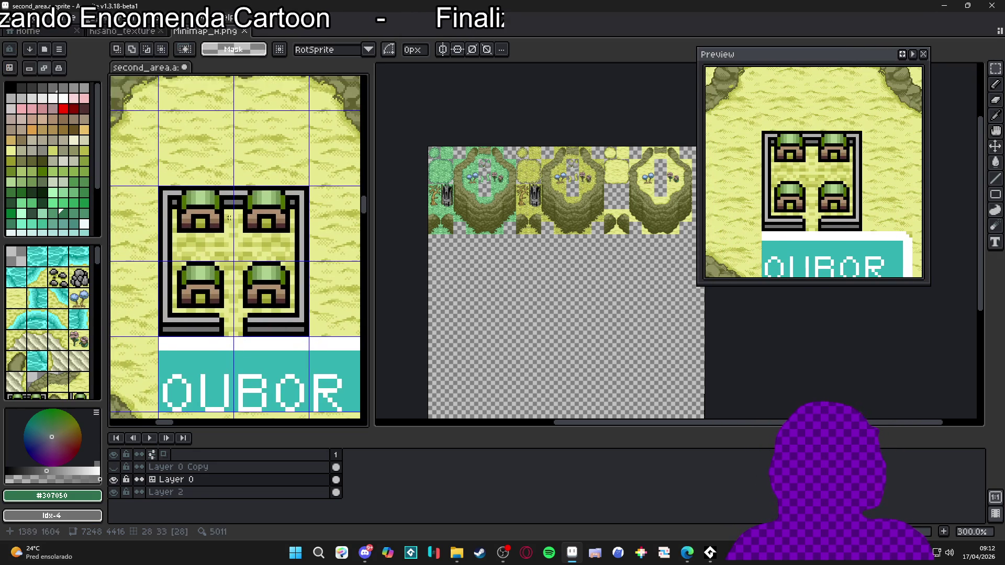
pyautogui.scroll(-2, 235, 220)
pyautogui.scroll(2, 250, 243)
pyautogui.scroll(1, 250, 243)
pyautogui.scroll(-3, 173, 251)
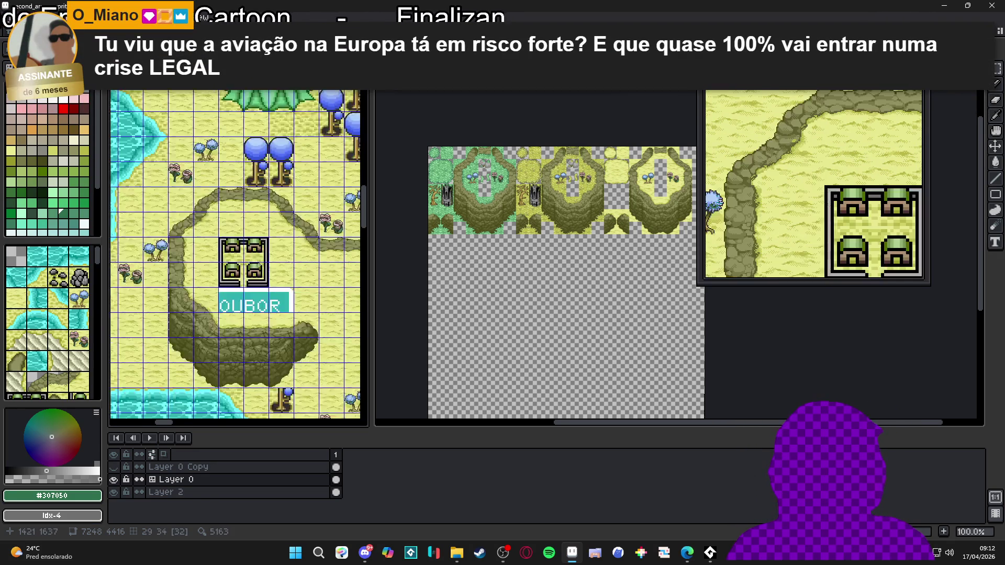
# Pan over the river, lake, cliff and bridge, then return focus to Minimap_A
pyautogui.moveTo(167, 255); pyautogui.dragTo(258, 124)
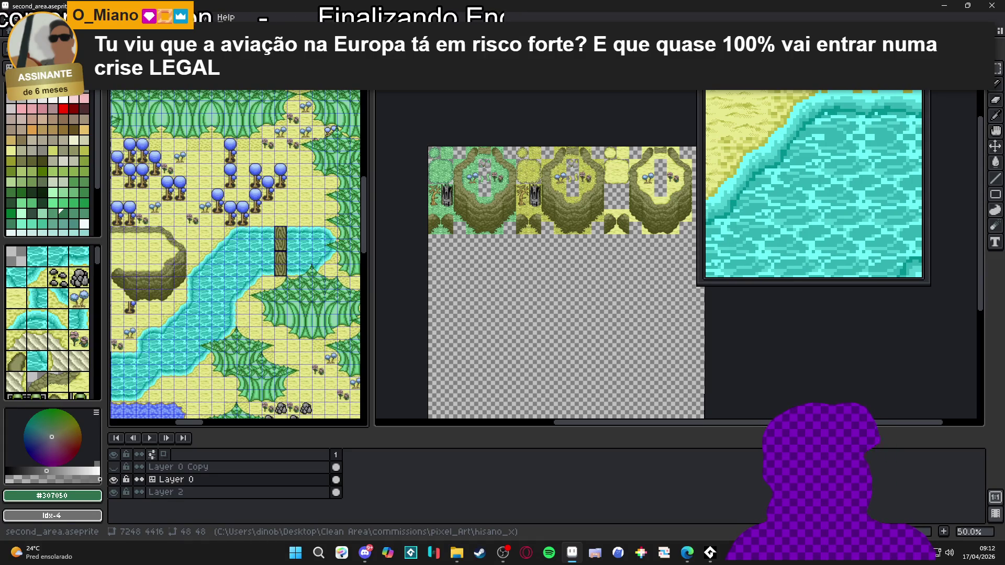
pyautogui.moveTo(251, 314); pyautogui.dragTo(250, 21)
pyautogui.moveTo(231, 236)
pyautogui.mouseDown()
pyautogui.moveTo(237, 355)
pyautogui.moveTo(249, 254)
pyautogui.mouseUp()
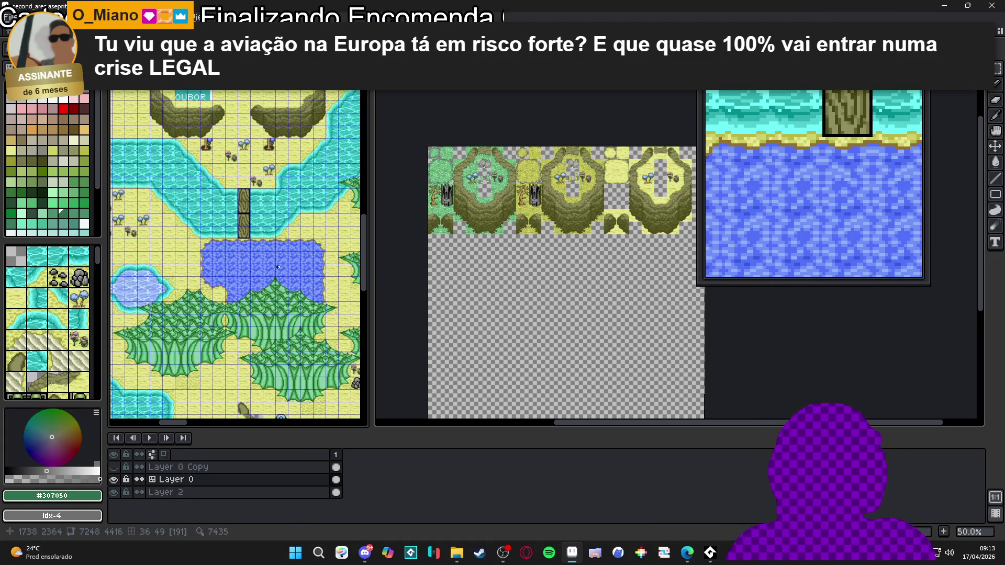
pyautogui.scroll(1, 506, 243)
pyautogui.scroll(1, 531, 288)
pyautogui.scroll(2, 248, 275)
pyautogui.scroll(-2, 248, 275)
pyautogui.scroll(3, 229, 271)
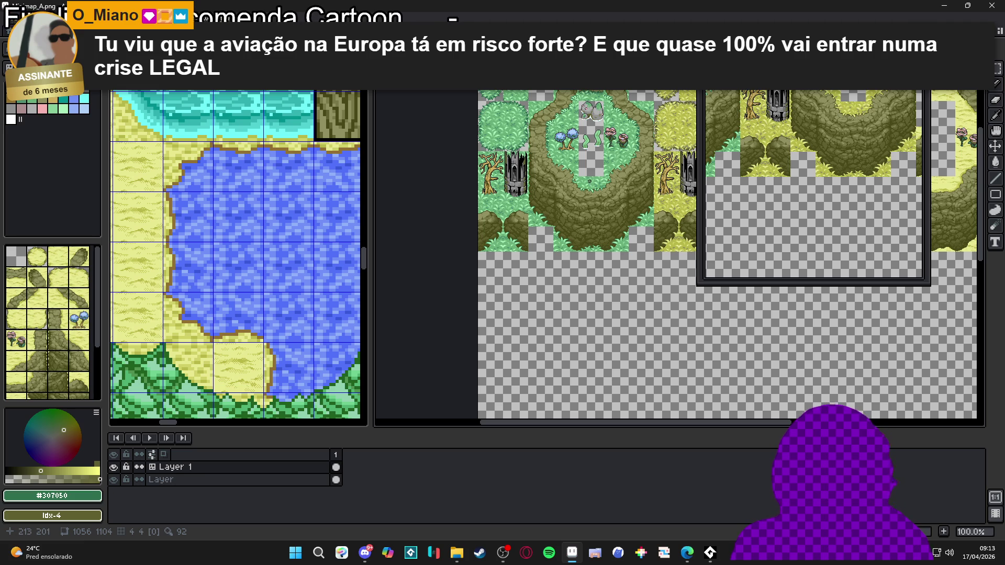
pyautogui.moveTo(589, 181)
pyautogui.mouseDown()
pyautogui.moveTo(402, 268)
pyautogui.moveTo(458, 252)
pyautogui.moveTo(512, 186)
pyautogui.mouseUp()
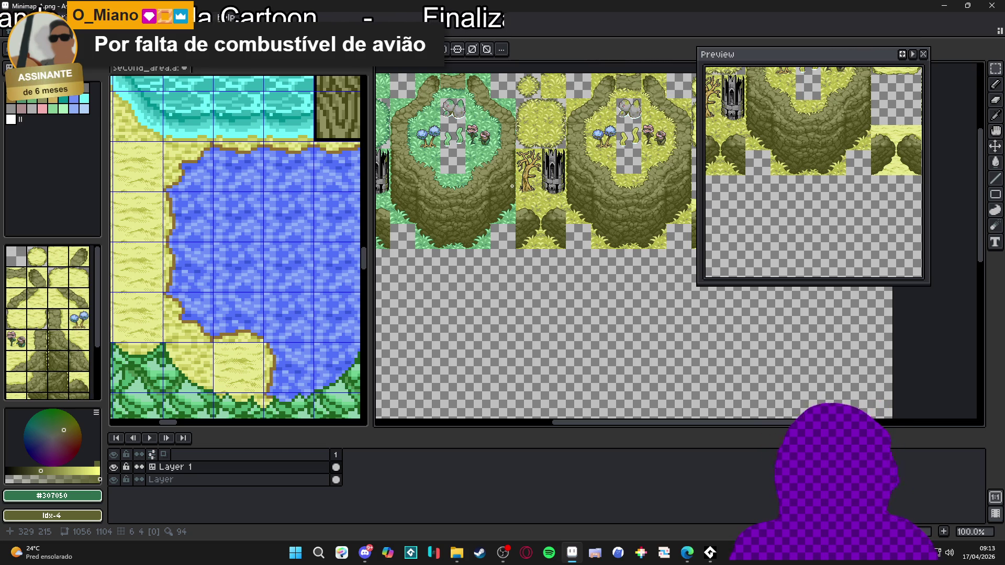
pyautogui.scroll(-2, 576, 282)
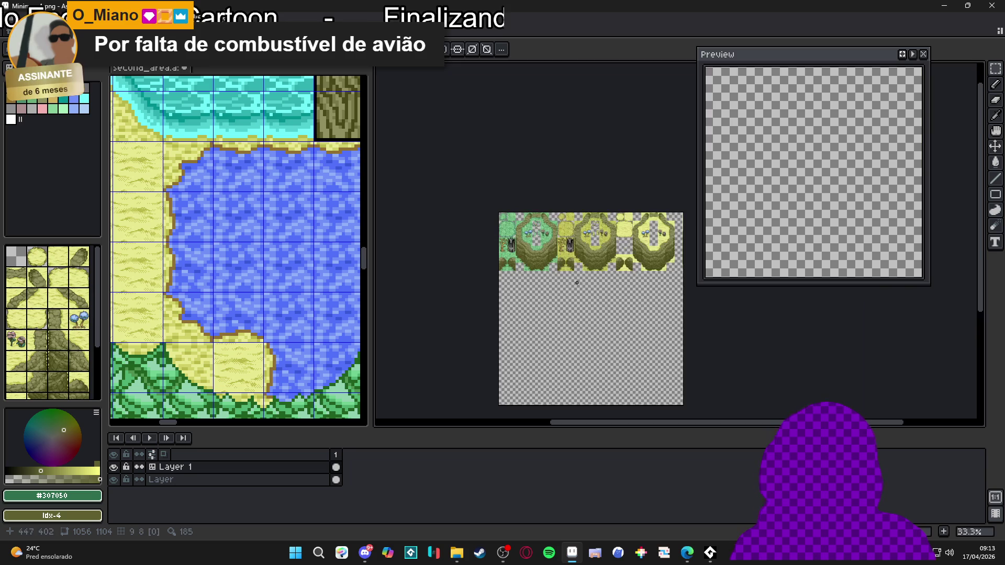
pyautogui.scroll(2, 657, 225)
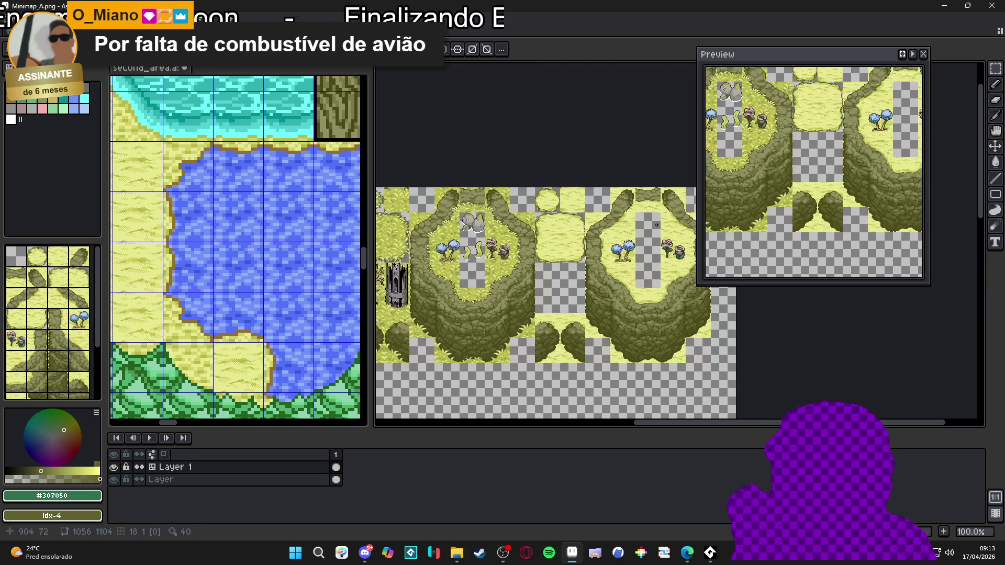
pyautogui.scroll(-1, 581, 353)
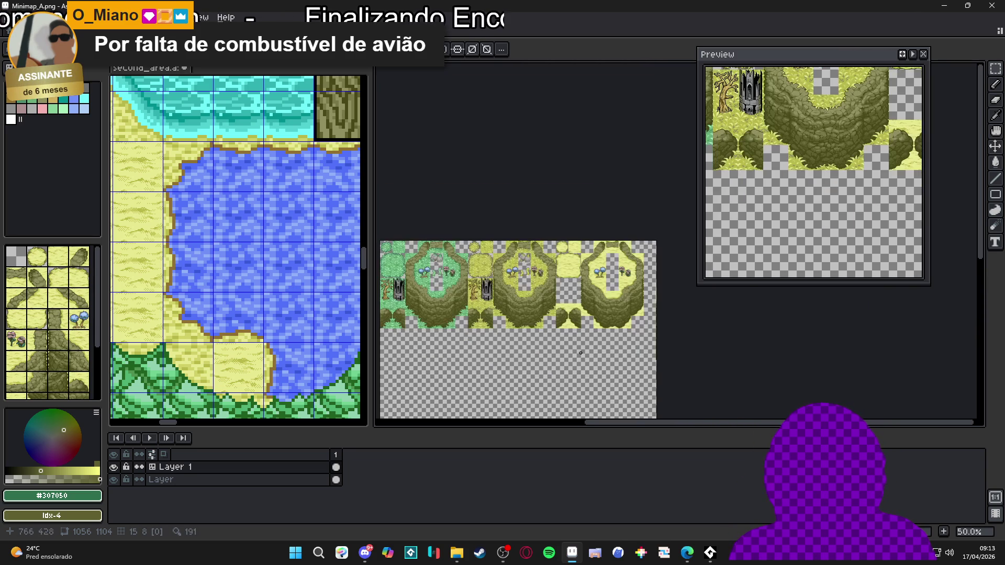
pyautogui.moveTo(580, 353); pyautogui.dragTo(637, 329)
pyautogui.scroll(-2, 266, 313)
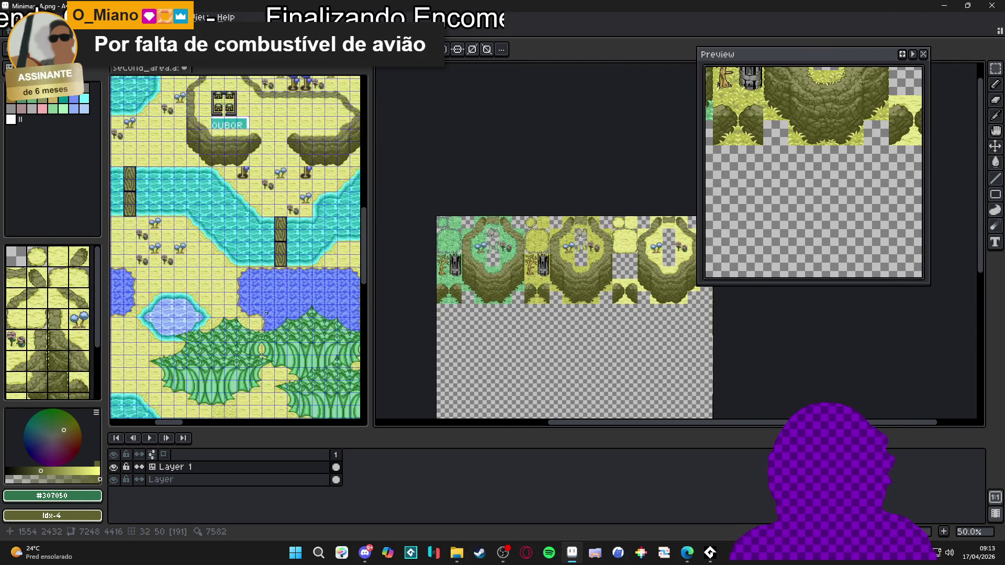
pyautogui.scroll(3, 266, 313)
pyautogui.scroll(1, 448, 195)
pyautogui.moveTo(448, 194)
pyautogui.mouseDown()
pyautogui.moveTo(460, 316)
pyautogui.moveTo(471, 314)
pyautogui.moveTo(503, 156)
pyautogui.moveTo(495, 172)
pyautogui.mouseUp()
pyautogui.click(923, 54)
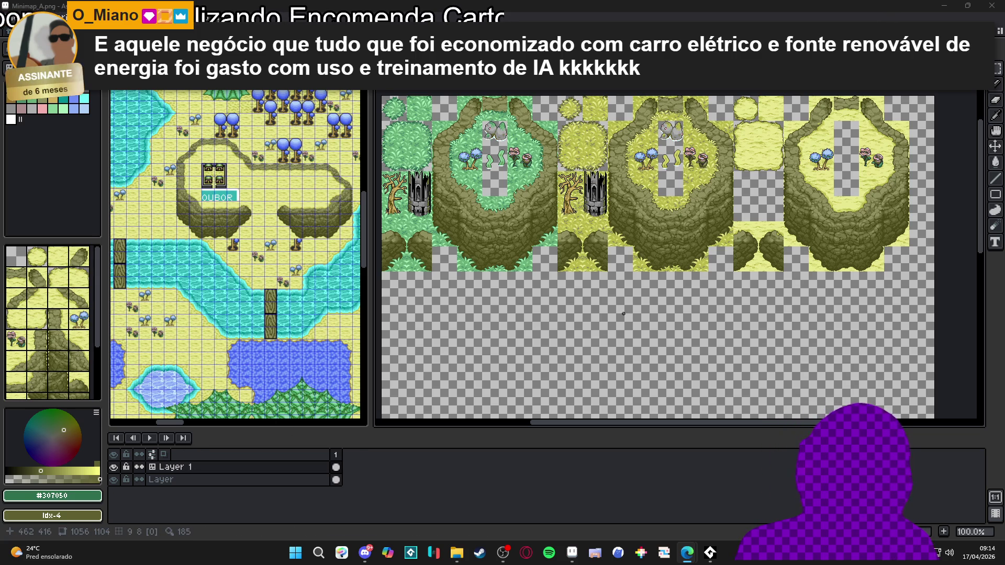
pyautogui.scroll(3, 559, 237)
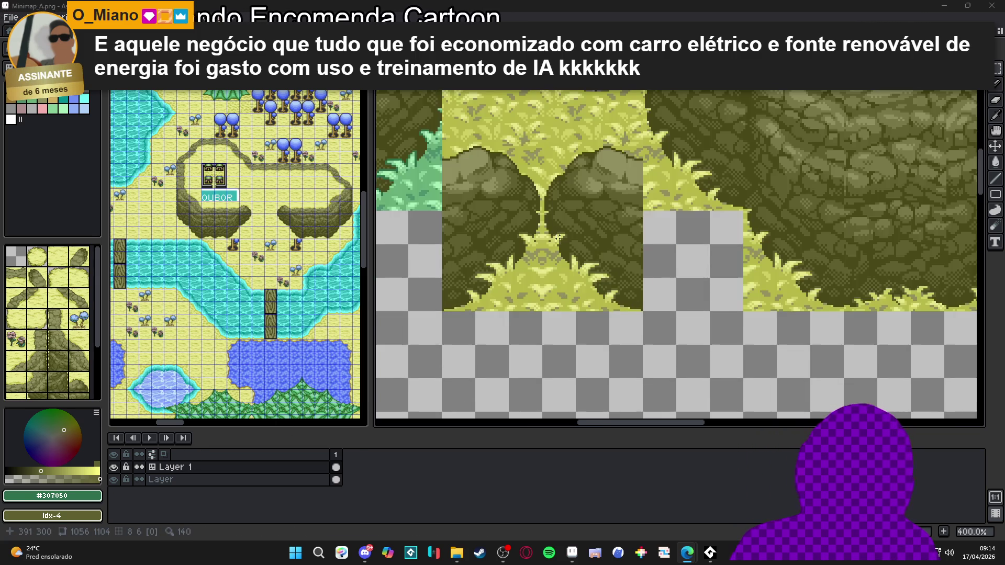
pyautogui.scroll(-1, 559, 237)
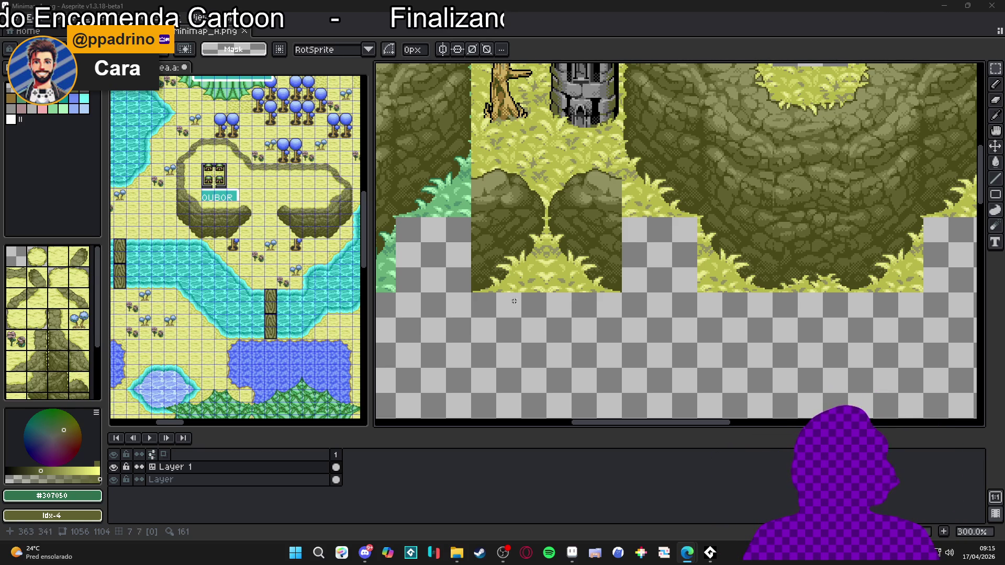
pyautogui.scroll(-3, 578, 260)
pyautogui.scroll(1, 578, 260)
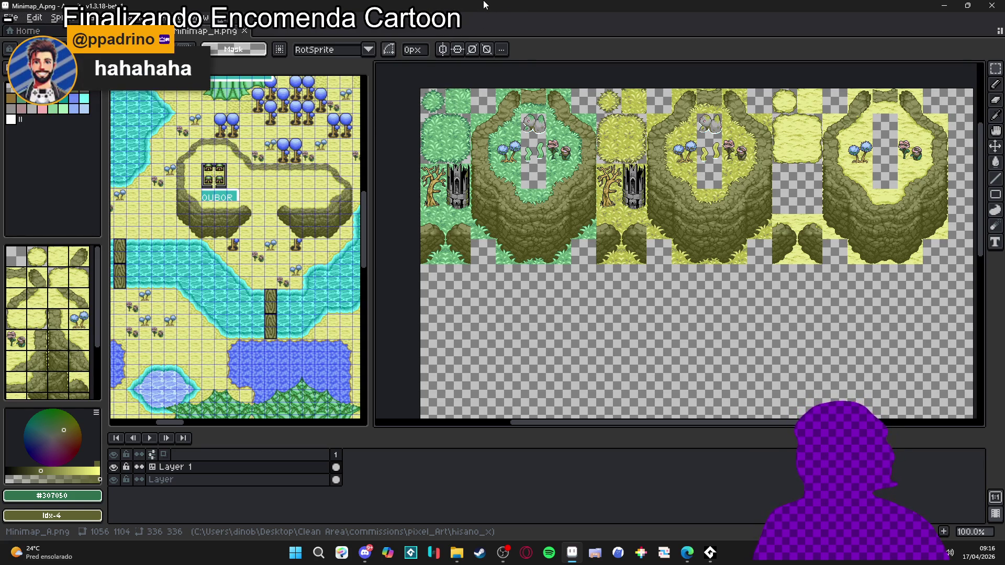
# Select the 'Layer' layer and the left tile groups, then save Minimap_A.png with Ctrl+S
pyautogui.keyDown('ctrl'); pyautogui.click(639, 231); pyautogui.keyUp('ctrl')
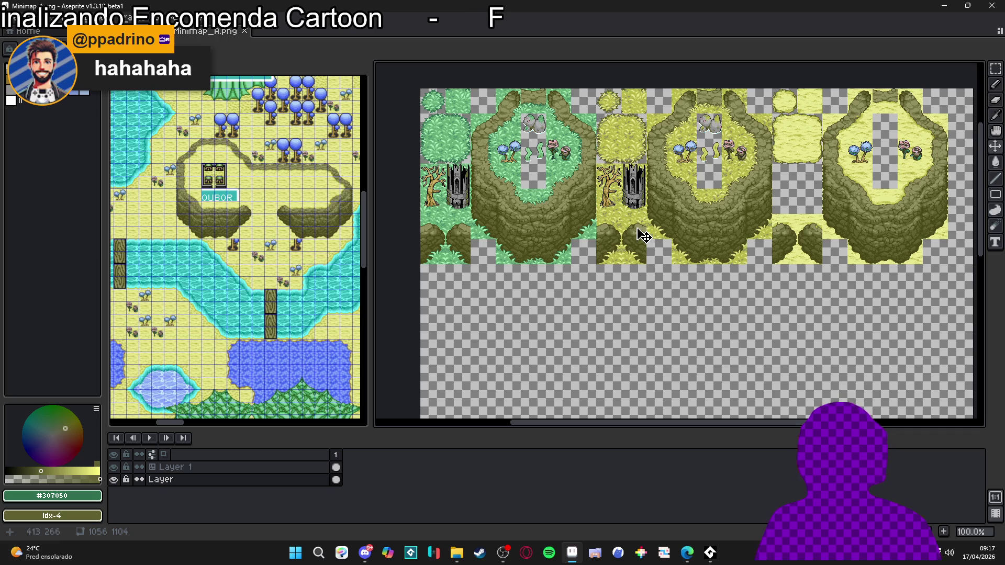
pyautogui.keyDown('ctrl'); pyautogui.click(526, 240); pyautogui.keyUp('ctrl')
pyautogui.hotkey('ctrl', 's')
pyautogui.scroll(-1, 549, 249)
pyautogui.scroll(1, 550, 249)
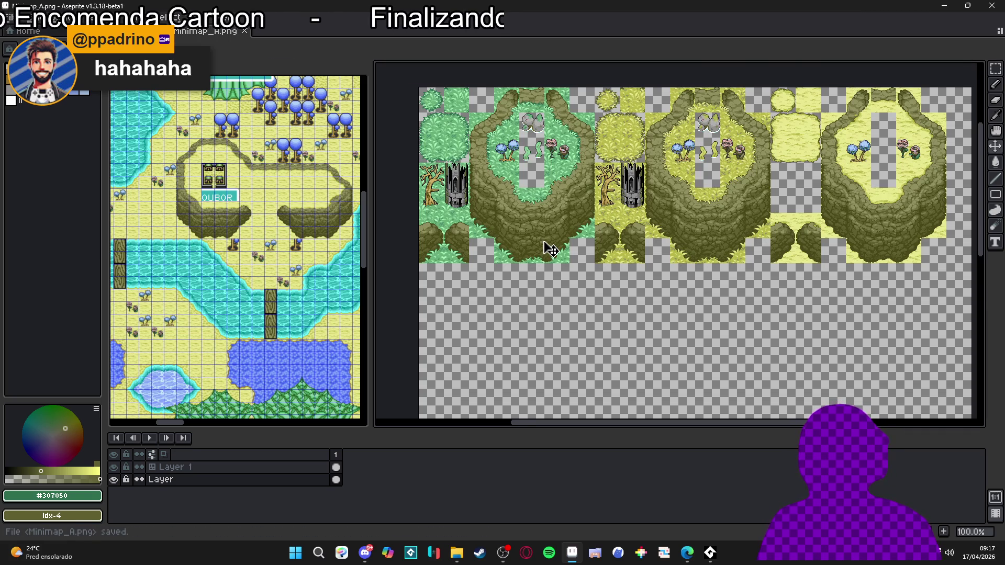
pyautogui.moveTo(500, 325)
pyautogui.mouseDown()
pyautogui.moveTo(495, 285)
pyautogui.moveTo(516, 252)
pyautogui.moveTo(454, 307)
pyautogui.moveTo(481, 233)
pyautogui.mouseUp()
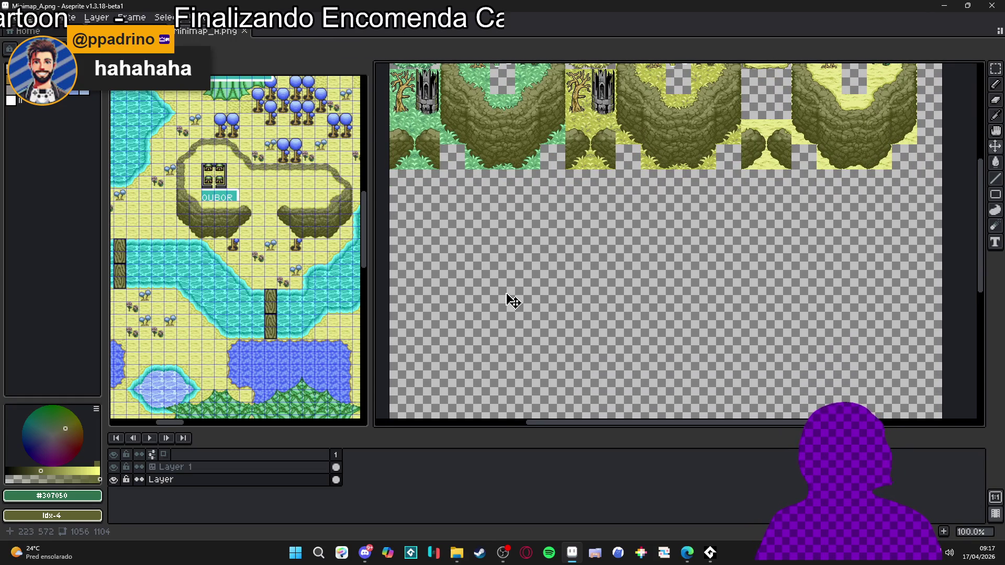
# Minimize the old Explorer window and open a new one, sized full-height and wide
pyautogui.moveTo(462, 558)
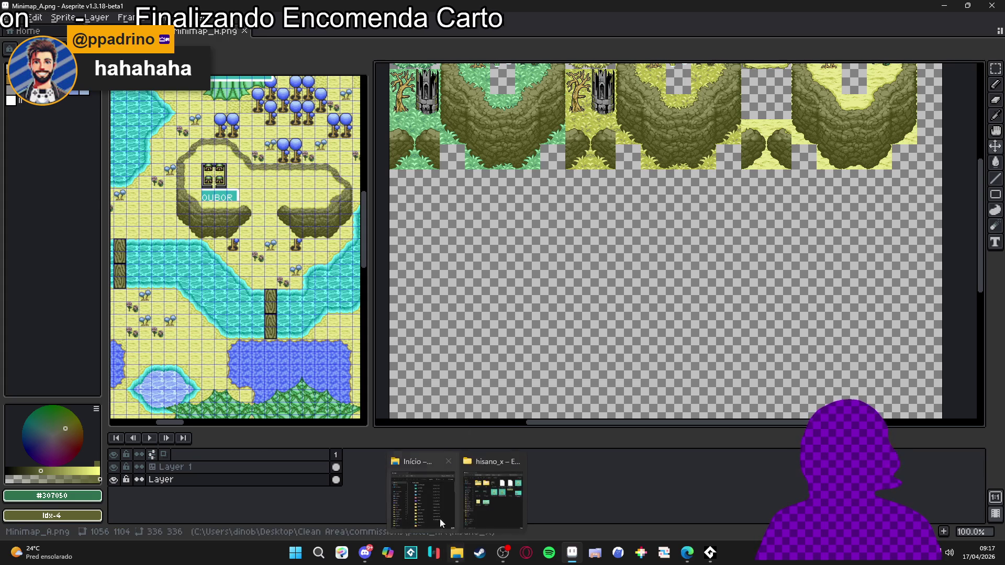
pyautogui.click(419, 484)
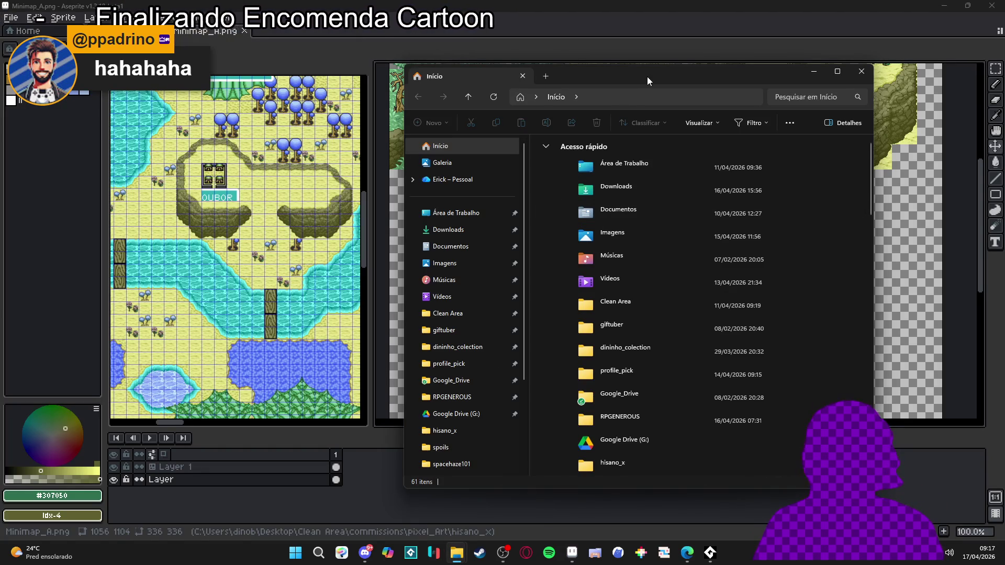
pyautogui.click(814, 71)
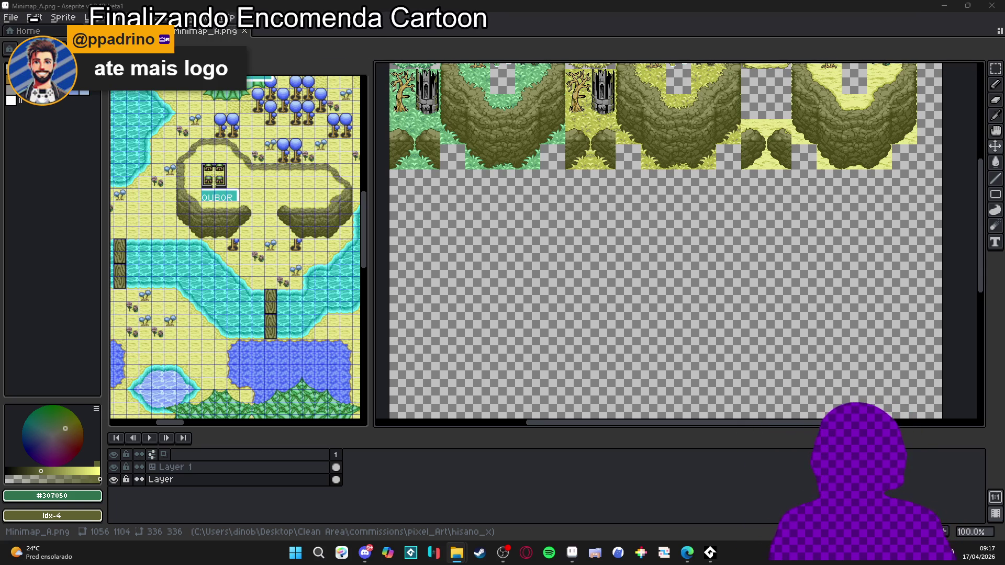
pyautogui.press('super+e')
pyautogui.moveTo(434, 98)
pyautogui.mouseDown()
pyautogui.moveTo(309, 126)
pyautogui.moveTo(314, 118)
pyautogui.mouseUp()
pyautogui.doubleClick(336, 107)
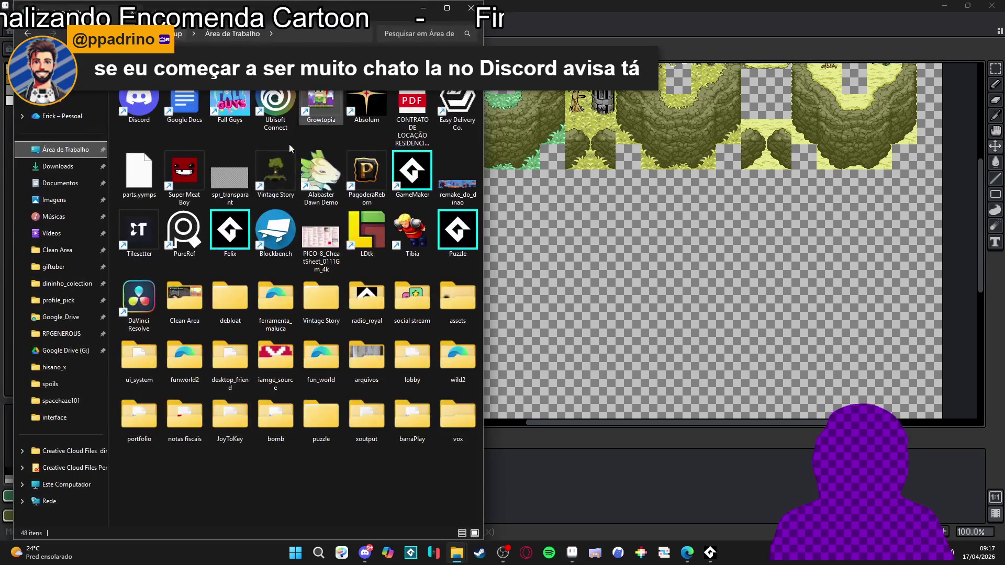
pyautogui.moveTo(11, 352)
pyautogui.mouseDown()
pyautogui.moveTo(119, 353)
pyautogui.moveTo(24, 351)
pyautogui.mouseUp()
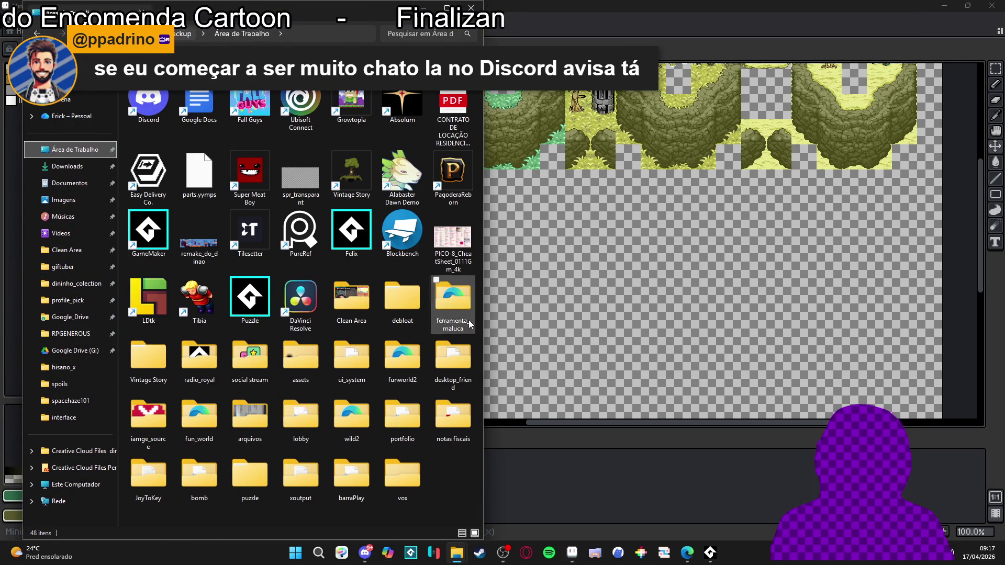
pyautogui.moveTo(483, 327)
pyautogui.mouseDown()
pyautogui.moveTo(670, 314)
pyautogui.moveTo(652, 303)
pyautogui.moveTo(722, 291)
pyautogui.mouseUp()
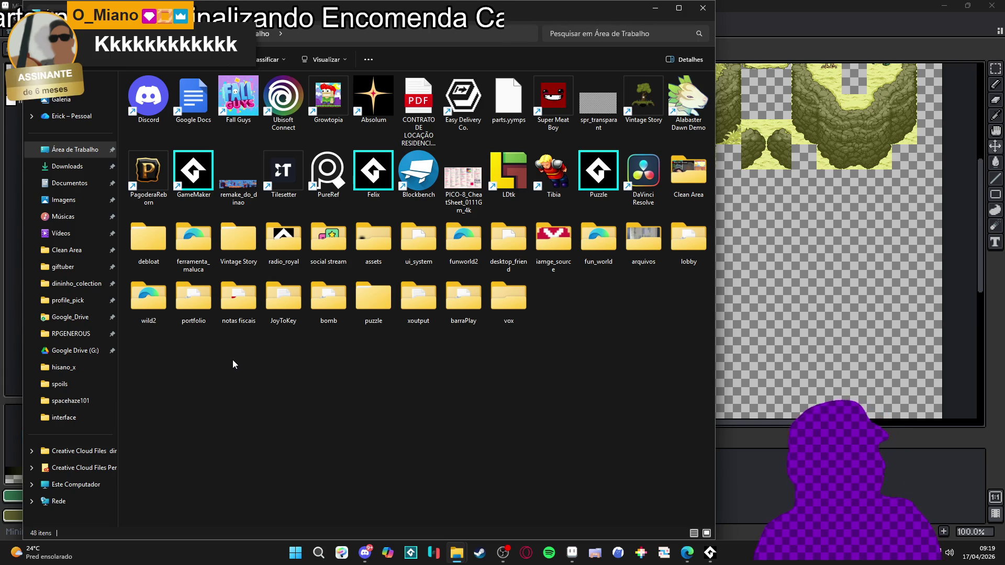
# Navigate into Desktop > RPGENEROUS > items and open items.aseprite in Aseprite
pyautogui.doubleClick(267, 248)
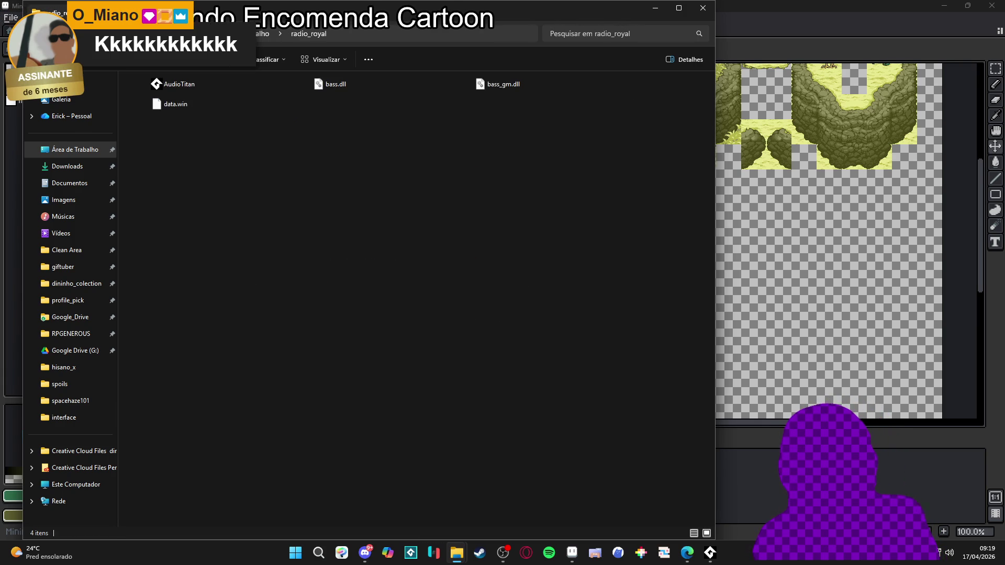
pyautogui.hotkey('alt', 'Left')
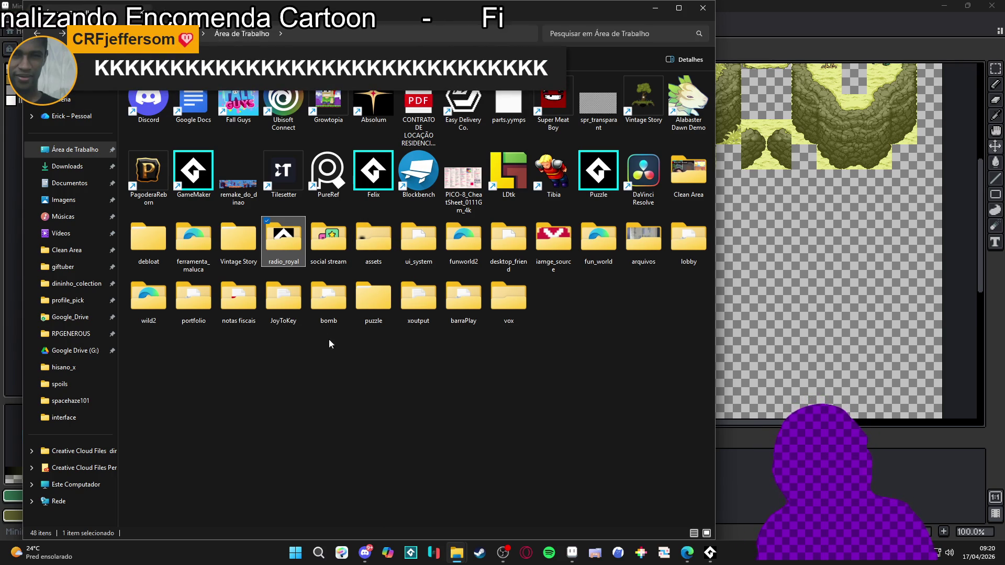
pyautogui.click(78, 333)
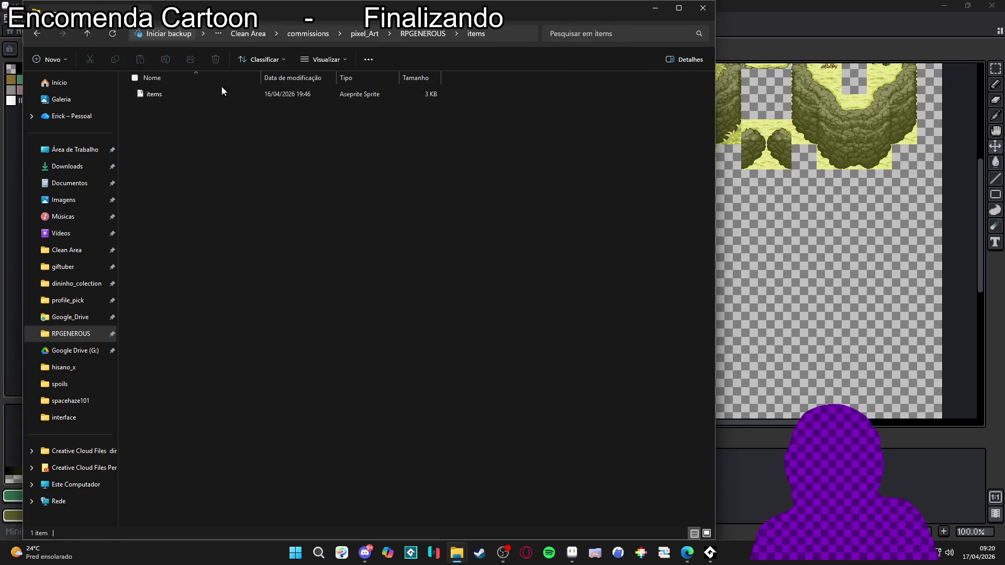
pyautogui.doubleClick(222, 92)
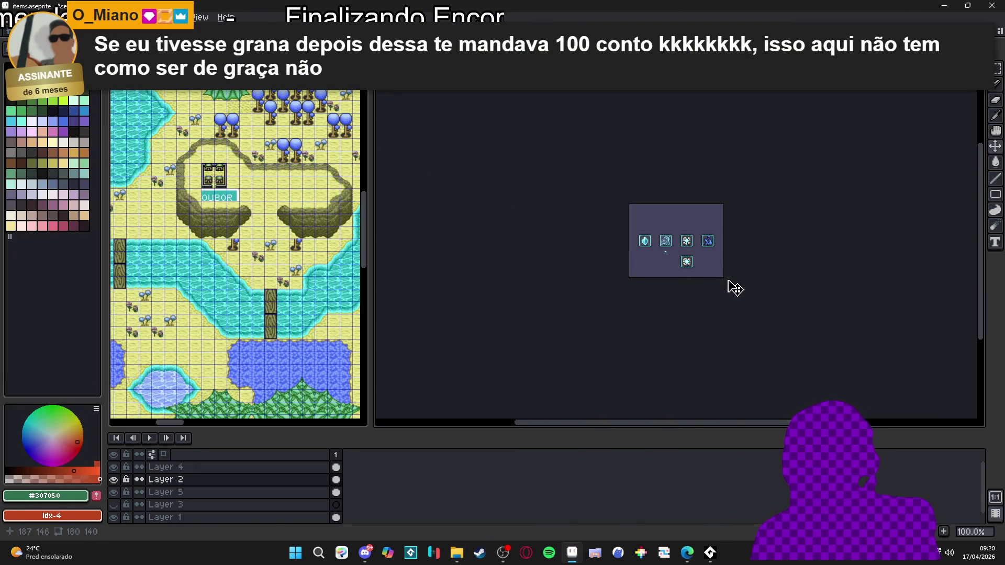
# Centre the item icons, widen the canvas area, and toggle Layer 2 off and back on
pyautogui.scroll(2, 736, 265)
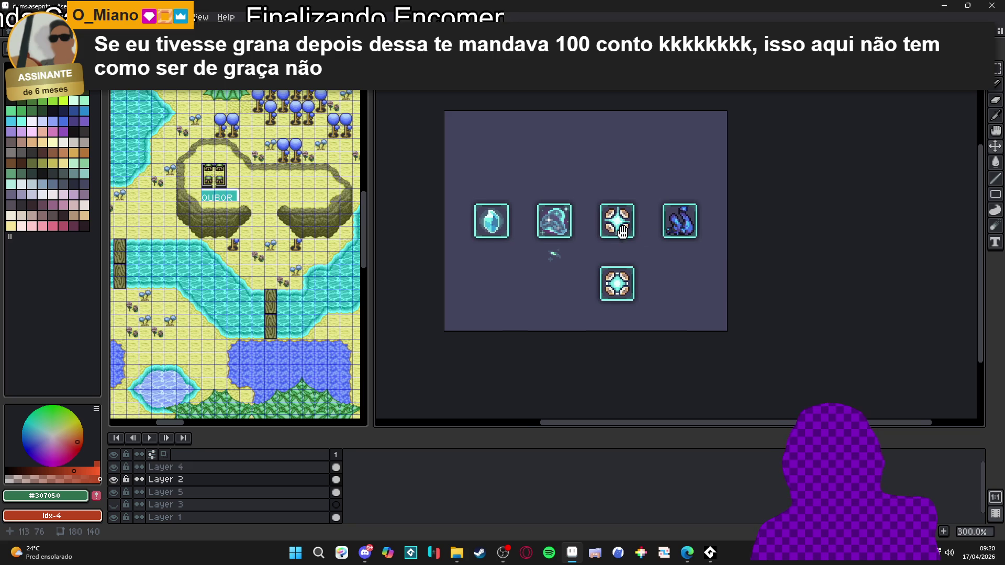
pyautogui.moveTo(597, 234); pyautogui.dragTo(595, 265)
pyautogui.scroll(1, 595, 265)
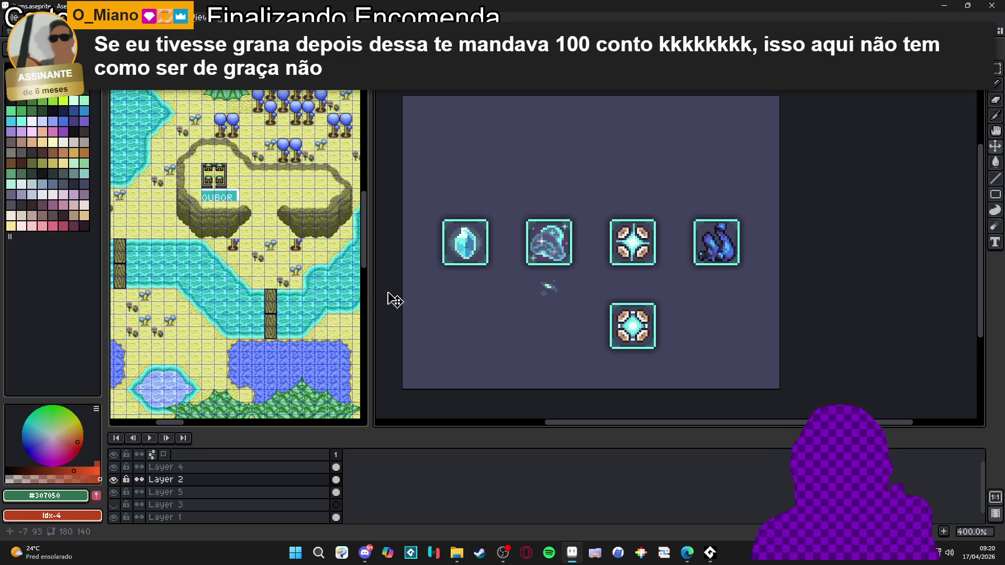
pyautogui.moveTo(372, 298); pyautogui.dragTo(223, 299)
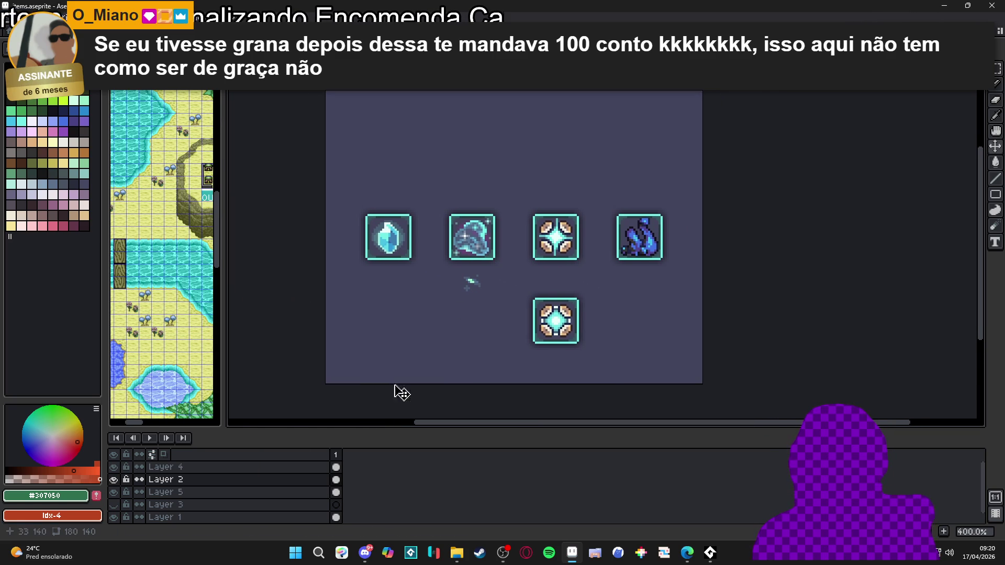
pyautogui.click(114, 480)
pyautogui.click(115, 480)
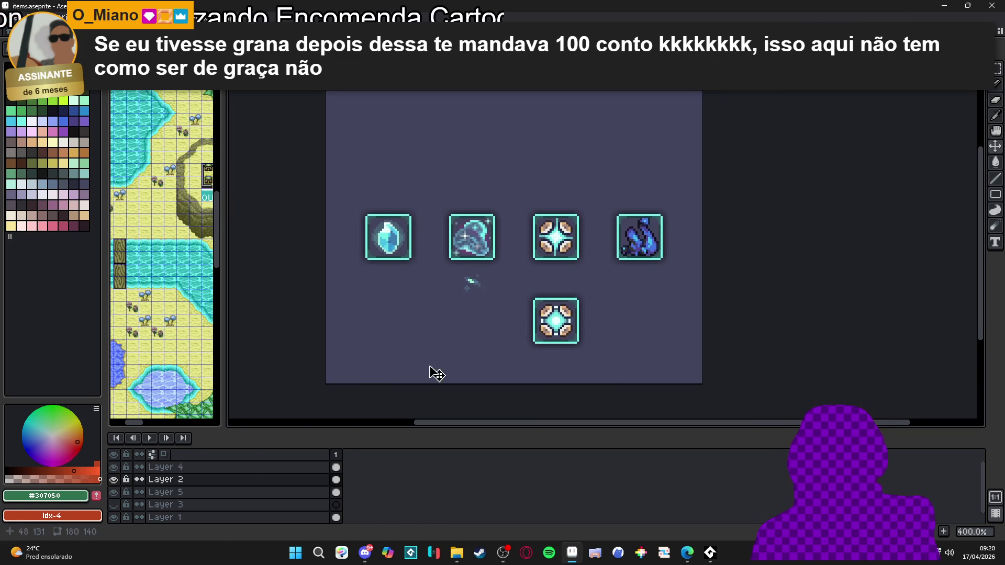
# Show the pixel grid, zoom in, and box-select then deselect the small sprite below the second icon
pyautogui.hotkey('ctrl', "'")
pyautogui.scroll(1, 487, 309)
pyautogui.scroll(2, 477, 291)
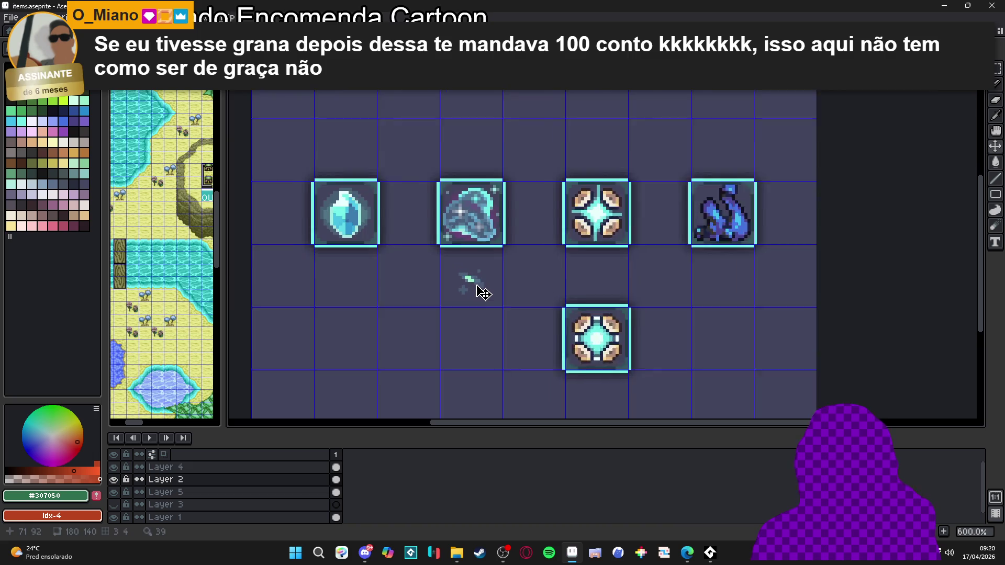
pyautogui.press('m')
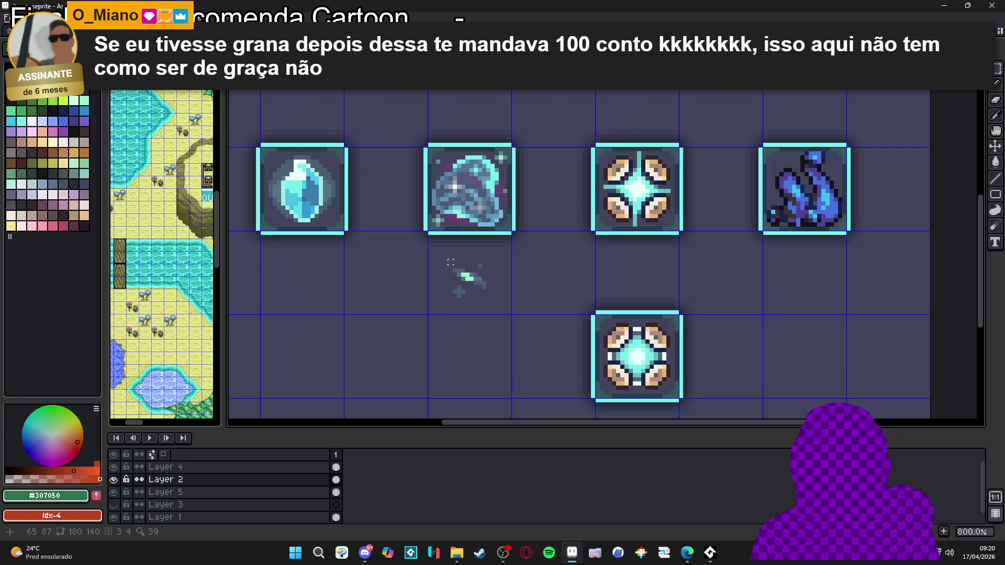
pyautogui.moveTo(434, 254); pyautogui.dragTo(506, 310)
pyautogui.scroll(-2, 507, 309)
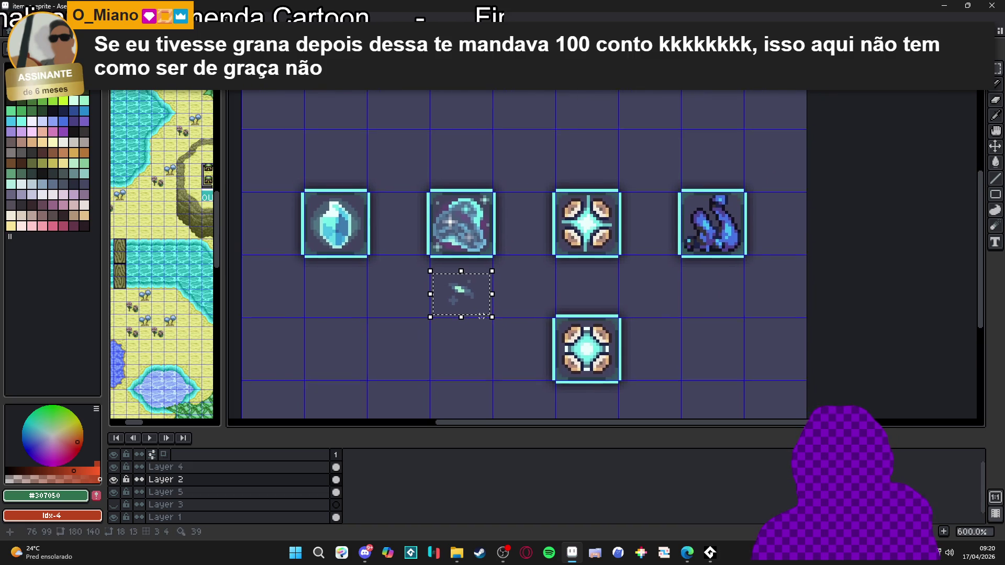
pyautogui.hotkey('ctrl', 'd')
pyautogui.scroll(-1, 474, 258)
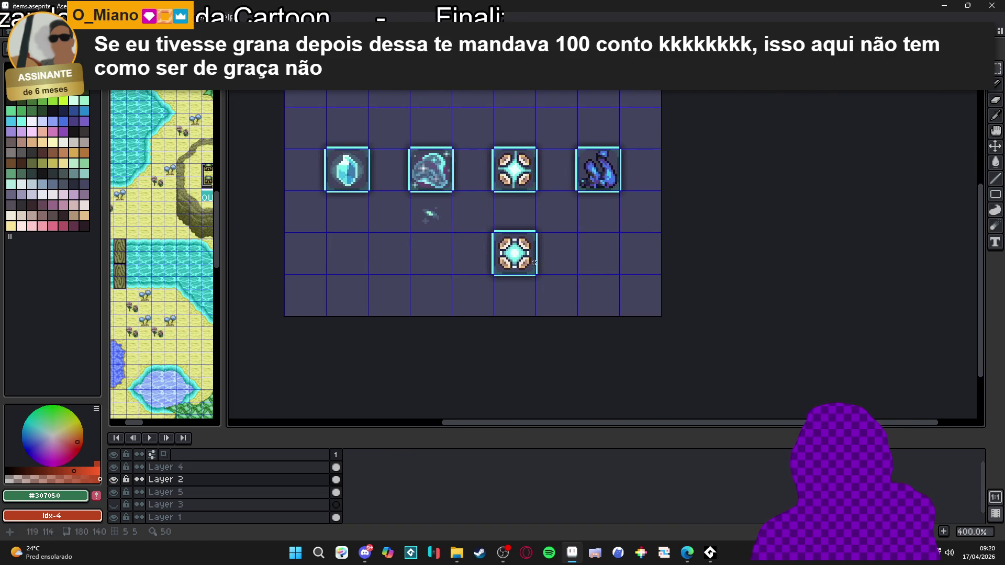
pyautogui.scroll(-1, 475, 259)
pyautogui.hotkey('ctrl', 'alt', 'c')
# Enlarge the canvas to 340×250 and fill the new area with the dark background
pyautogui.moveTo(560, 290); pyautogui.dragTo(814, 289)
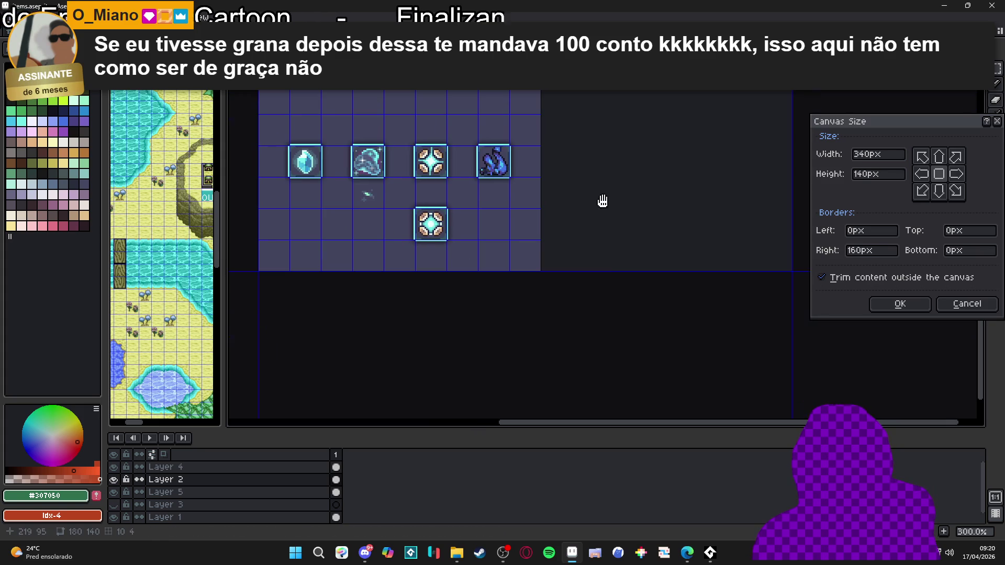
pyautogui.moveTo(600, 275); pyautogui.dragTo(664, 430)
pyautogui.click(900, 304)
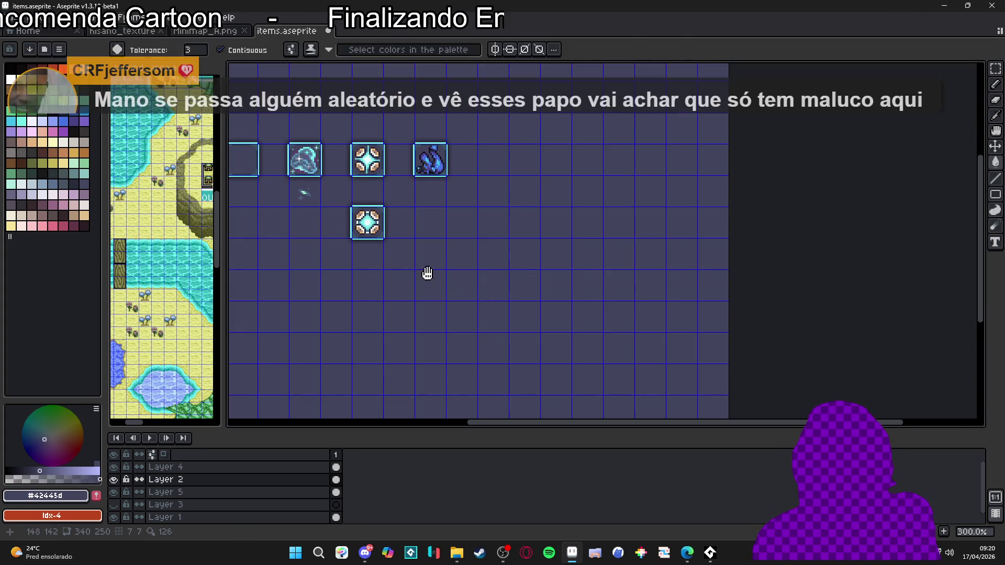
pyautogui.moveTo(300, 247); pyautogui.dragTo(421, 242)
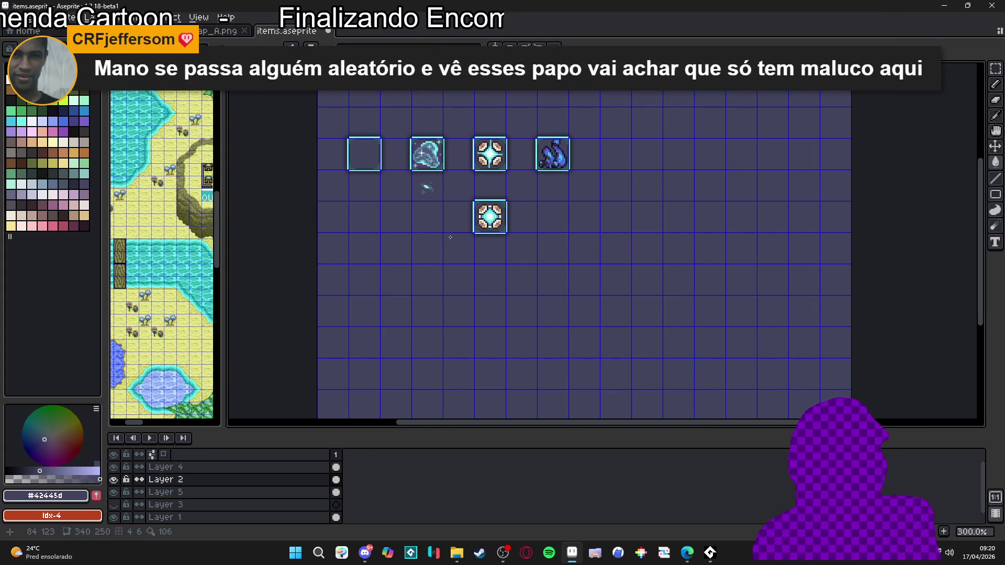
# Select the small crystal shard and move it down into the lower row
pyautogui.scroll(4, 422, 202)
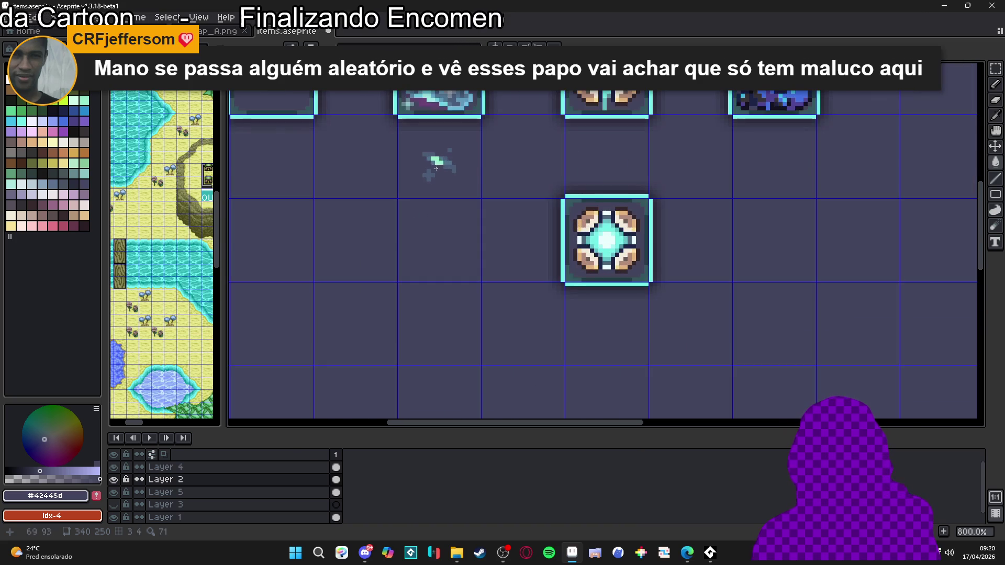
pyautogui.moveTo(388, 137); pyautogui.dragTo(475, 203)
pyautogui.moveTo(441, 140); pyautogui.dragTo(448, 292)
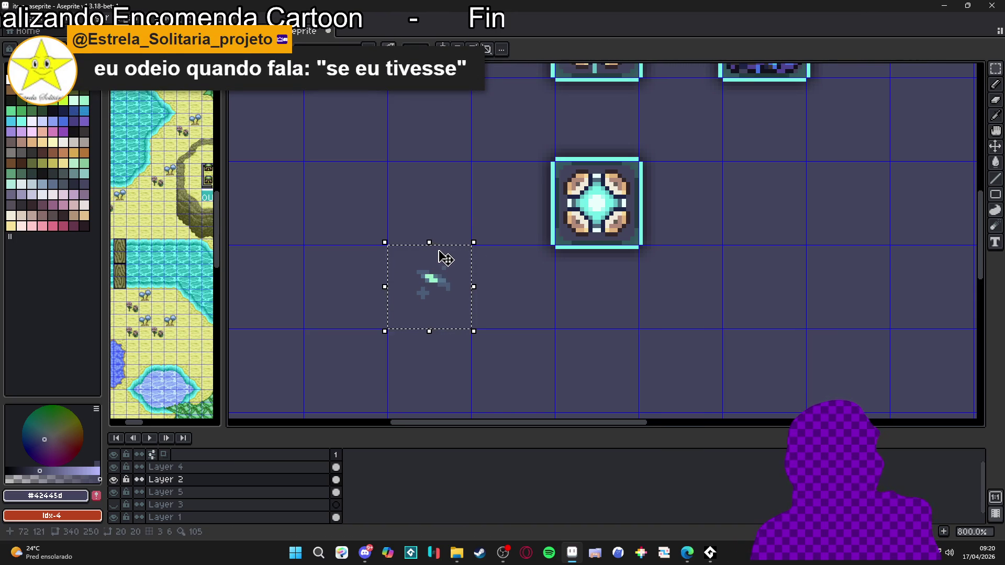
# Reselect the shard's grid cell and nudge the shard down and to the left
pyautogui.hotkey('ctrl', 'd')
pyautogui.scroll(2, 464, 293)
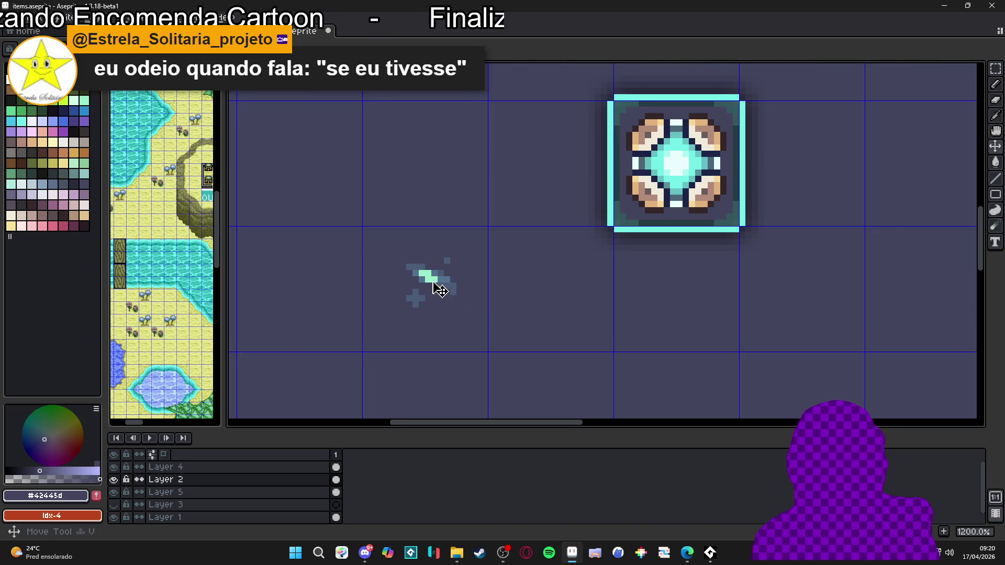
pyautogui.press('m')
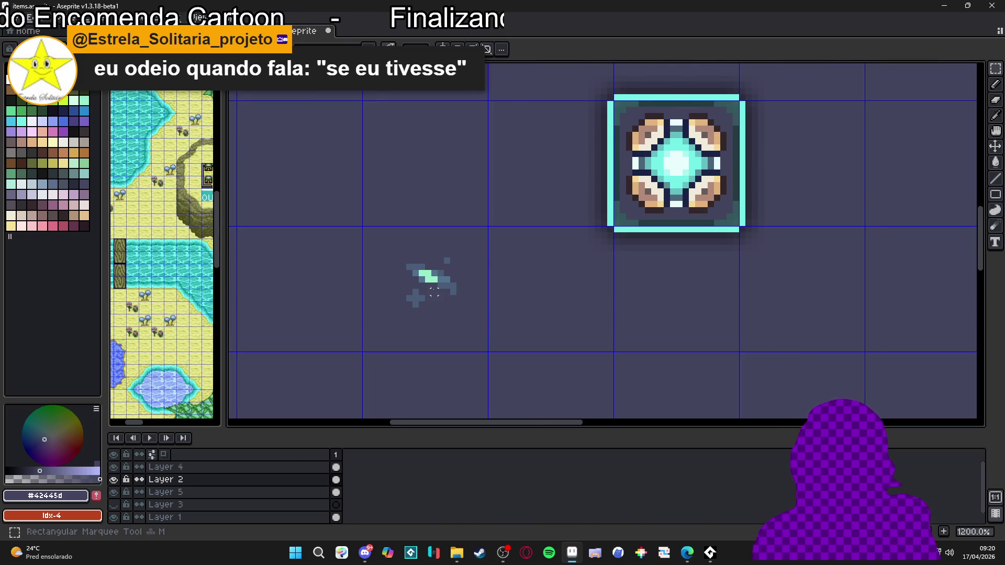
pyautogui.moveTo(427, 264); pyautogui.dragTo(471, 285)
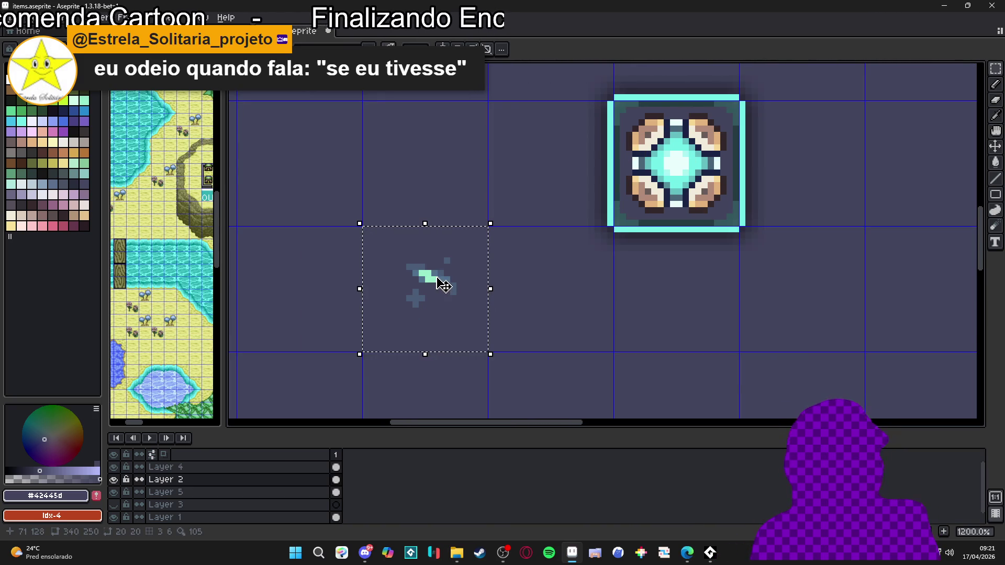
pyautogui.moveTo(438, 277); pyautogui.dragTo(430, 284)
pyautogui.scroll(-4, 434, 287)
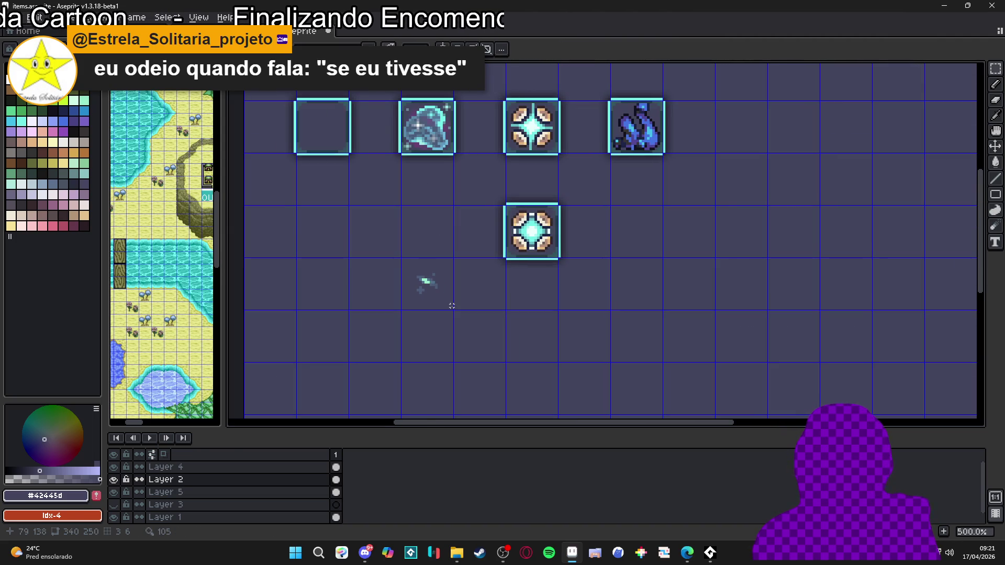
pyautogui.scroll(2, 451, 305)
pyautogui.scroll(-3, 463, 272)
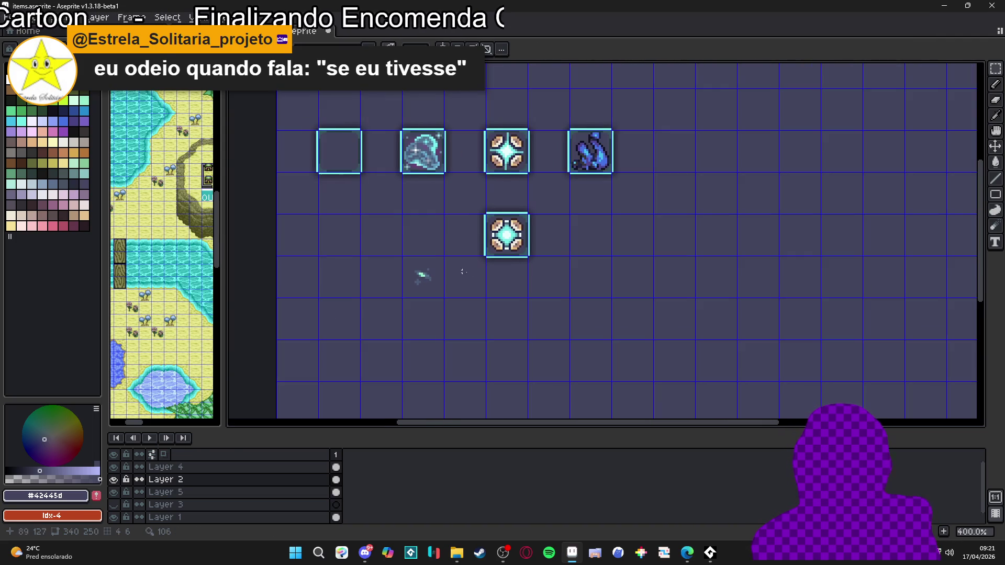
pyautogui.moveTo(463, 272); pyautogui.dragTo(461, 260)
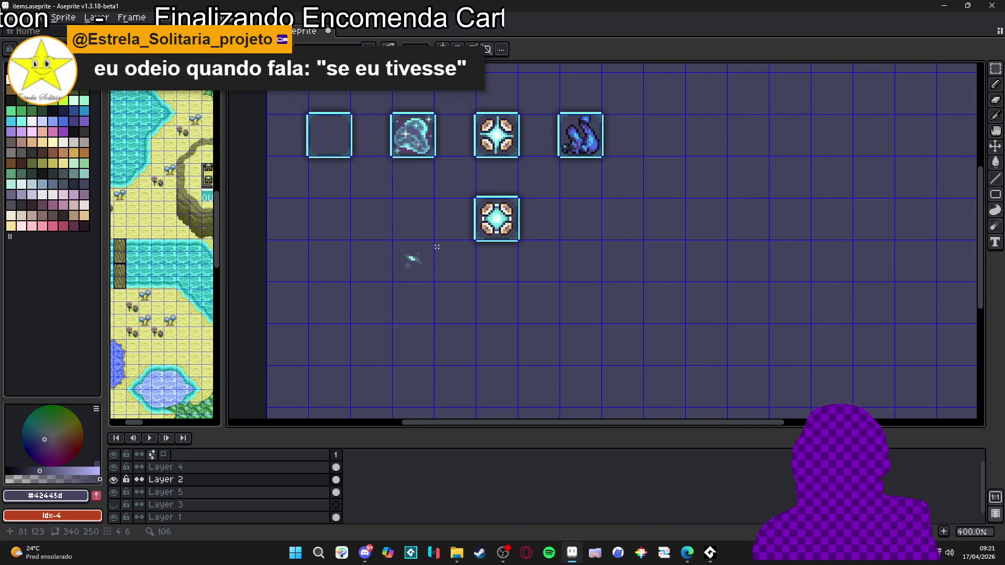
# Extend the shard into a diagonal blade outline up-left and down-right, and open the F7 live preview
pyautogui.scroll(5, 410, 261)
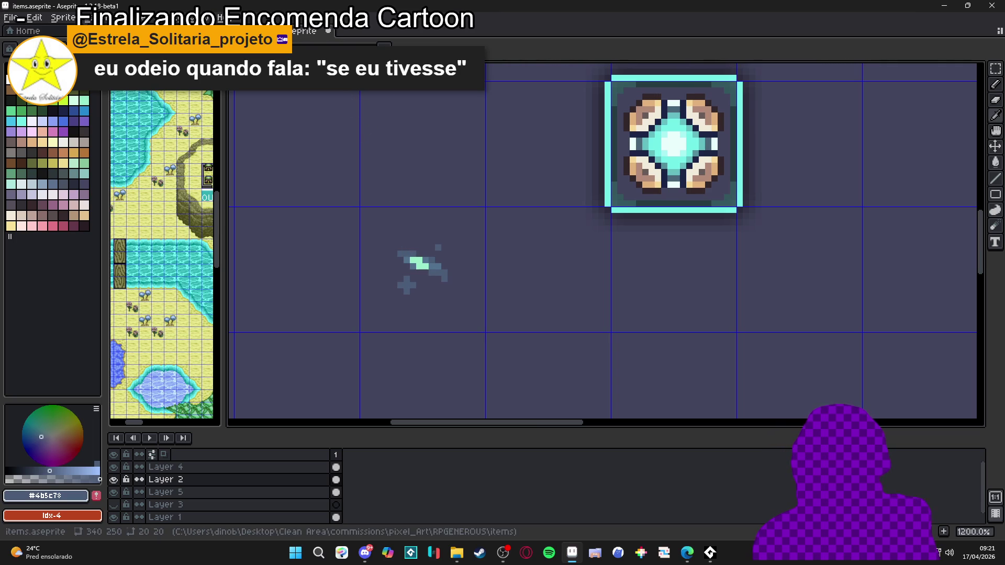
pyautogui.scroll(3, 410, 270)
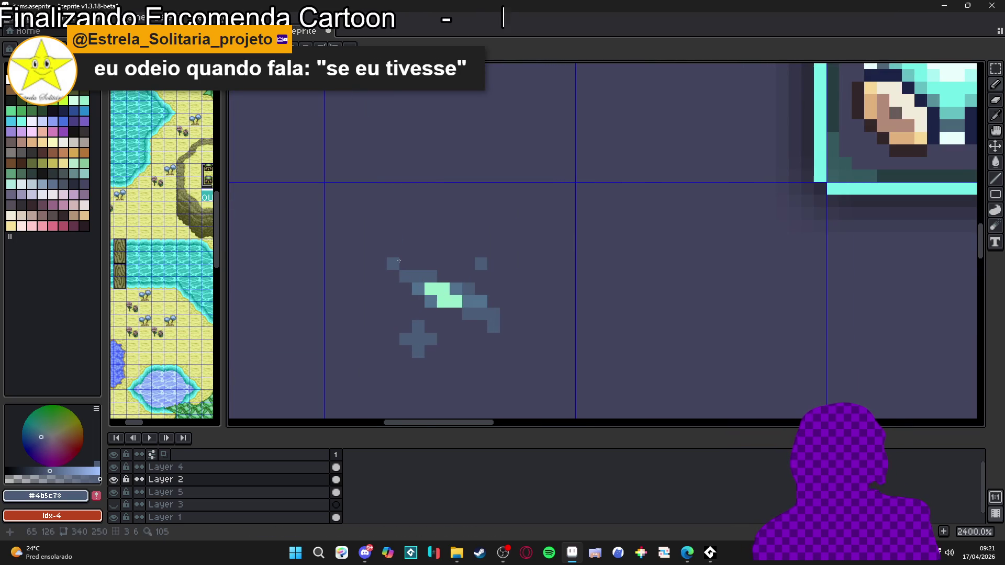
pyautogui.moveTo(399, 261)
pyautogui.mouseDown()
pyautogui.moveTo(375, 215)
pyautogui.moveTo(355, 218)
pyautogui.mouseUp()
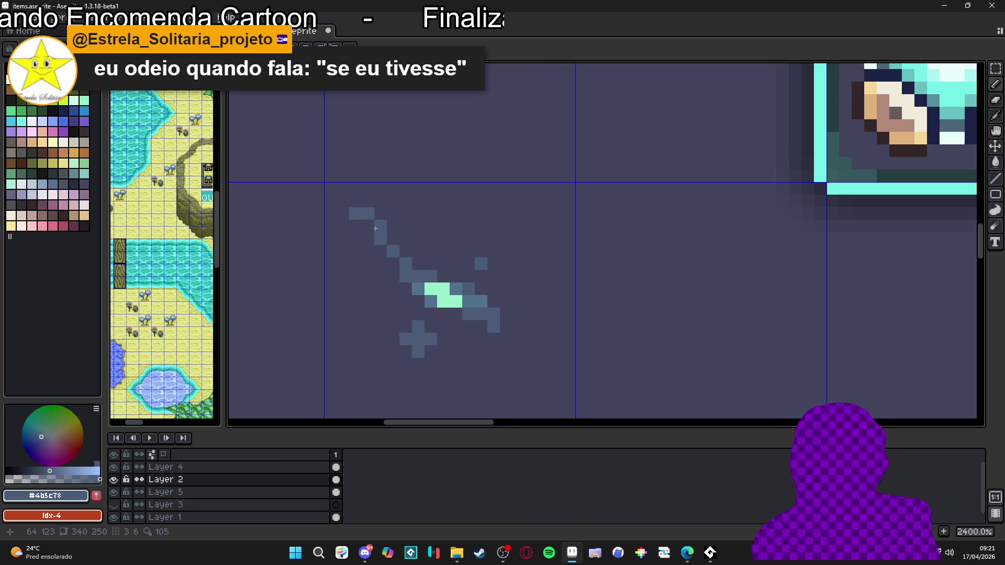
pyautogui.moveTo(493, 335)
pyautogui.mouseDown()
pyautogui.moveTo(493, 373)
pyautogui.moveTo(539, 384)
pyautogui.mouseUp()
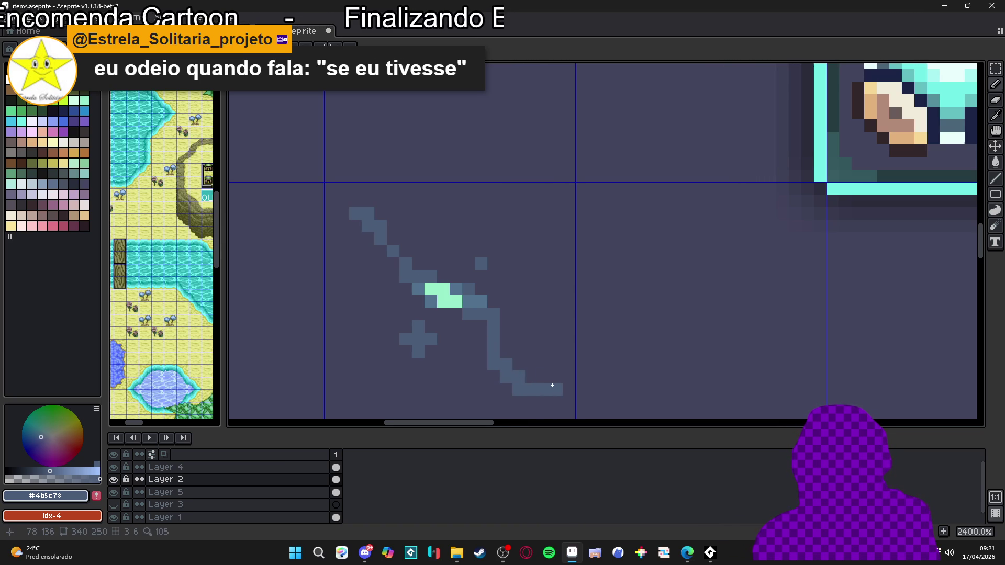
pyautogui.scroll(-5, 481, 377)
pyautogui.scroll(2, 466, 334)
pyautogui.scroll(1, 467, 334)
pyautogui.scroll(-3, 465, 329)
pyautogui.scroll(3, 463, 327)
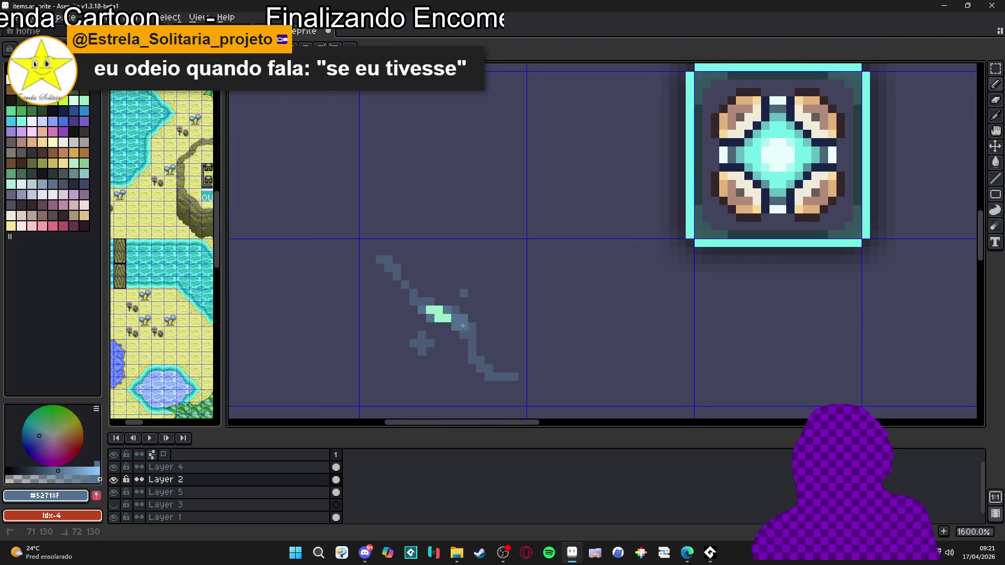
pyautogui.moveTo(462, 325); pyautogui.dragTo(462, 325)
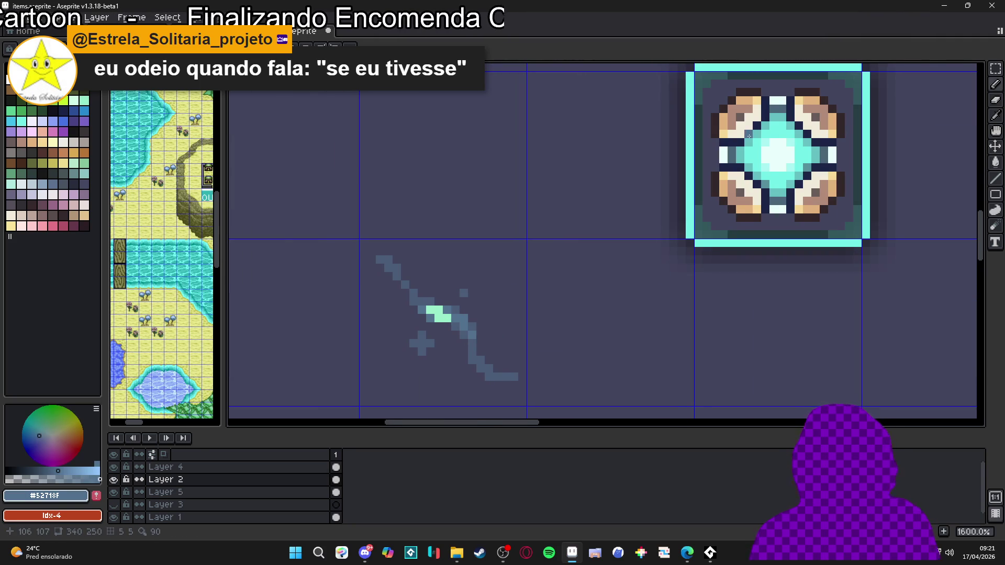
pyautogui.press('F7')
pyautogui.click(902, 54)
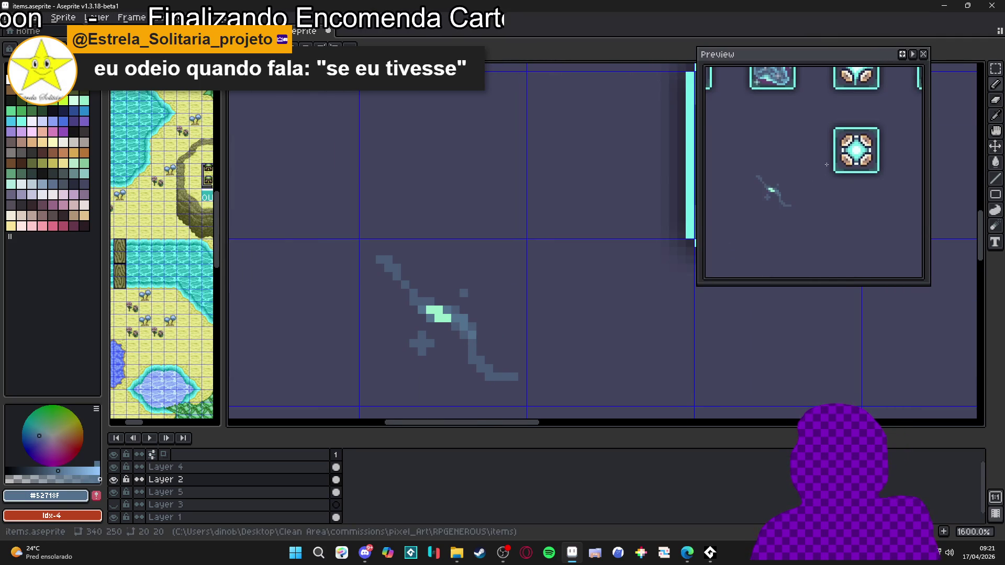
# Sample the blade's light green and the dark blue-grey outline colours with the eyedropper
pyautogui.scroll(-4, 431, 247)
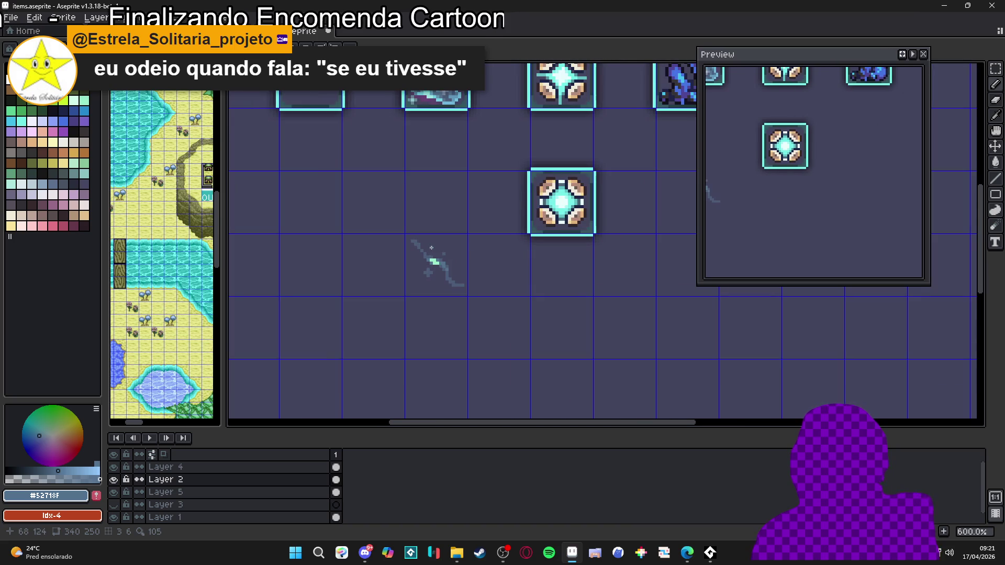
pyautogui.scroll(-1, 431, 248)
pyautogui.scroll(4, 433, 263)
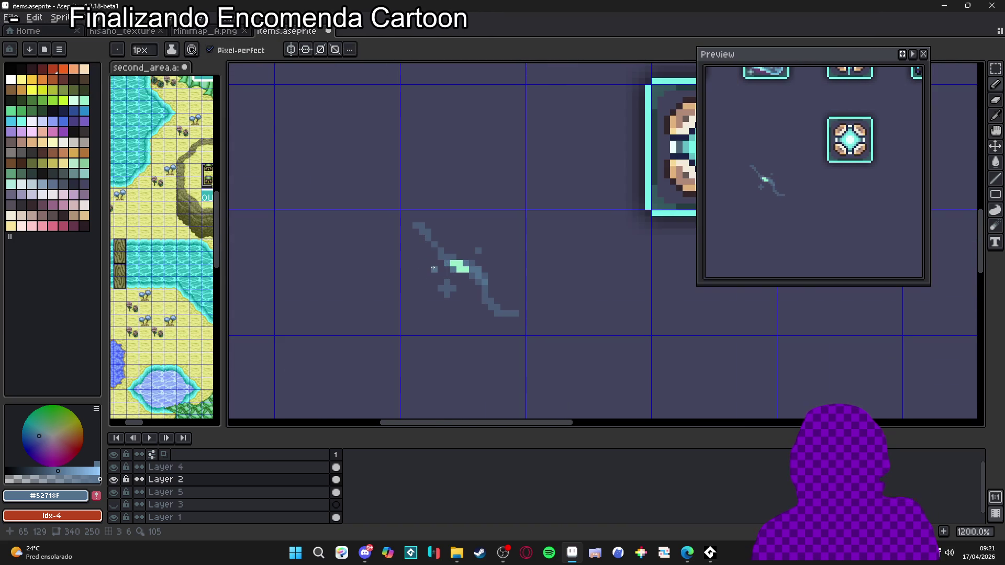
pyautogui.scroll(1, 447, 288)
pyautogui.keyDown('alt'); pyautogui.click(449, 265); pyautogui.keyUp('alt')
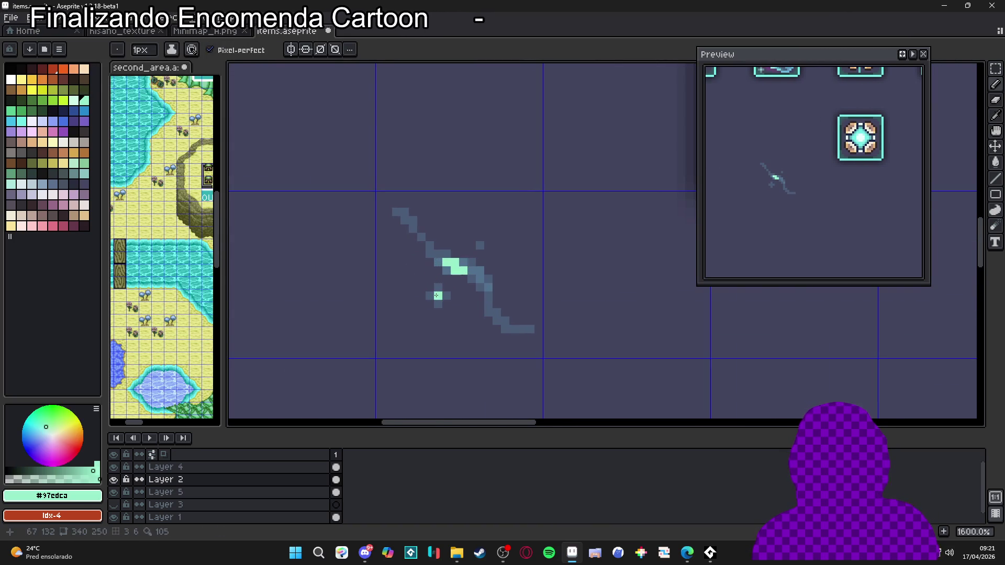
pyautogui.keyDown('alt'); pyautogui.click(439, 297); pyautogui.keyUp('alt')
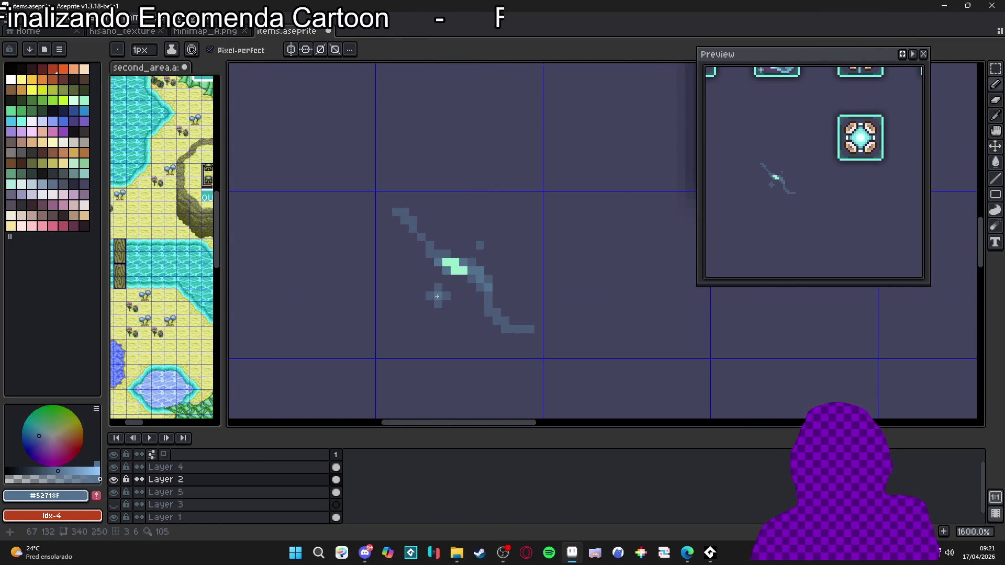
pyautogui.scroll(1, 441, 300)
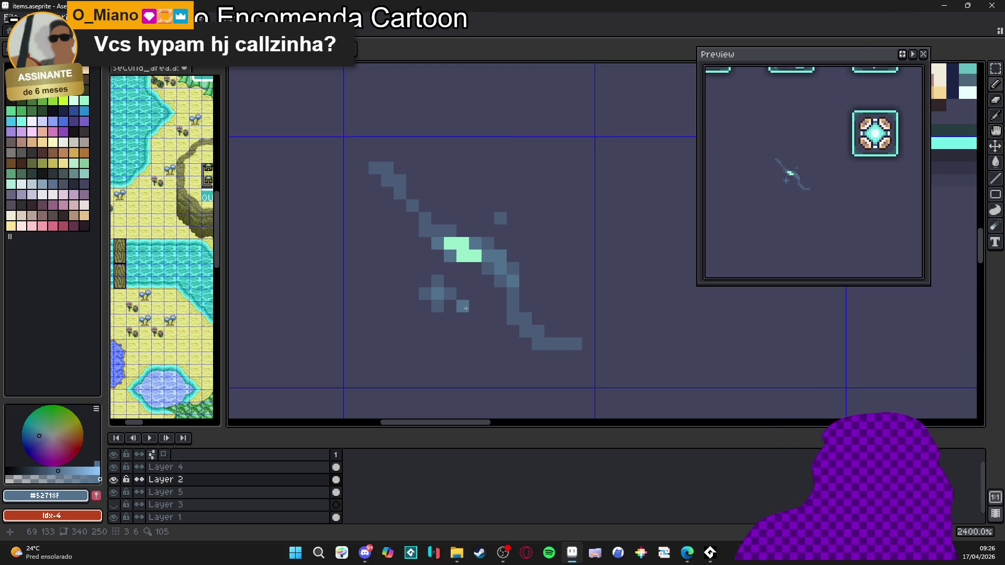
# Erase a stray pixel beside the sword and place a single pixel to its left
pyautogui.rightClick(466, 309)
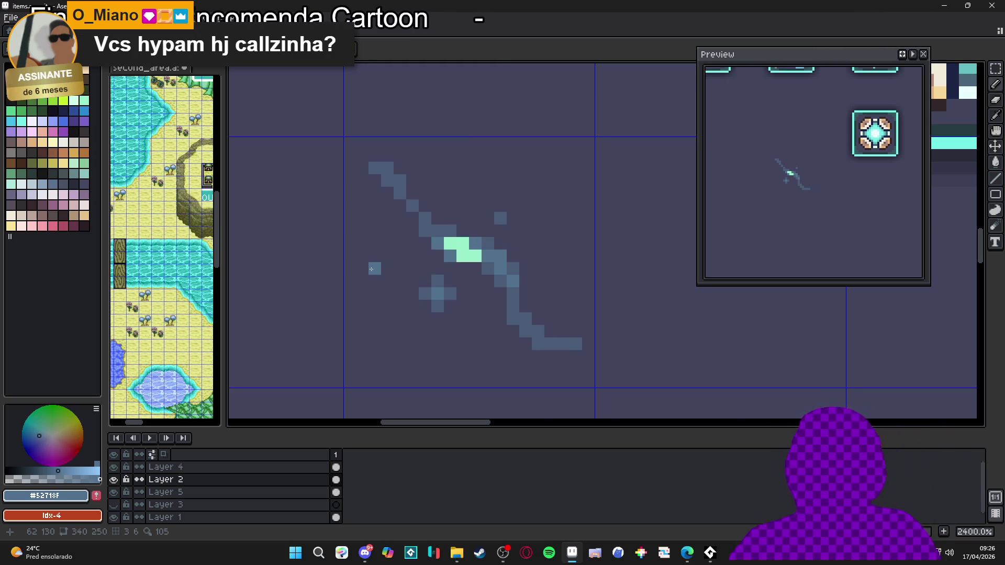
pyautogui.click(485, 314)
pyautogui.scroll(1, 485, 313)
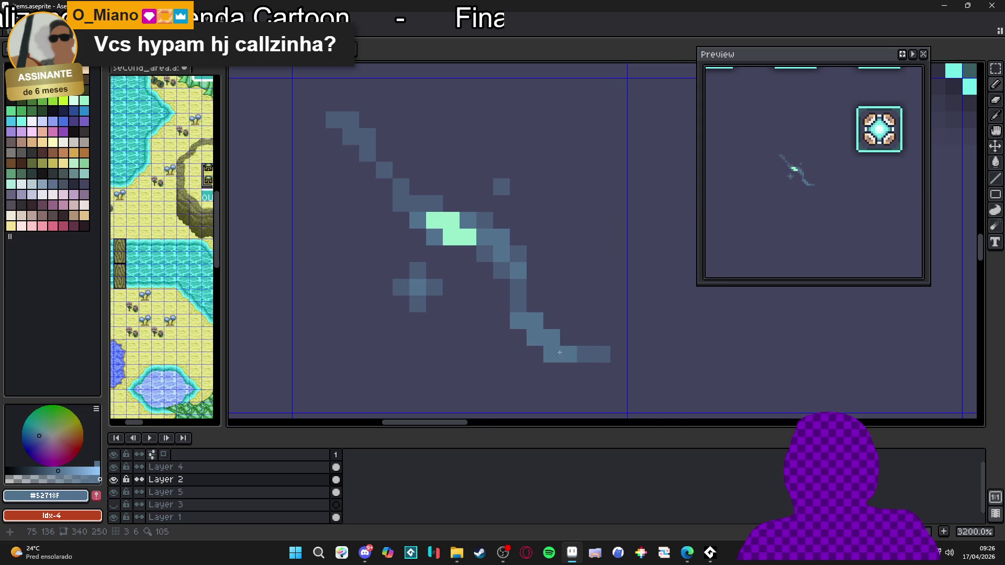
pyautogui.scroll(-8, 559, 352)
pyautogui.scroll(2, 565, 348)
pyautogui.scroll(-3, 569, 346)
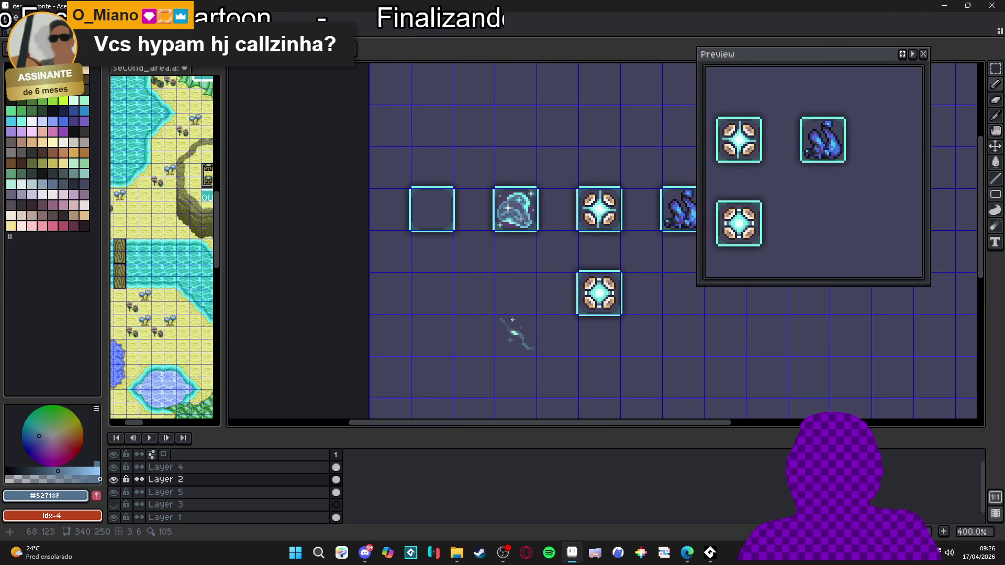
pyautogui.scroll(2, 510, 327)
pyautogui.scroll(-2, 508, 335)
pyautogui.scroll(5, 516, 327)
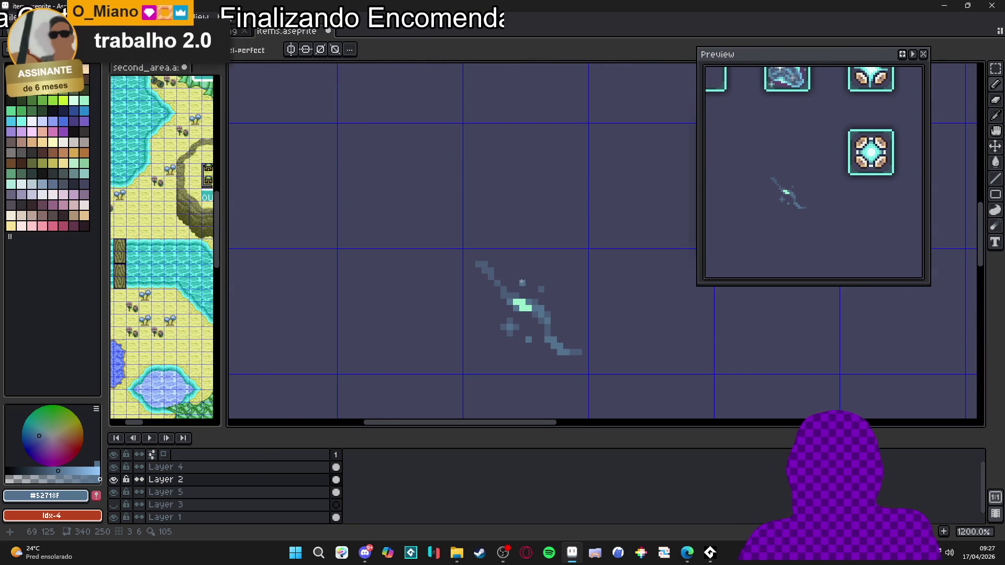
pyautogui.scroll(-2, 521, 298)
pyautogui.scroll(2, 515, 304)
# Add a pale-blue pixel near the sword's tip, then paint #97edc0 light-green highlights on the blade
pyautogui.click(526, 258)
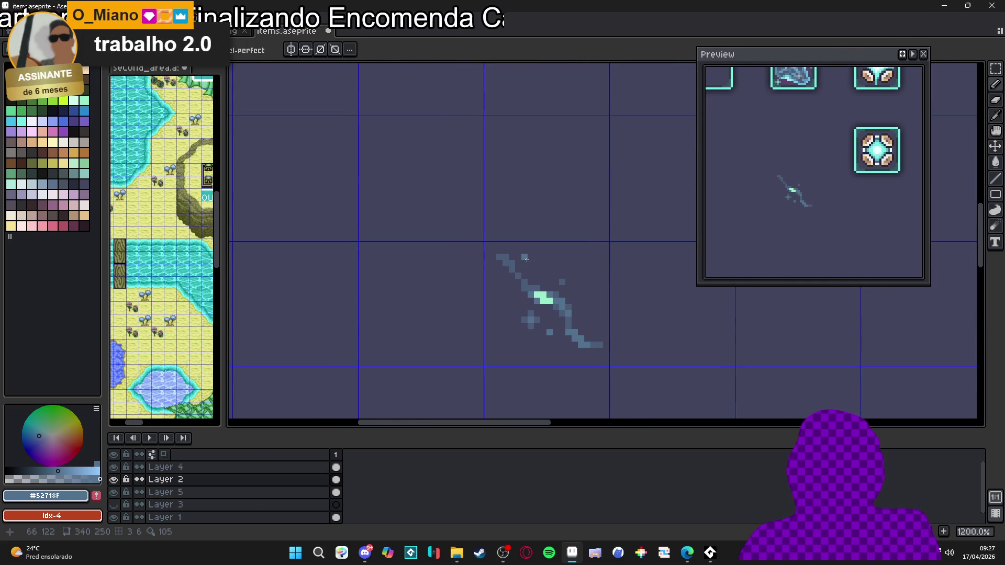
pyautogui.scroll(-6, 530, 264)
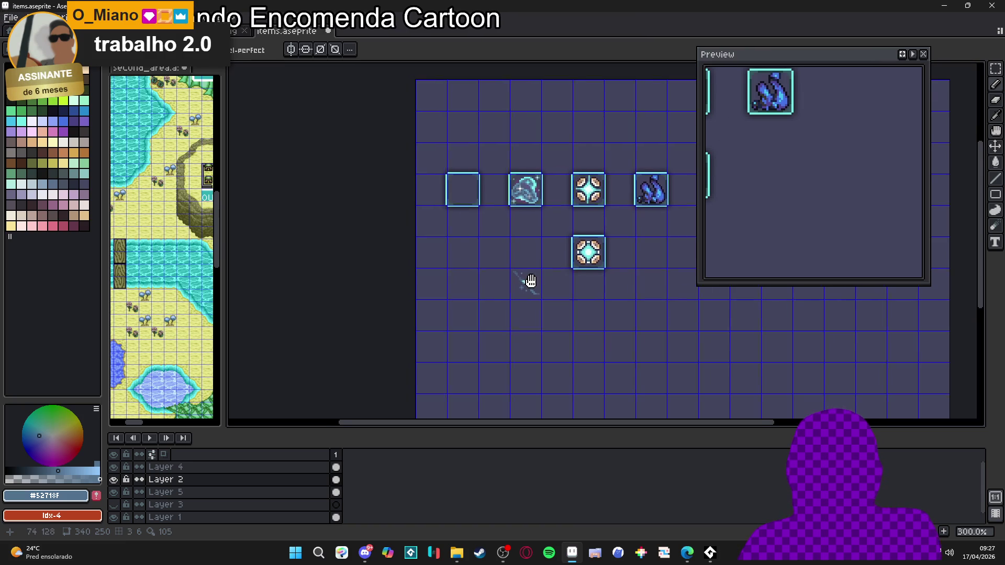
pyautogui.moveTo(549, 276); pyautogui.dragTo(530, 268)
pyautogui.scroll(8, 502, 275)
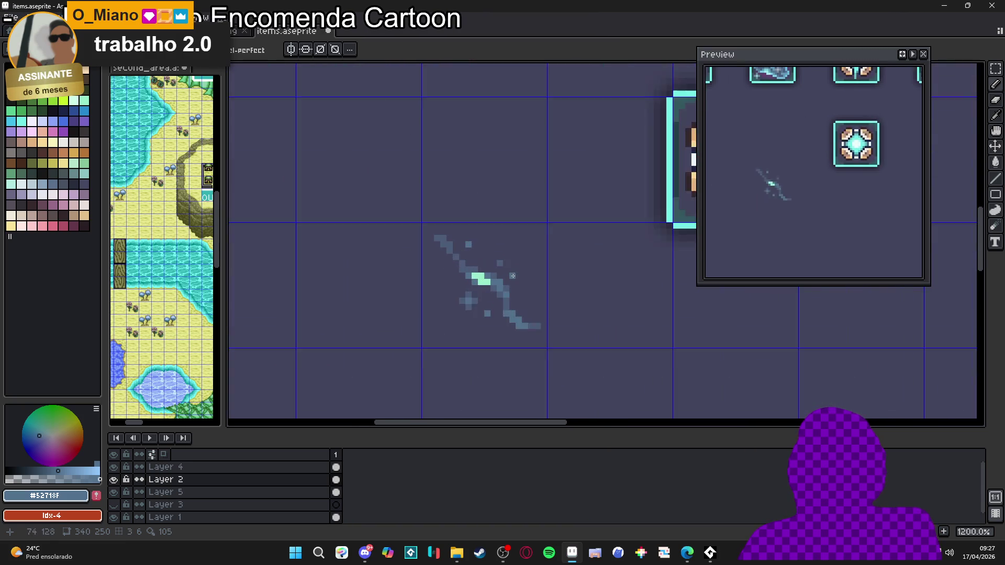
pyautogui.keyDown('alt'); pyautogui.click(472, 288); pyautogui.keyUp('alt')
pyautogui.scroll(-3, 473, 288)
pyautogui.scroll(3, 476, 335)
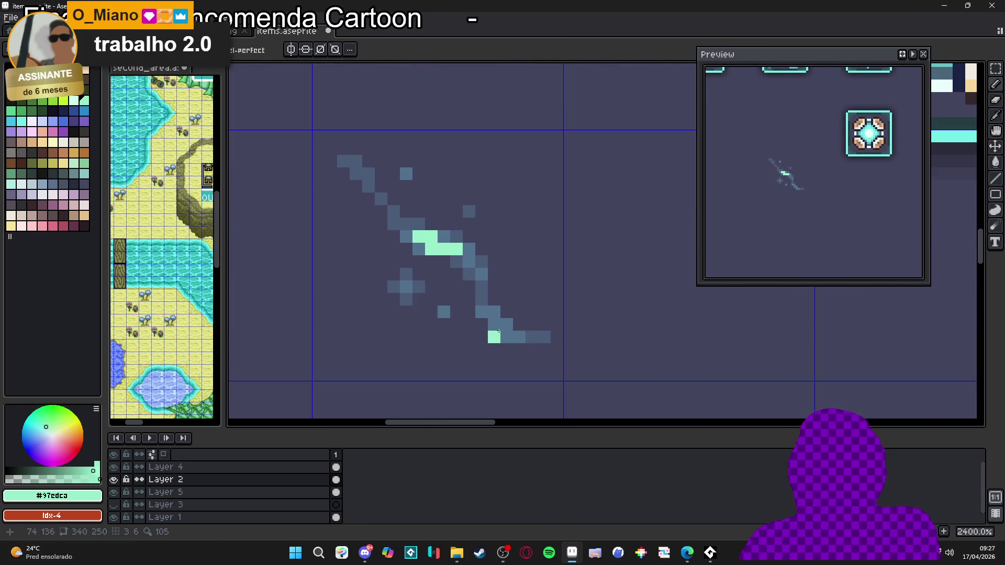
pyautogui.click(494, 325)
pyautogui.scroll(-8, 502, 324)
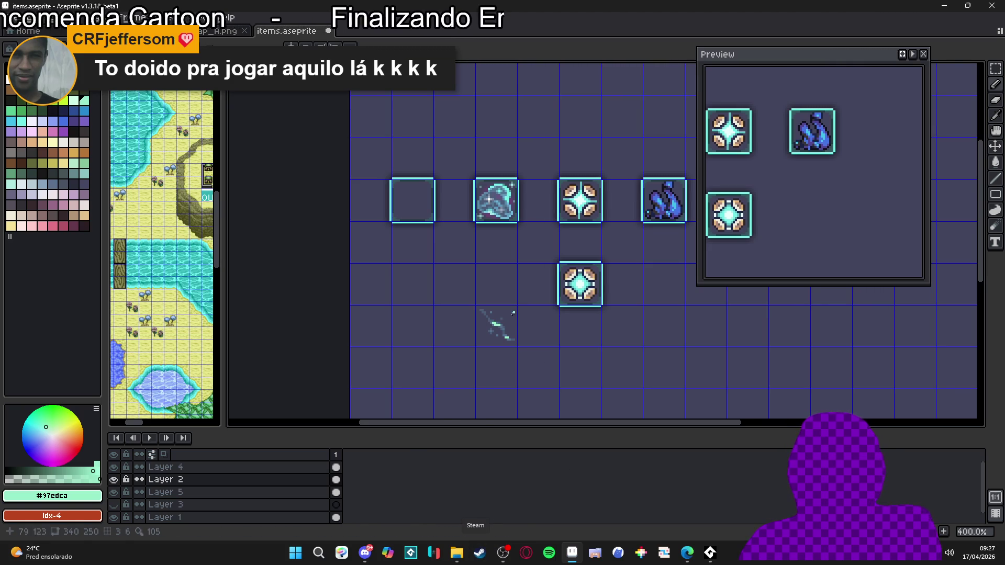
pyautogui.scroll(3, 526, 318)
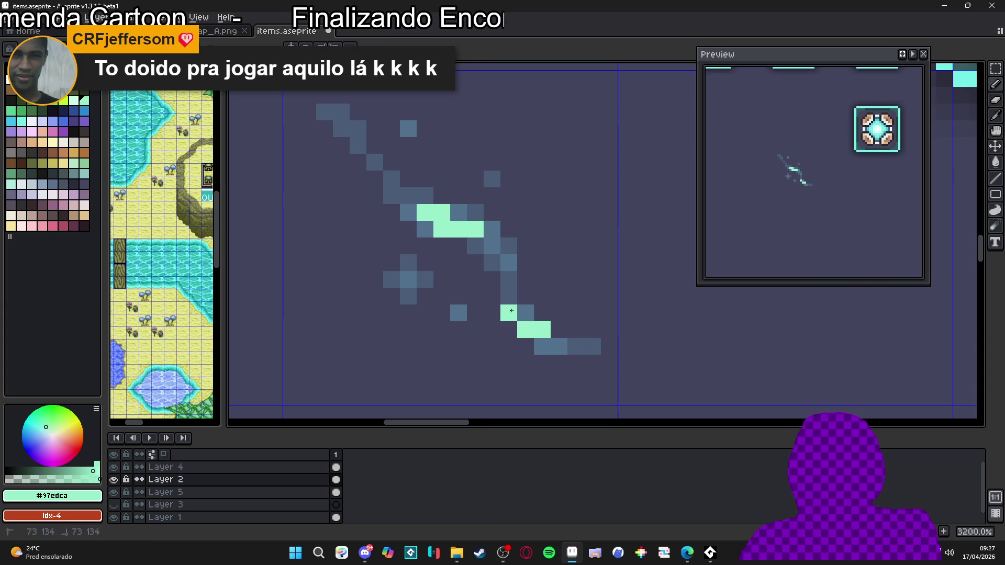
pyautogui.scroll(-4, 541, 341)
# Recolor the blade pixels at the sword's lower bend between dark #52718f and light green #97edc0
pyautogui.scroll(4, 541, 341)
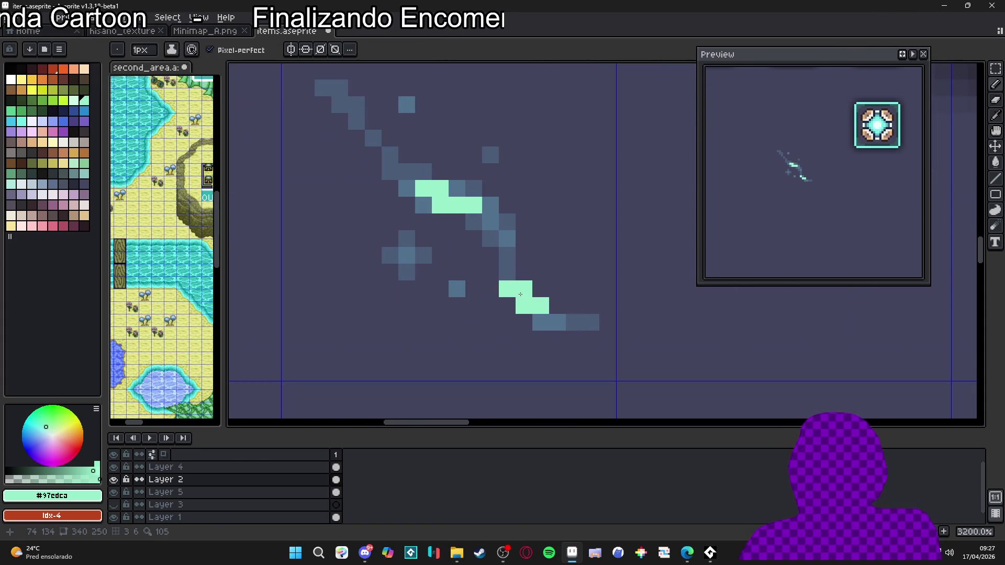
pyautogui.keyDown('alt'); pyautogui.click(516, 292); pyautogui.keyUp('alt')
pyautogui.hotkey('ctrl', 'z')
pyautogui.click(523, 311)
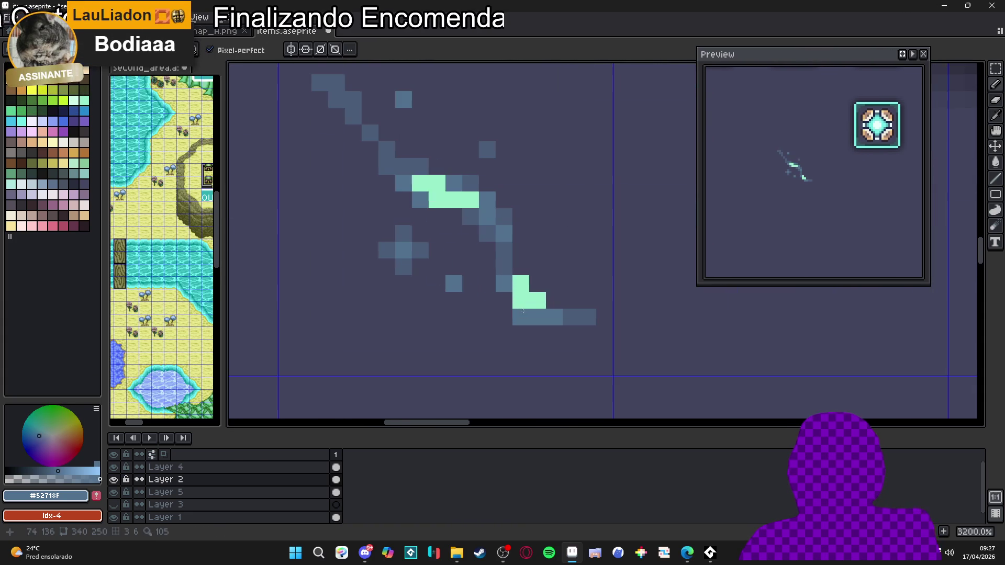
pyautogui.hotkey('ctrl', 'z')
pyautogui.click(520, 307)
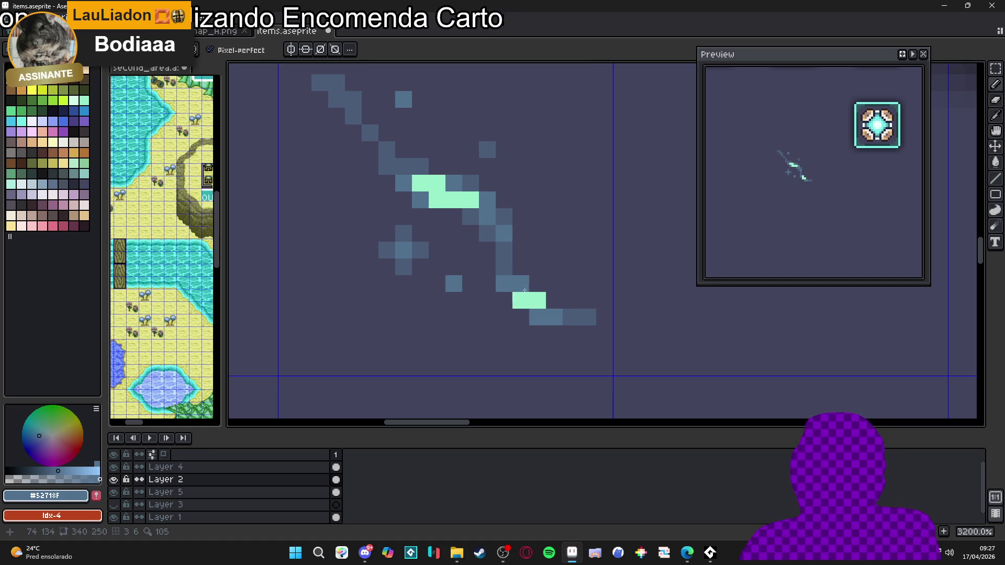
pyautogui.hotkey('ctrl', 'z')
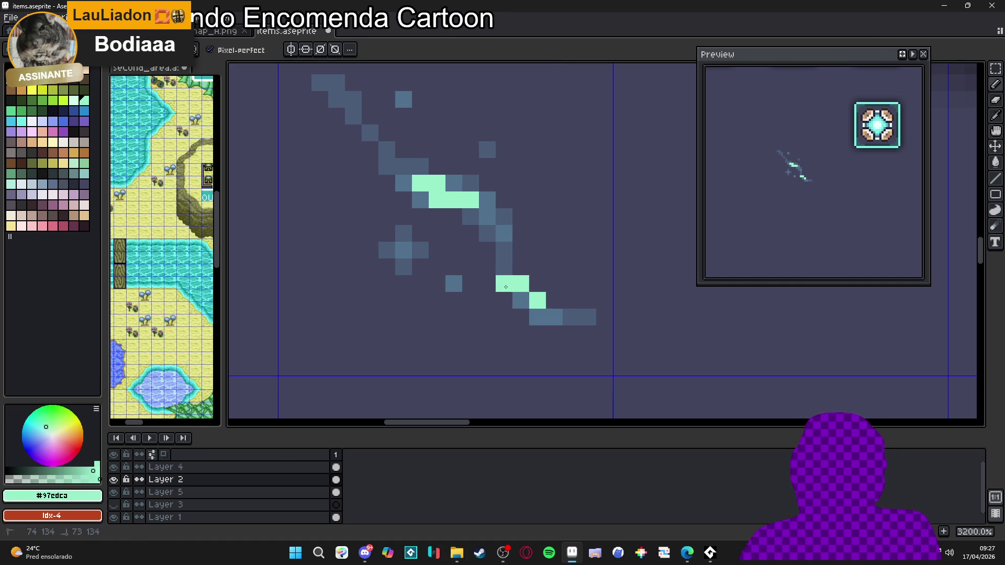
pyautogui.hotkey('ctrl', 'z')
pyautogui.click(521, 302)
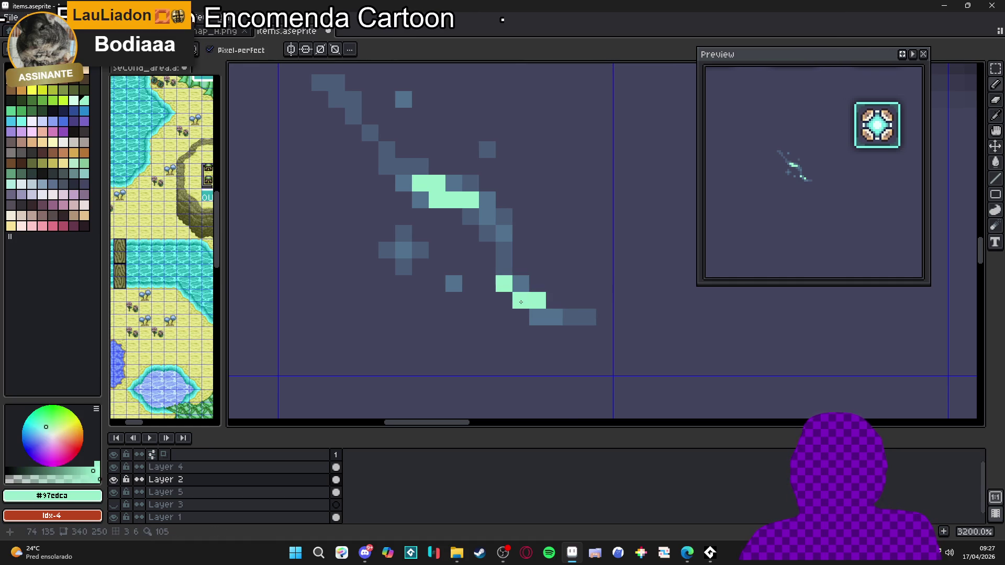
pyautogui.hotkey('ctrl', 'z')
pyautogui.click(515, 290)
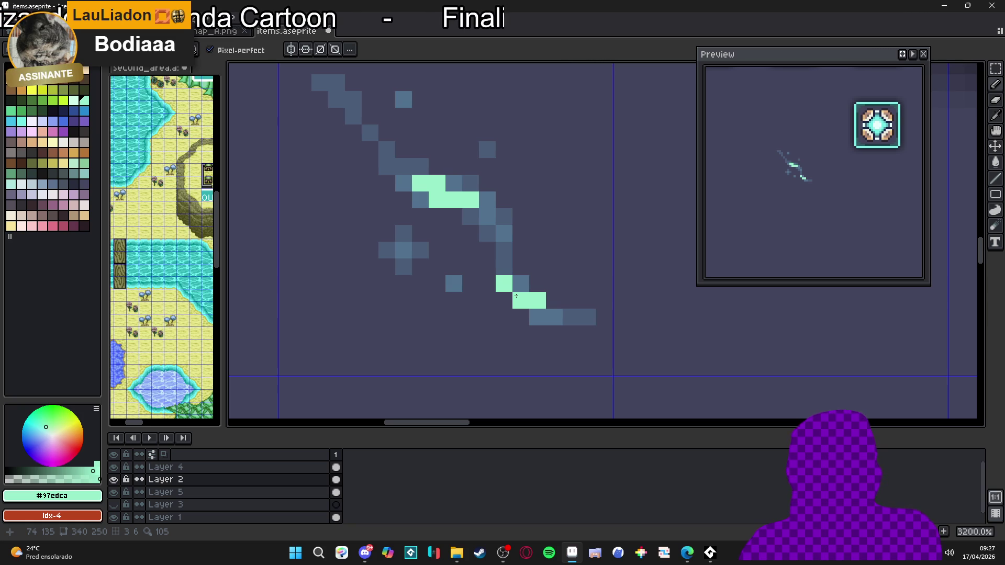
# Add light-green pixels below the highlight and to the left of the blade's lower tail
pyautogui.click(520, 313)
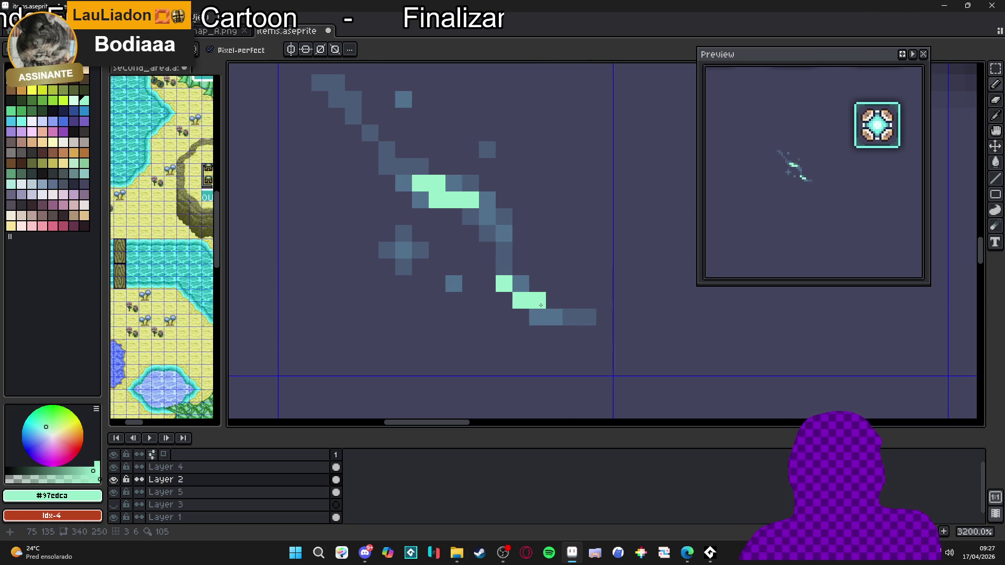
pyautogui.scroll(-1, 541, 305)
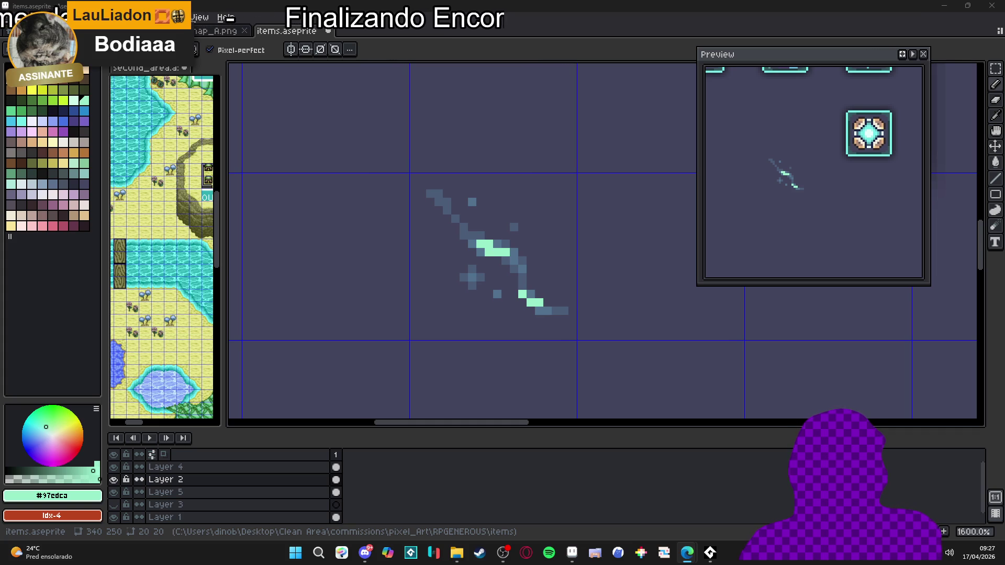
pyautogui.click(487, 285)
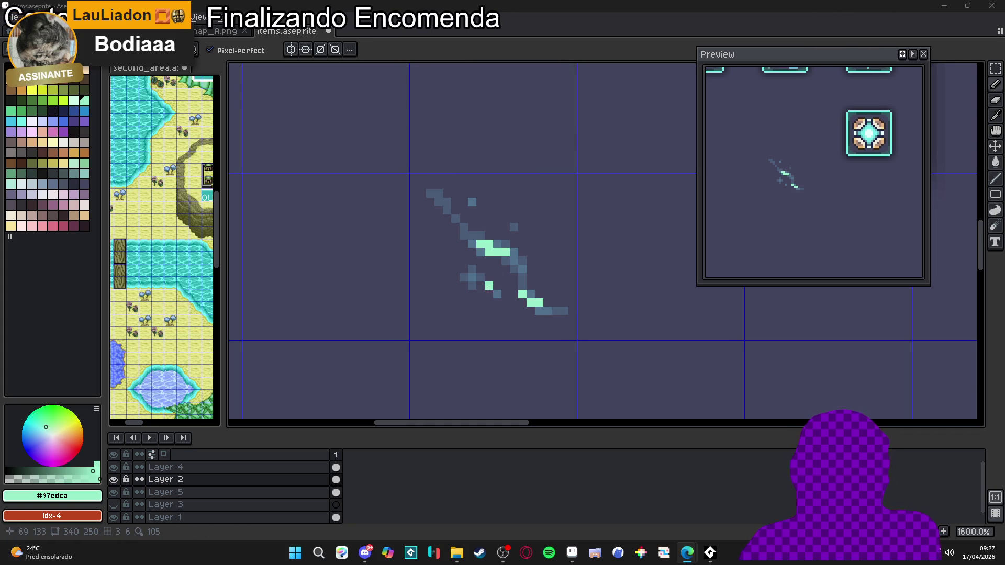
pyautogui.scroll(-5, 486, 278)
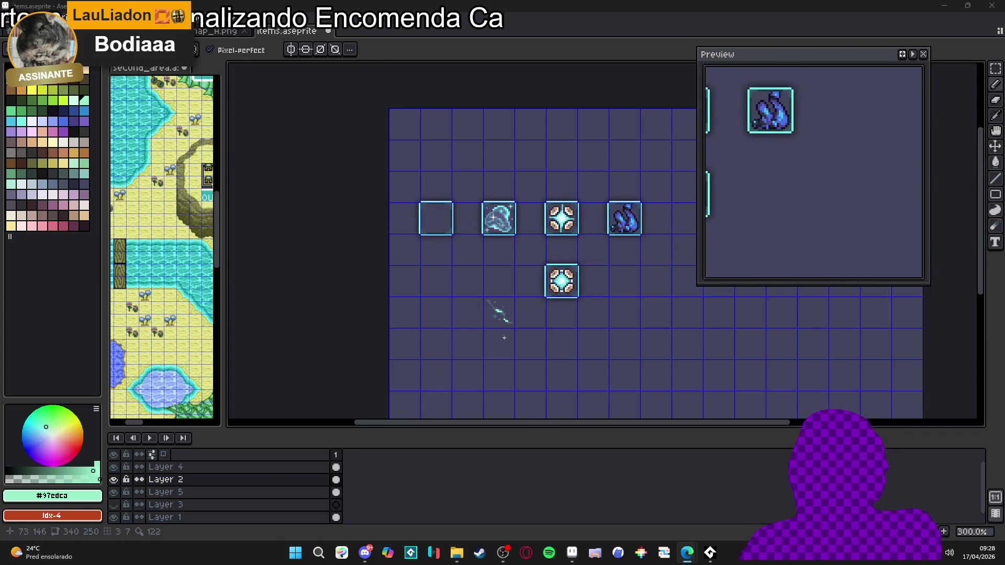
# Copy the sword sketch's grid cell one cell up and drop the copy in place
pyautogui.moveTo(516, 310); pyautogui.dragTo(497, 262)
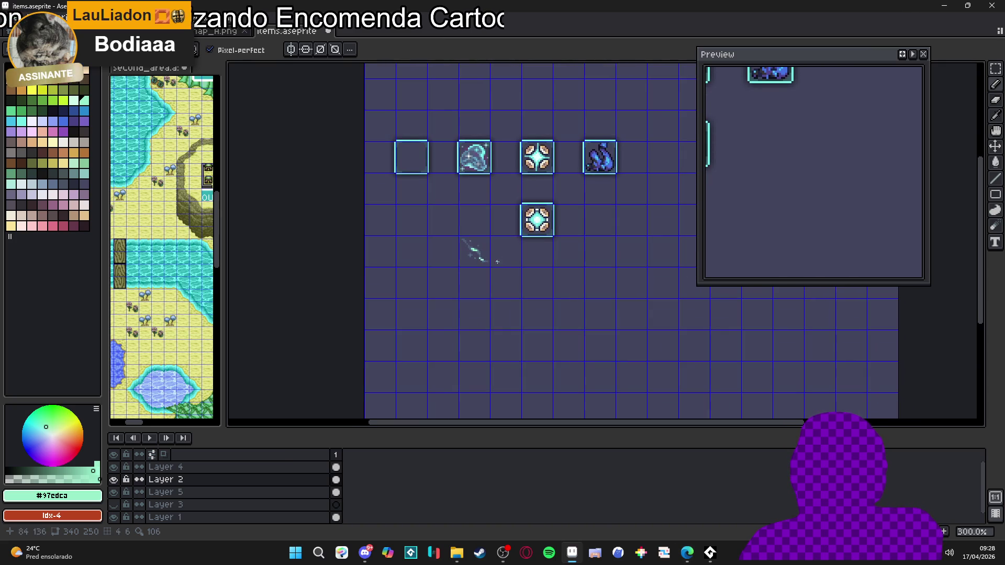
pyautogui.scroll(2, 494, 262)
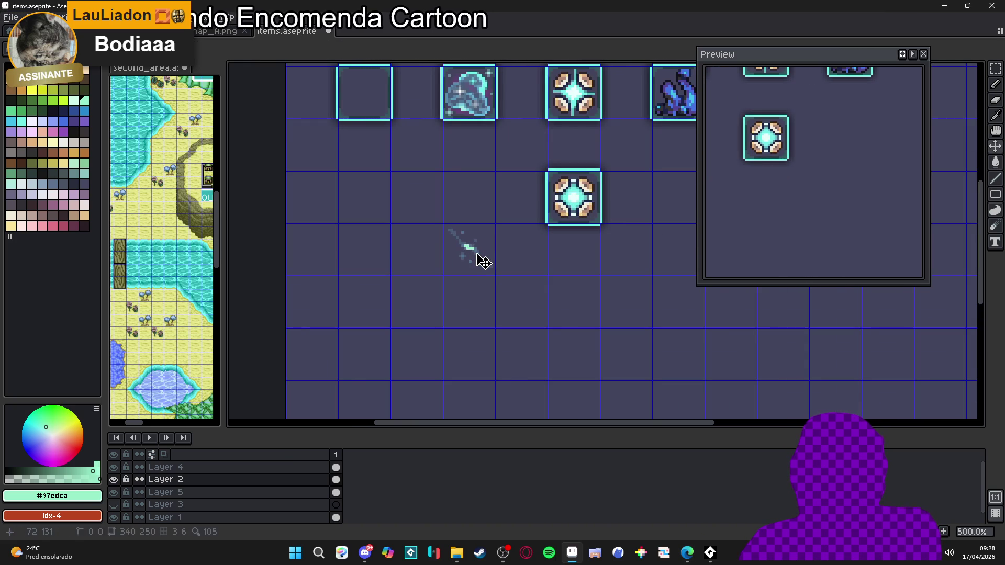
pyautogui.click(483, 261)
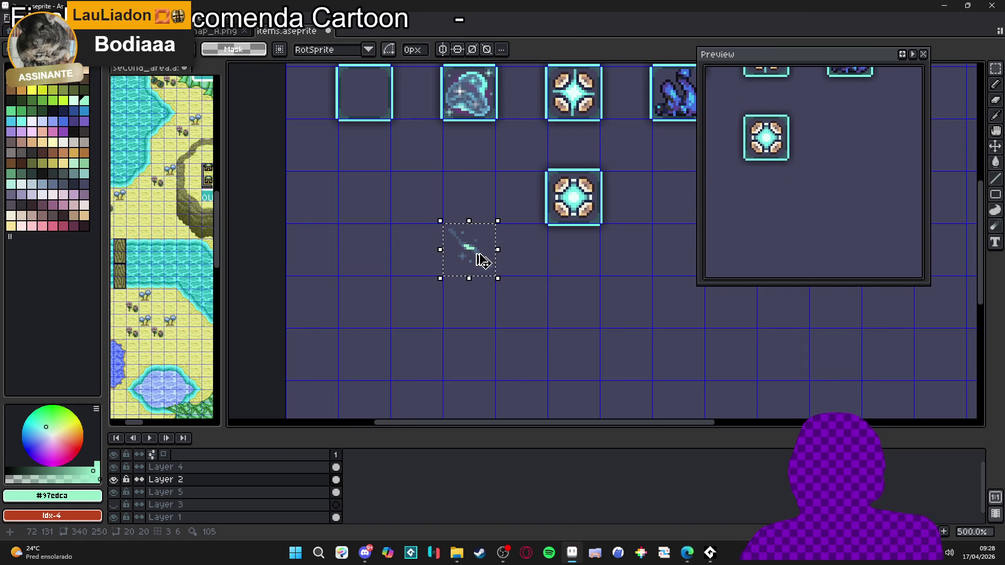
pyautogui.click(482, 261)
pyautogui.moveTo(483, 261); pyautogui.dragTo(483, 209)
pyautogui.hotkey('ctrl', 'd')
pyautogui.press('b')
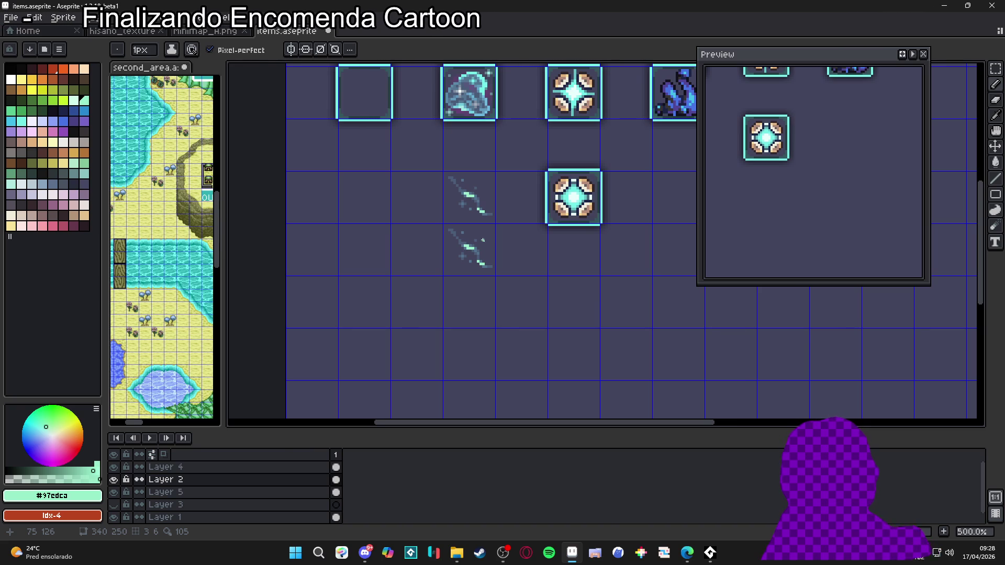
pyautogui.press('e')
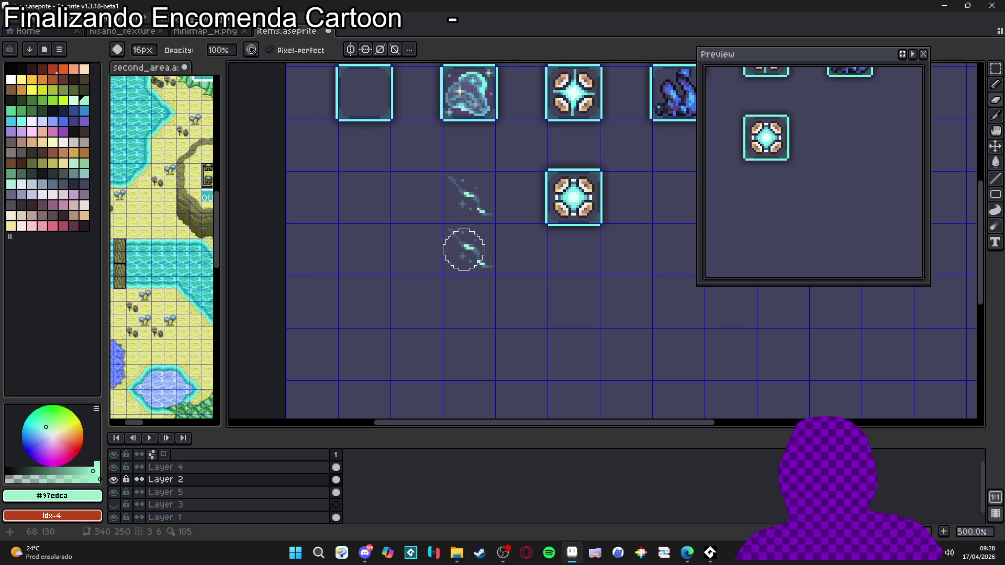
pyautogui.press('b')
pyautogui.click(113, 481)
pyautogui.click(113, 481)
pyautogui.click(113, 481)
pyautogui.click(113, 480)
pyautogui.moveTo(502, 352); pyautogui.dragTo(420, 278)
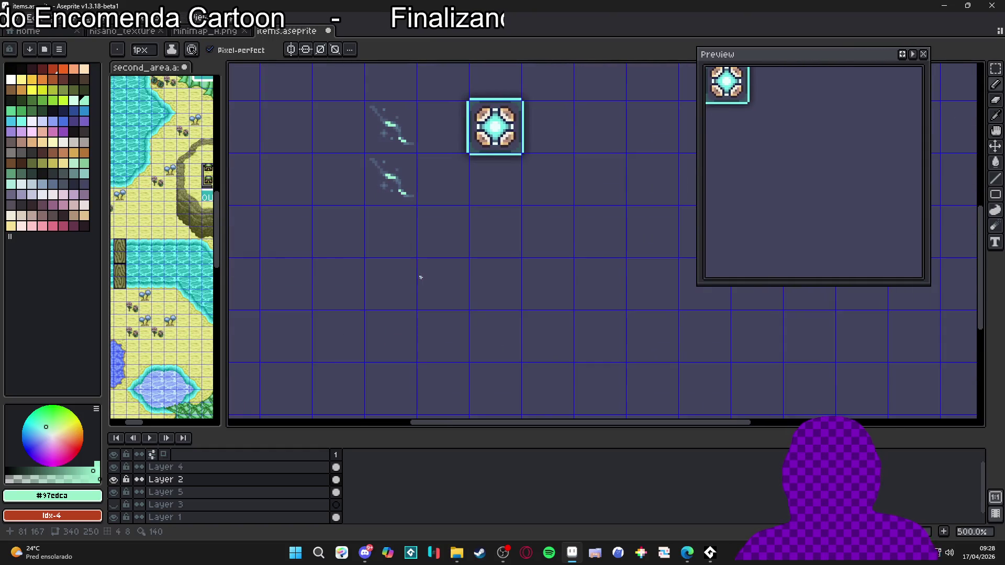
pyautogui.press('v')
pyautogui.press('m')
pyautogui.hotkey('ctrl', 'a')
pyautogui.scroll(-3, 414, 261)
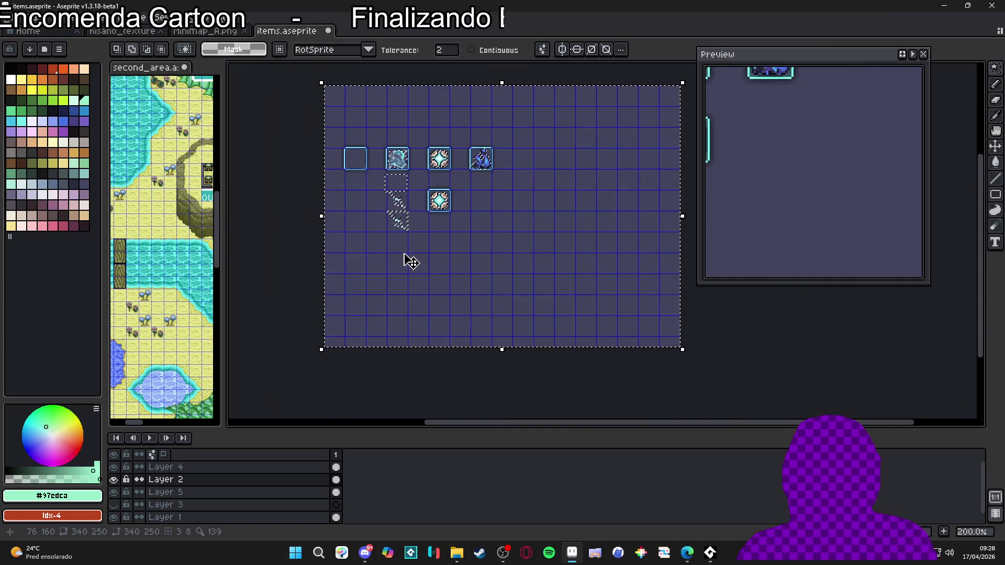
pyautogui.scroll(1, 444, 262)
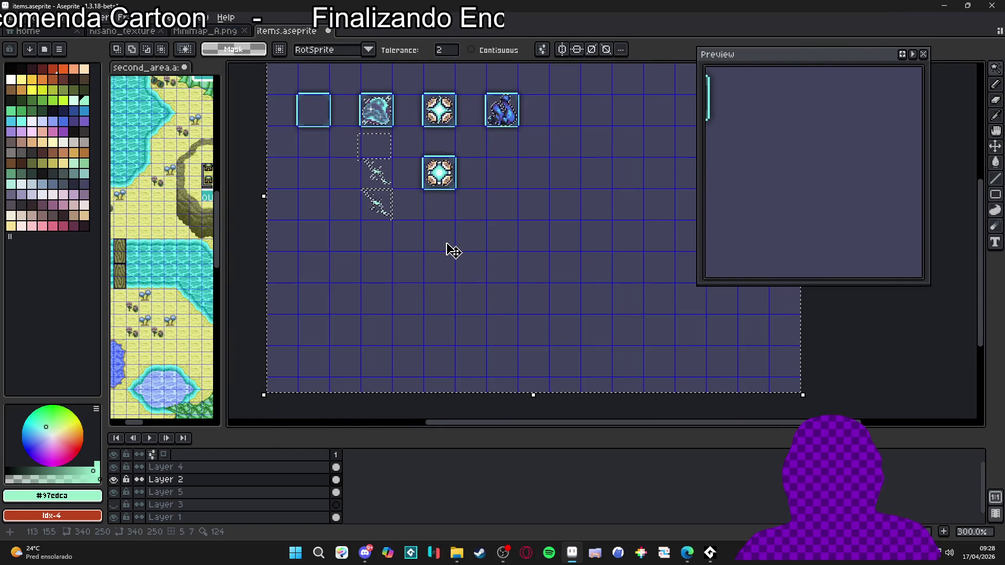
pyautogui.hotkey('ctrl', 'd')
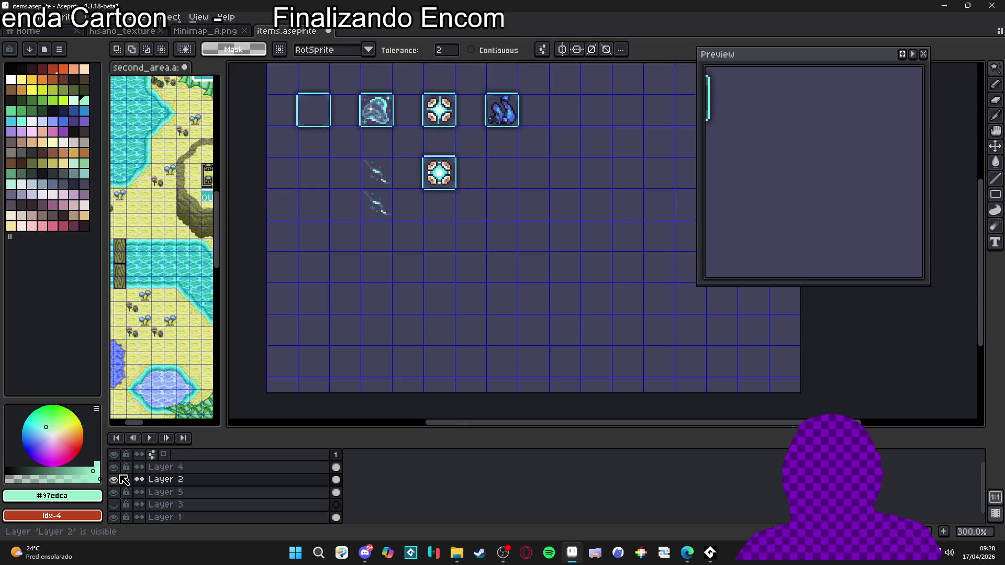
pyautogui.hotkey('ctrl', 'a')
pyautogui.press('v')
pyautogui.hotkey('ctrl', 'a')
pyautogui.hotkey('ctrl', 'd')
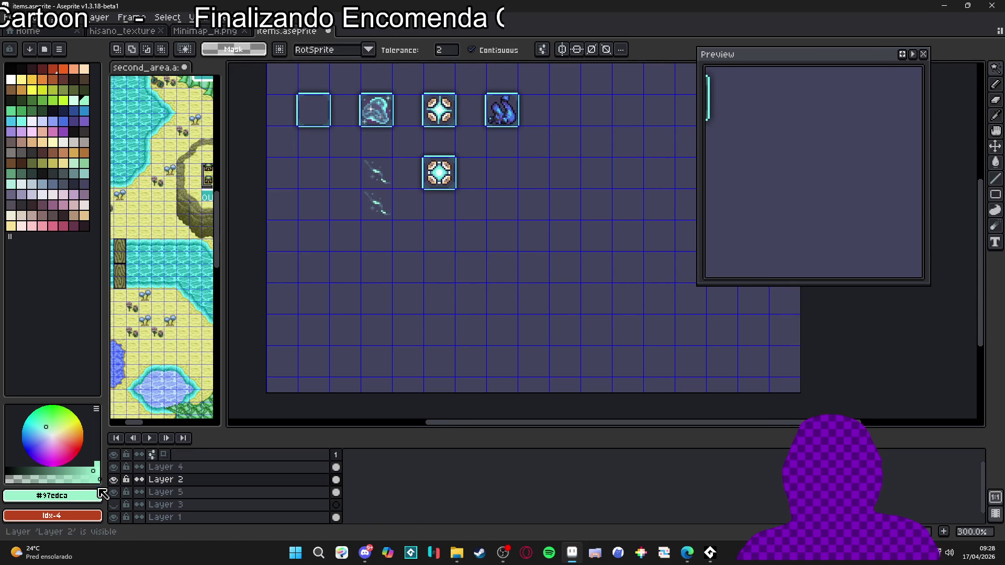
pyautogui.click(113, 482)
pyautogui.click(113, 482)
pyautogui.click(113, 482)
pyautogui.click(113, 482)
pyautogui.click(113, 482)
pyautogui.click(113, 482)
pyautogui.click(113, 483)
pyautogui.click(113, 482)
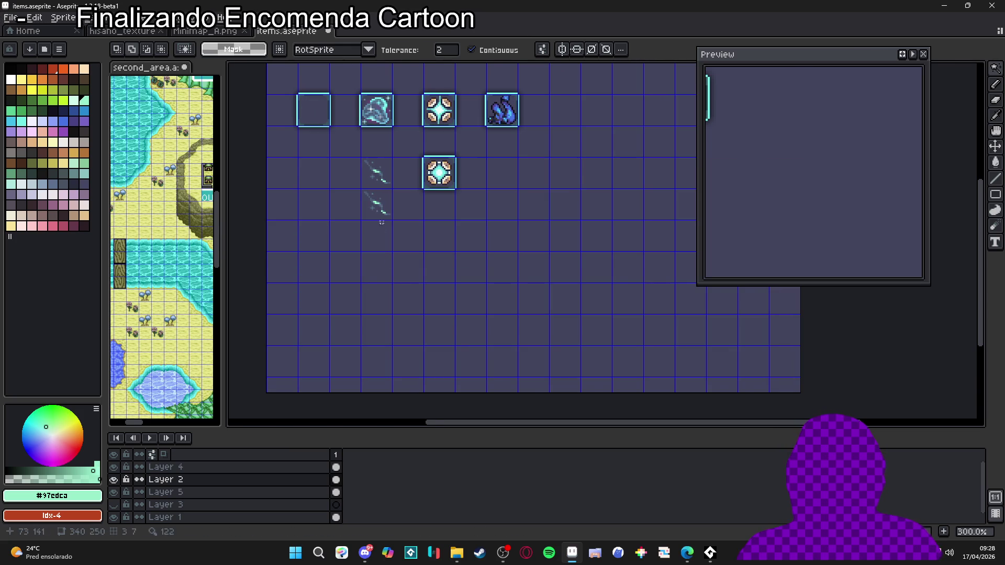
pyautogui.scroll(3, 377, 203)
pyautogui.press('v')
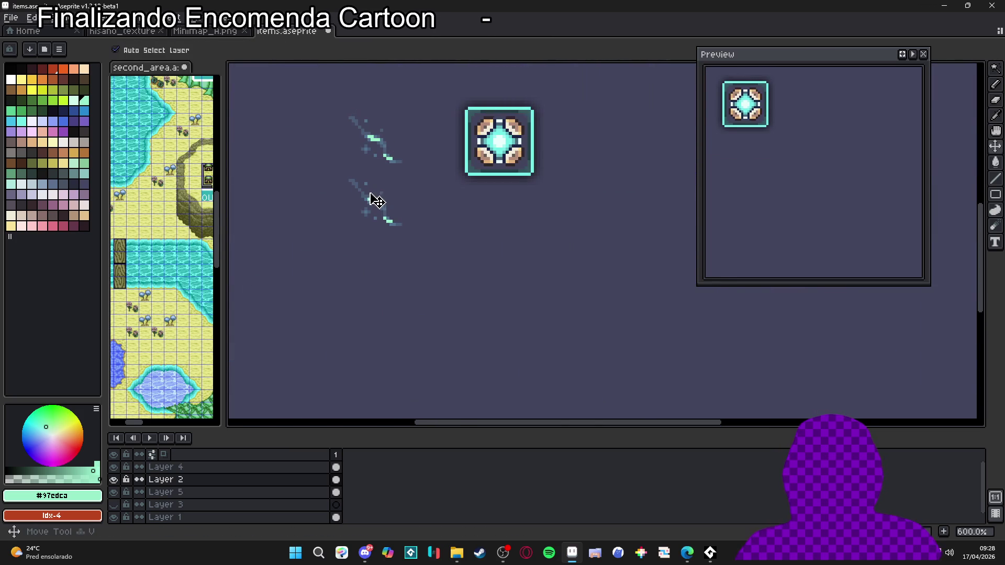
# Show Layer 1, undo the stray streak move and pencil stroke, and select the streak's cell
pyautogui.click(113, 492)
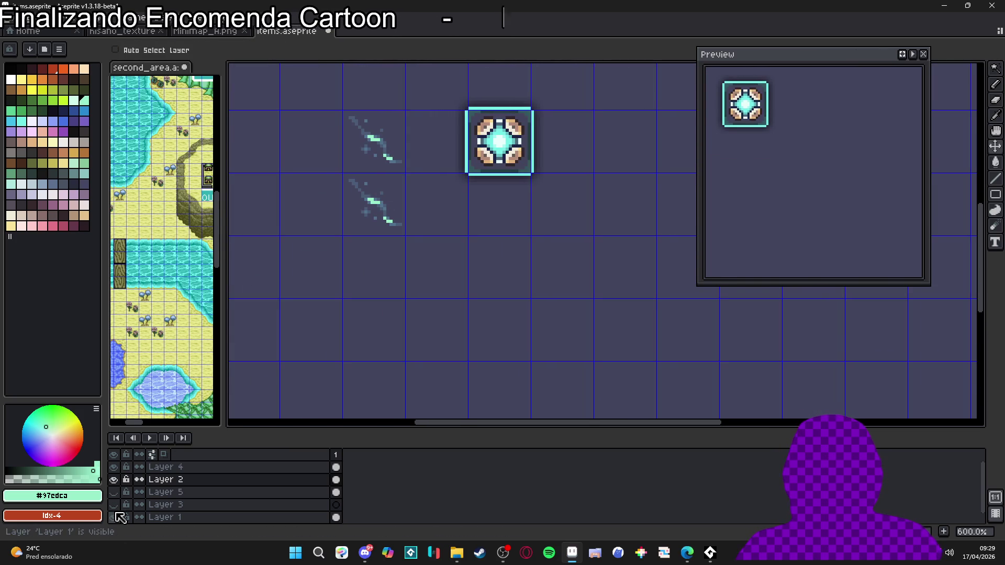
pyautogui.moveTo(393, 198)
pyautogui.mouseDown()
pyautogui.moveTo(420, 235)
pyautogui.moveTo(406, 236)
pyautogui.mouseUp()
pyautogui.scroll(-3, 406, 236)
pyautogui.scroll(1, 406, 271)
pyautogui.scroll(2, 405, 281)
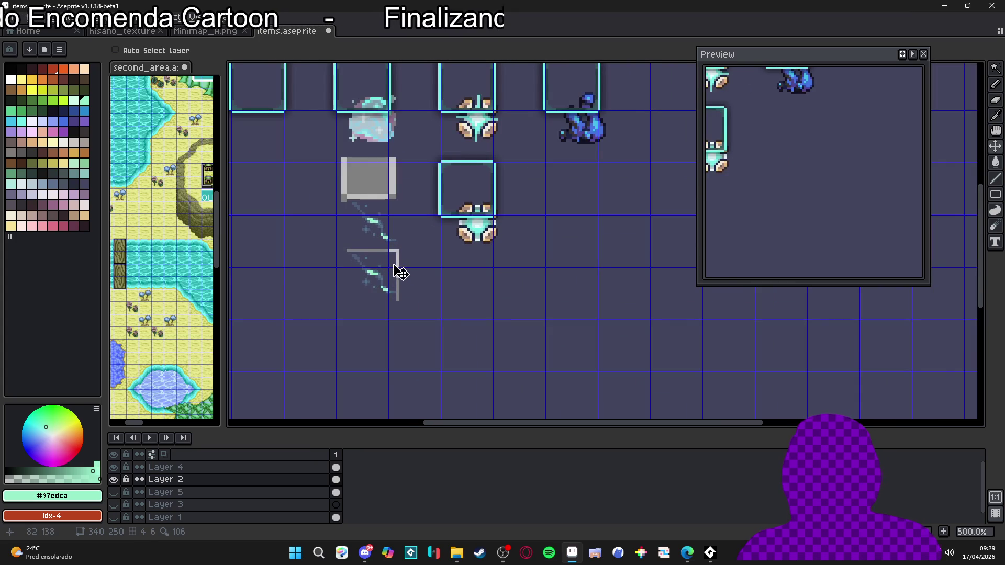
pyautogui.hotkey('ctrl', 'z')
pyautogui.press('m')
pyautogui.moveTo(360, 190); pyautogui.dragTo(362, 191)
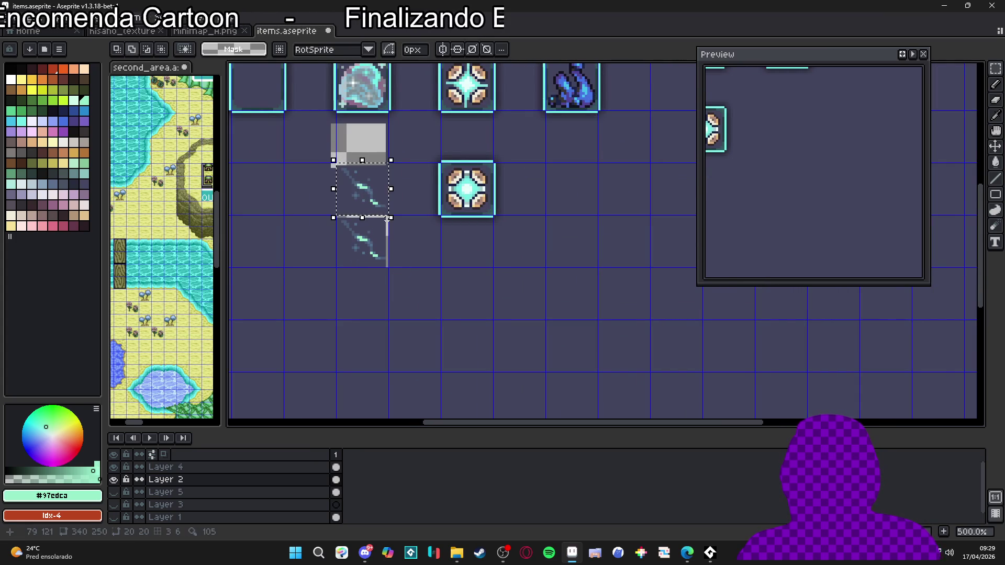
pyautogui.hotkey('ctrl', 'z')
pyautogui.hotkey('ctrl', 'z')
pyautogui.hotkey('ctrl', 'z')
pyautogui.hotkey('ctrl', 'z')
pyautogui.scroll(-2, 487, 299)
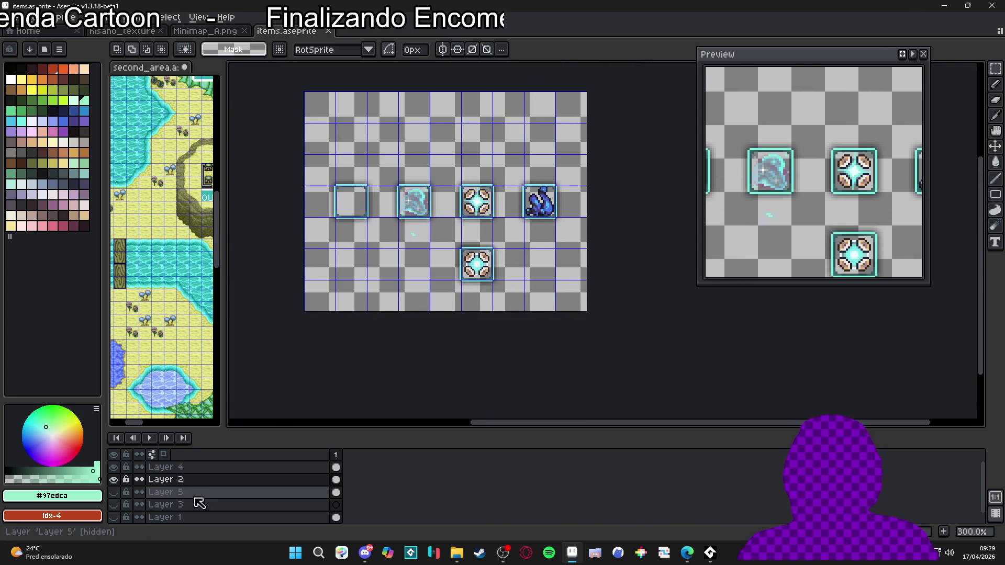
# Redo the Canvas Size enlargement, show Layer 3, and paste the streak into the cell below
pyautogui.hotkey('ctrl', 'y')
pyautogui.moveTo(372, 372); pyautogui.dragTo(436, 223)
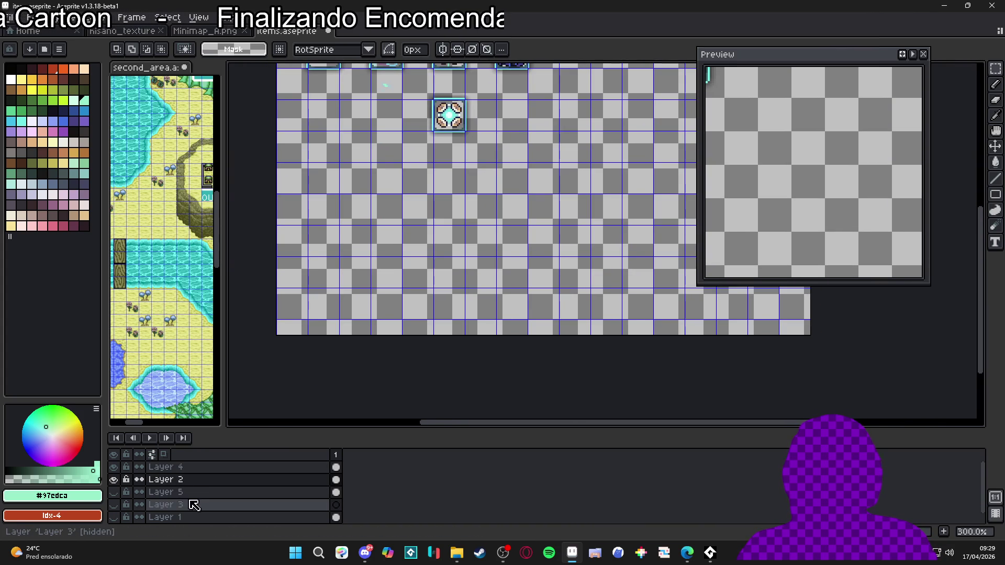
pyautogui.click(114, 505)
pyautogui.scroll(3, 410, 267)
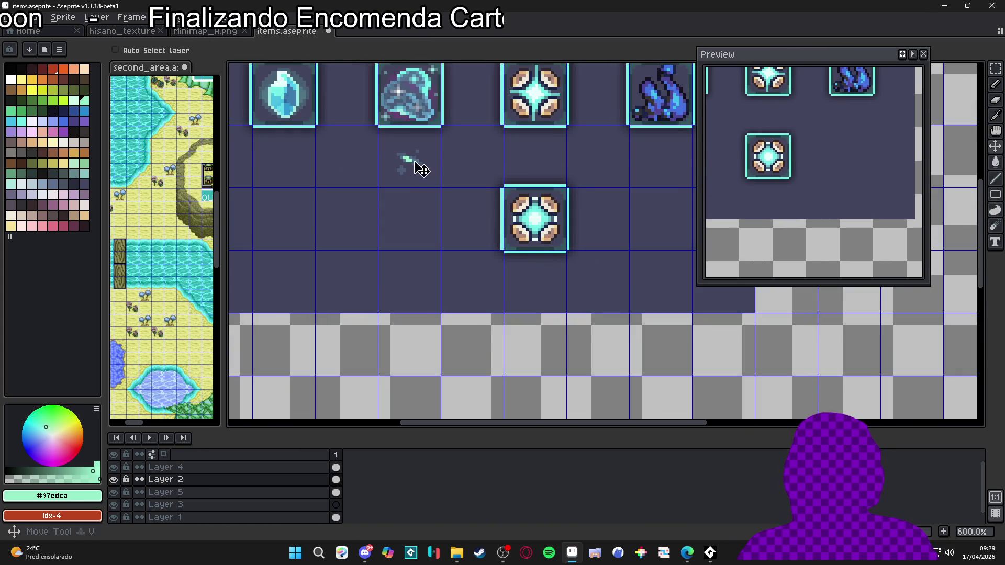
pyautogui.hotkey('ctrl', 'v')
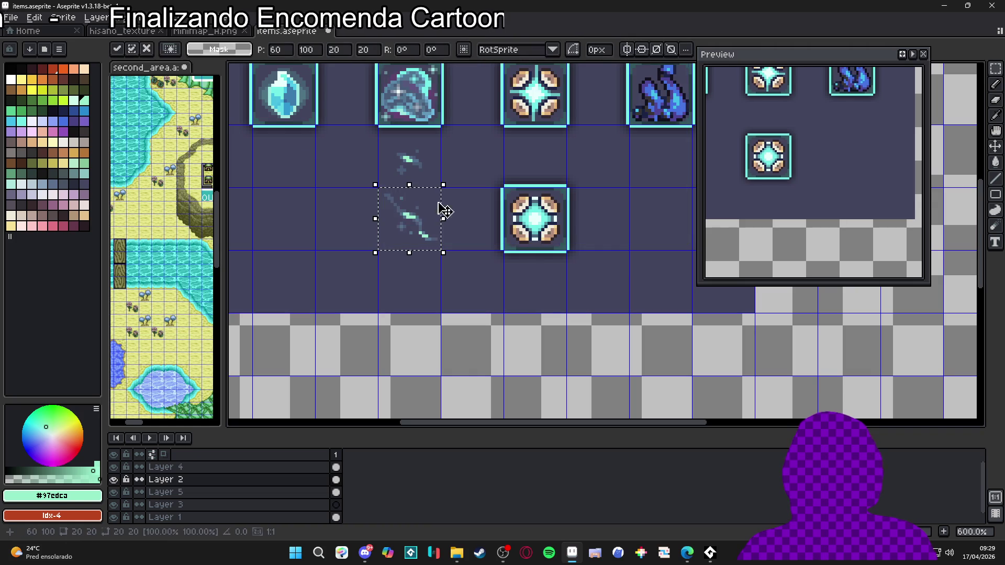
pyautogui.moveTo(461, 217); pyautogui.dragTo(444, 226)
pyautogui.scroll(1, 444, 226)
pyautogui.scroll(-3, 431, 211)
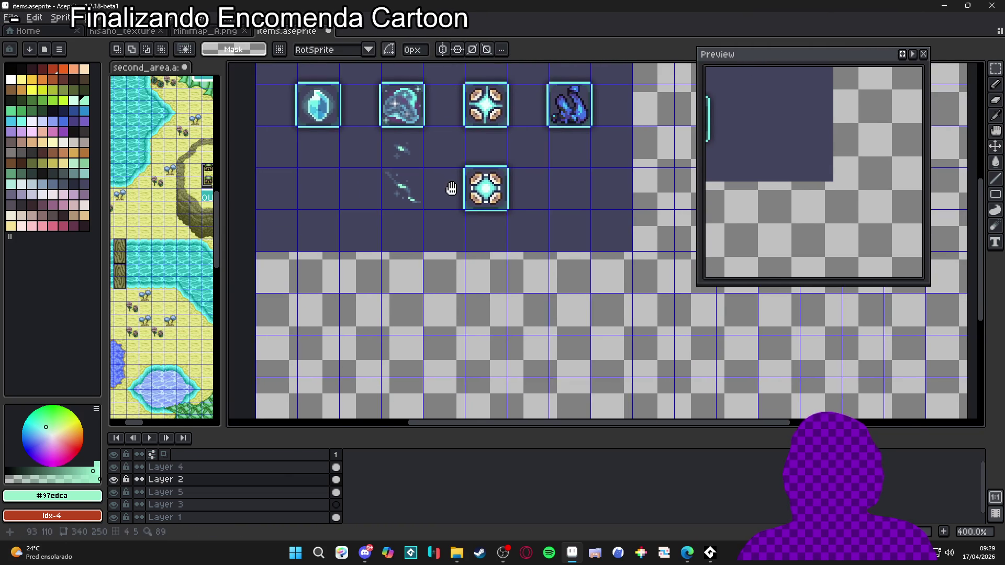
pyautogui.scroll(-1, 497, 220)
# Paint-bucket Layer 1's empty canvas area with the dark background #42445d, then hide Layer 1 to check
pyautogui.keyDown('ctrl'); pyautogui.click(549, 230); pyautogui.keyUp('ctrl')
pyautogui.press('b')
pyautogui.keyDown('alt'); pyautogui.click(550, 233); pyautogui.keyUp('alt')
pyautogui.press('g')
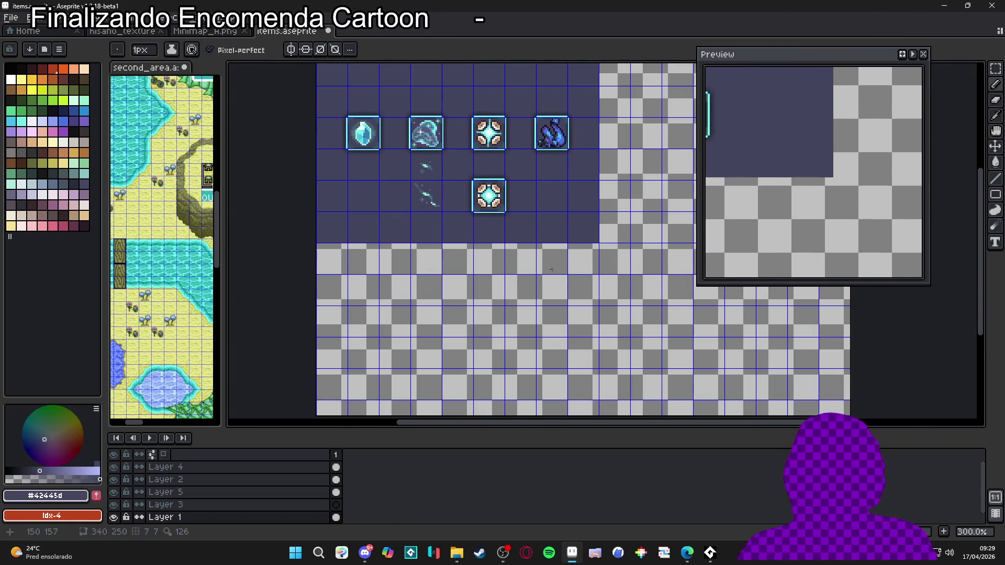
pyautogui.click(552, 270)
pyautogui.click(113, 517)
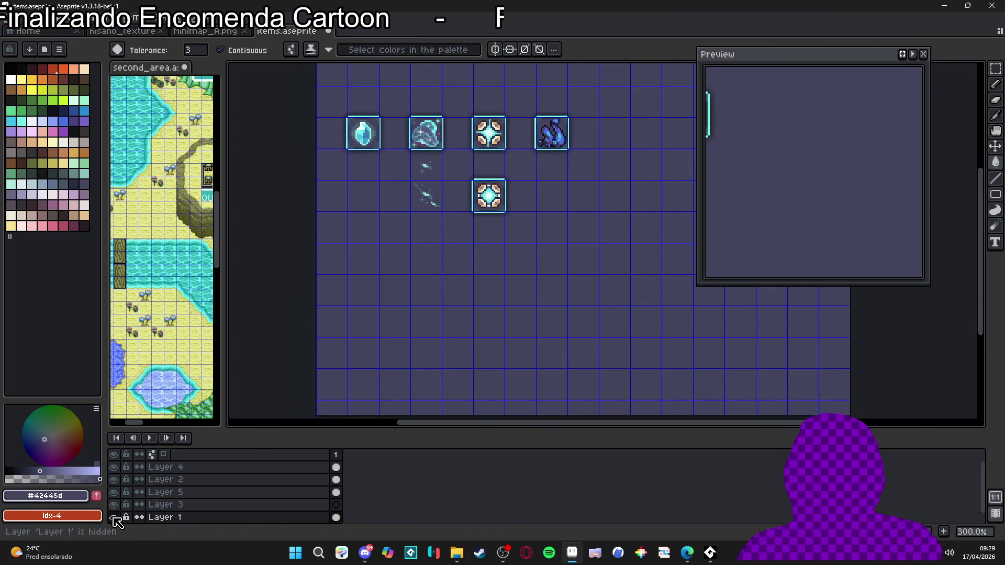
pyautogui.click(114, 517)
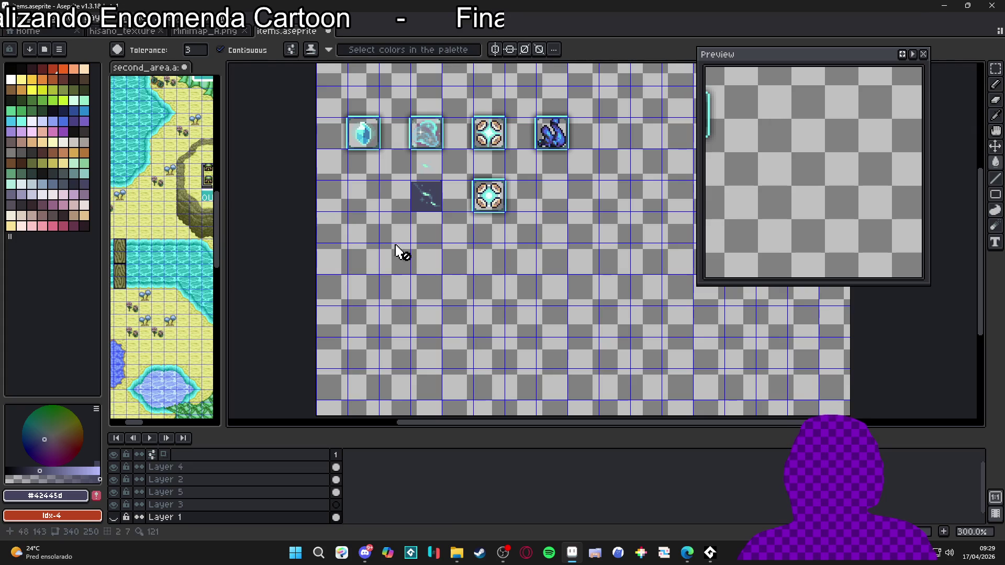
pyautogui.scroll(7, 426, 214)
# Make Layer 2 active for pencil drawing and show Layer 1 again
pyautogui.press('v')
pyautogui.keyDown('ctrl'); pyautogui.click(436, 242); pyautogui.keyUp('ctrl')
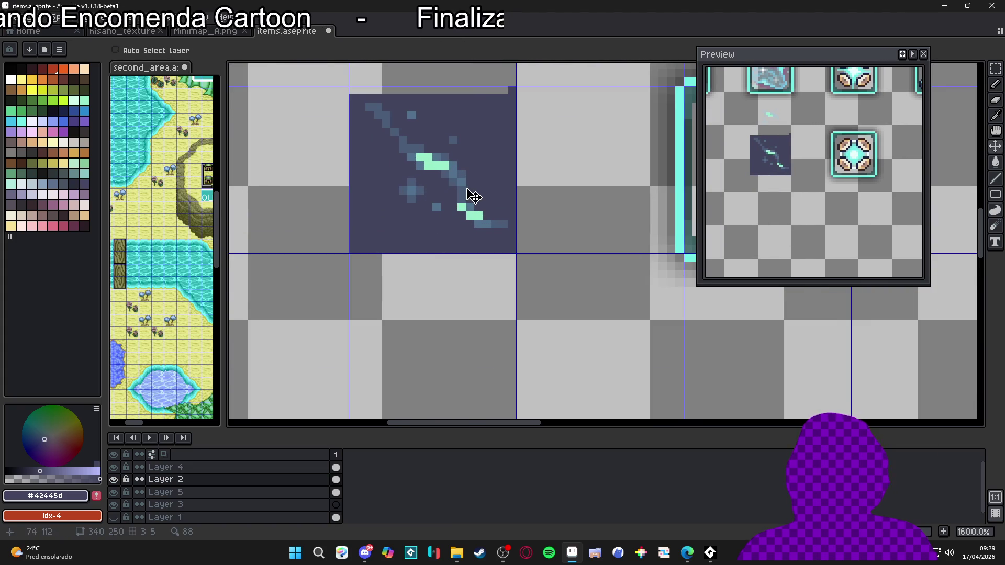
pyautogui.press('b')
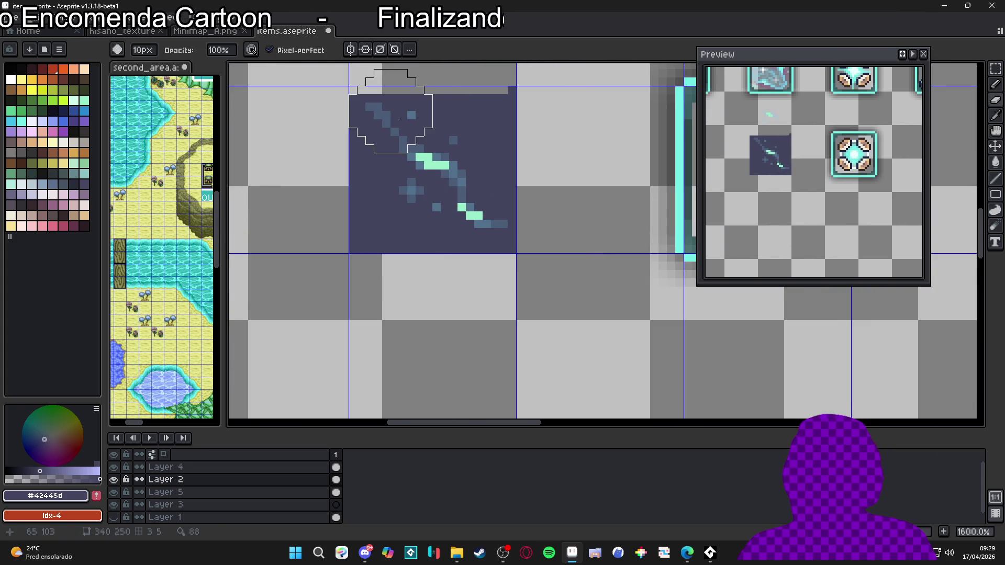
pyautogui.scroll(-3, 434, 179)
pyautogui.scroll(-2, 434, 178)
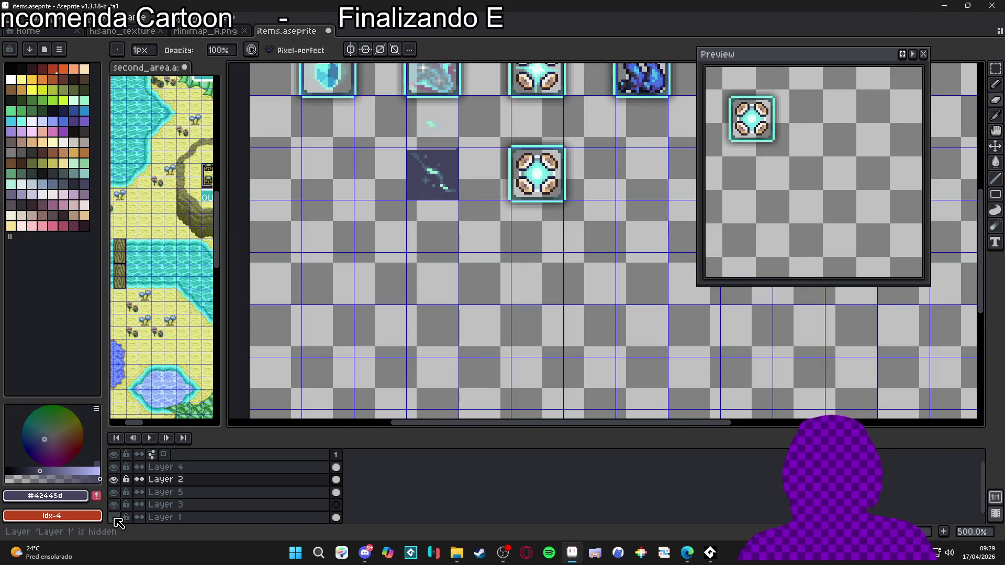
pyautogui.click(113, 517)
pyautogui.scroll(2, 433, 176)
pyautogui.scroll(1, 437, 176)
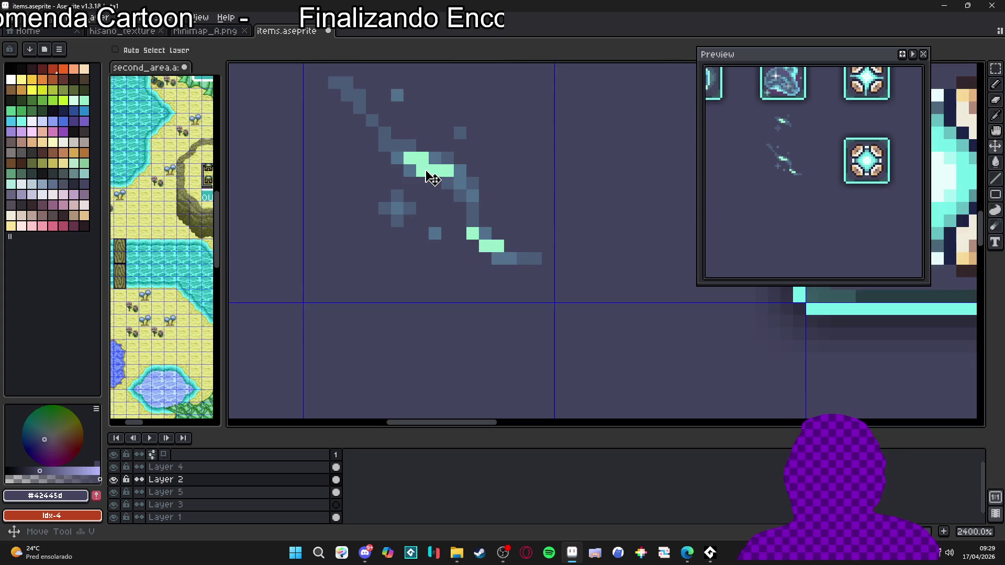
pyautogui.scroll(-2, 435, 175)
pyautogui.scroll(5, 434, 143)
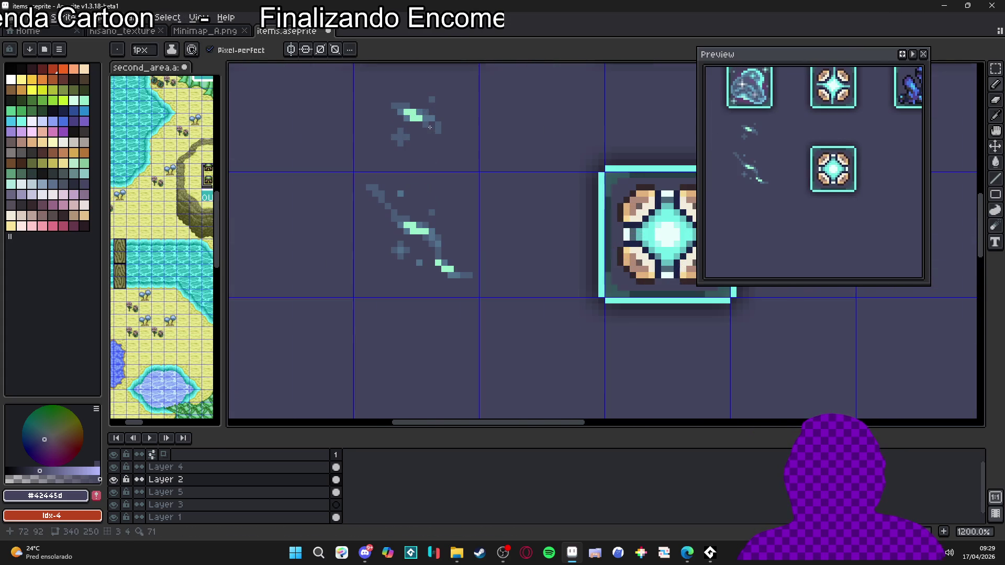
pyautogui.press('alt')
# Copy the small streak's cell two cells down and pick light blue #78d7ff
pyautogui.click(427, 128)
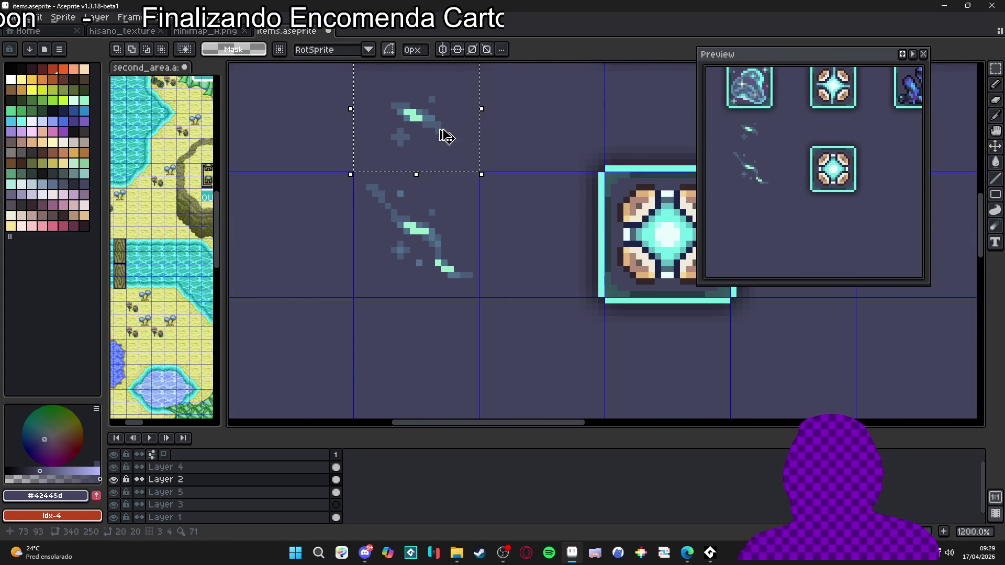
pyautogui.scroll(-3, 414, 167)
pyautogui.moveTo(422, 139); pyautogui.dragTo(426, 273)
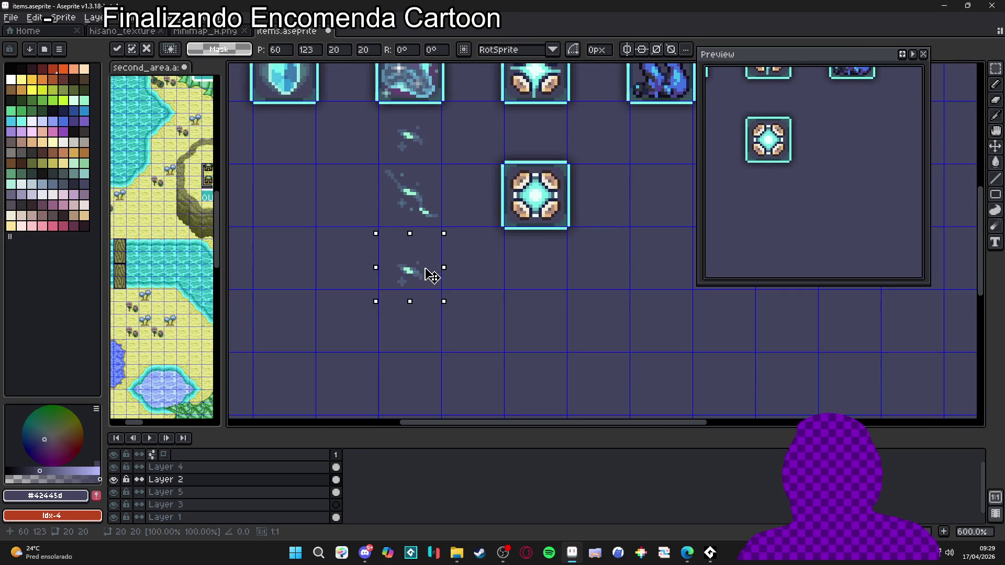
pyautogui.press('b')
pyautogui.scroll(4, 430, 278)
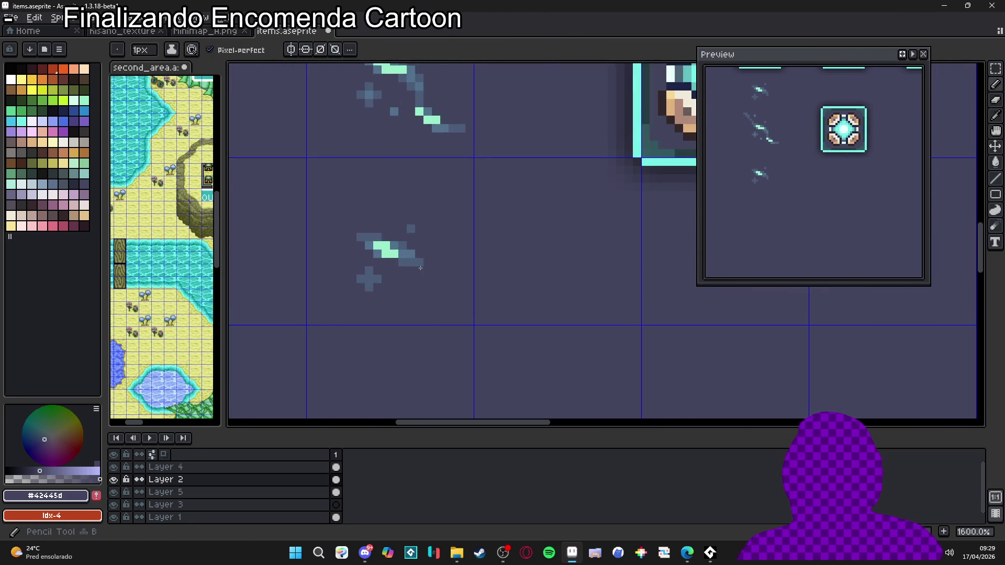
pyautogui.keyDown('alt'); pyautogui.click(425, 291); pyautogui.keyUp('alt')
pyautogui.scroll(2, 425, 292)
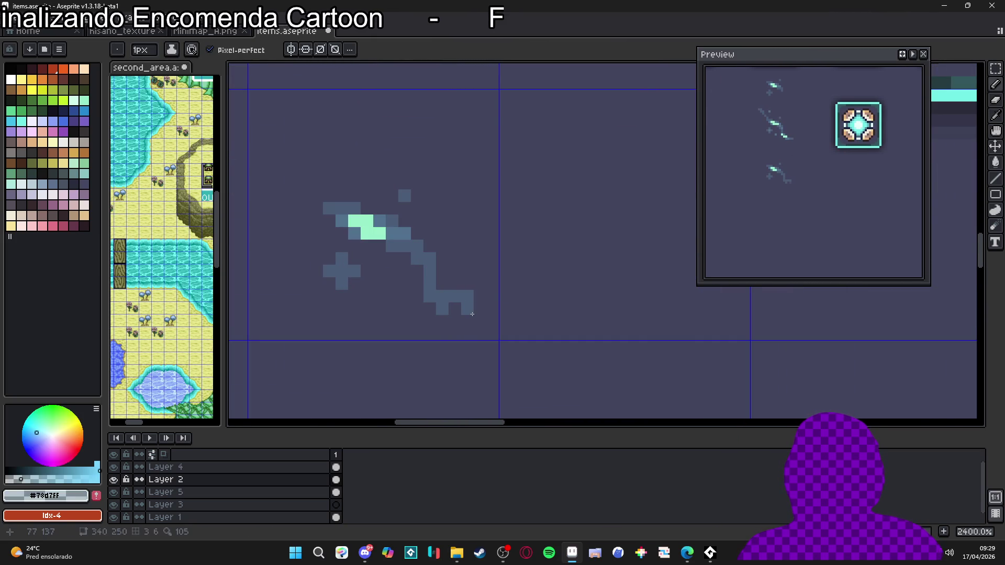
# Erase the stray bottom pixel and draw the new blade's diagonal line up to its top end
pyautogui.press('e')
pyautogui.click(451, 318)
pyautogui.press('b')
pyautogui.scroll(-3, 429, 303)
pyautogui.scroll(2, 418, 312)
pyautogui.moveTo(414, 308); pyautogui.dragTo(388, 270)
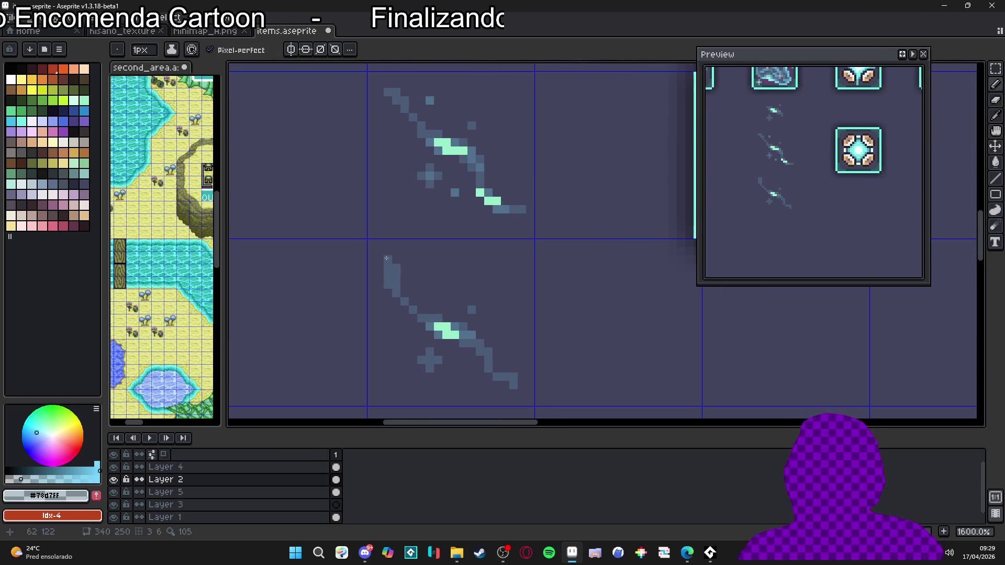
pyautogui.click(372, 254)
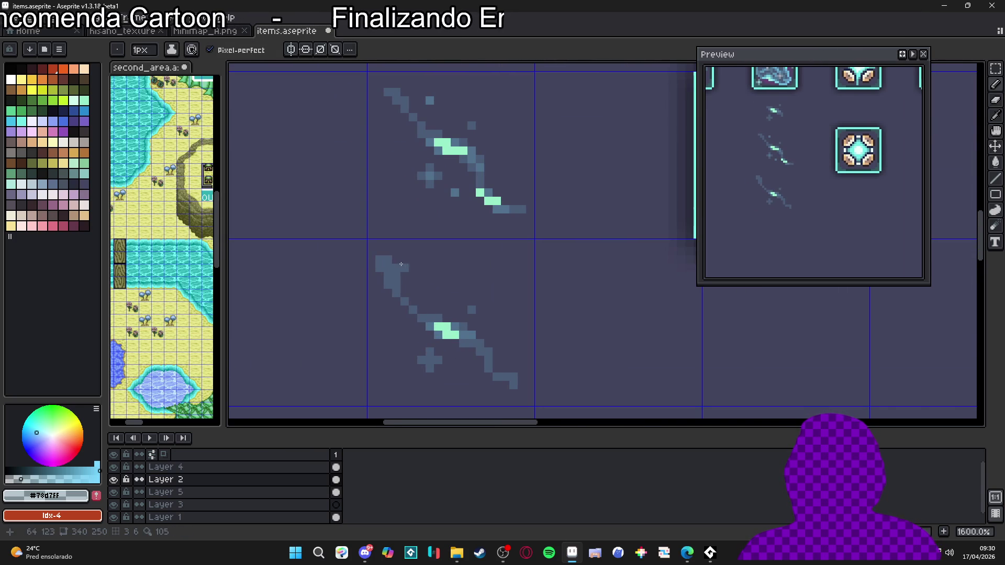
# Add a mint #97edc0 highlight pixel along the new blade's lower tail
pyautogui.hscroll(1, 401, 264)
pyautogui.scroll(-2, 403, 304)
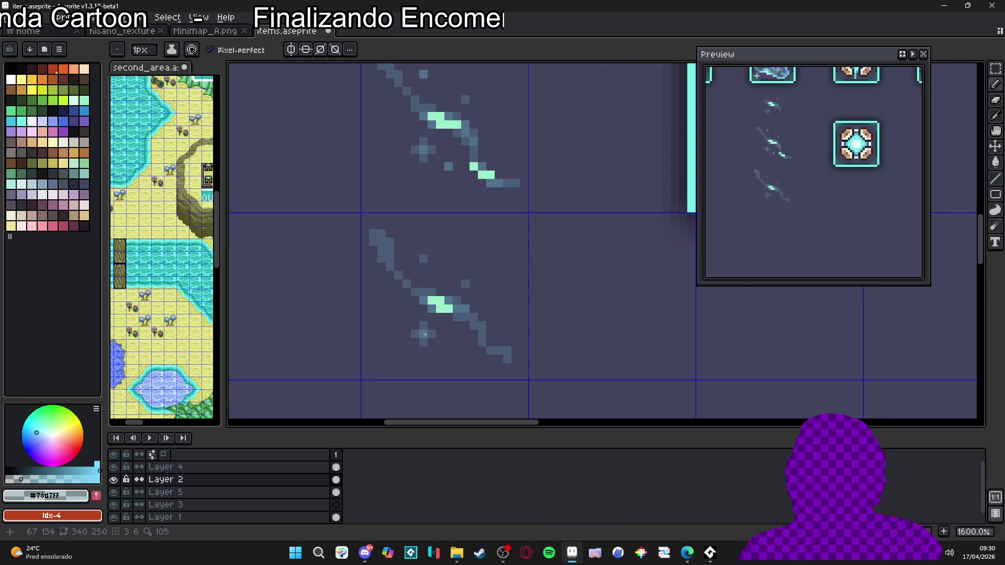
pyautogui.hscroll(1, 471, 359)
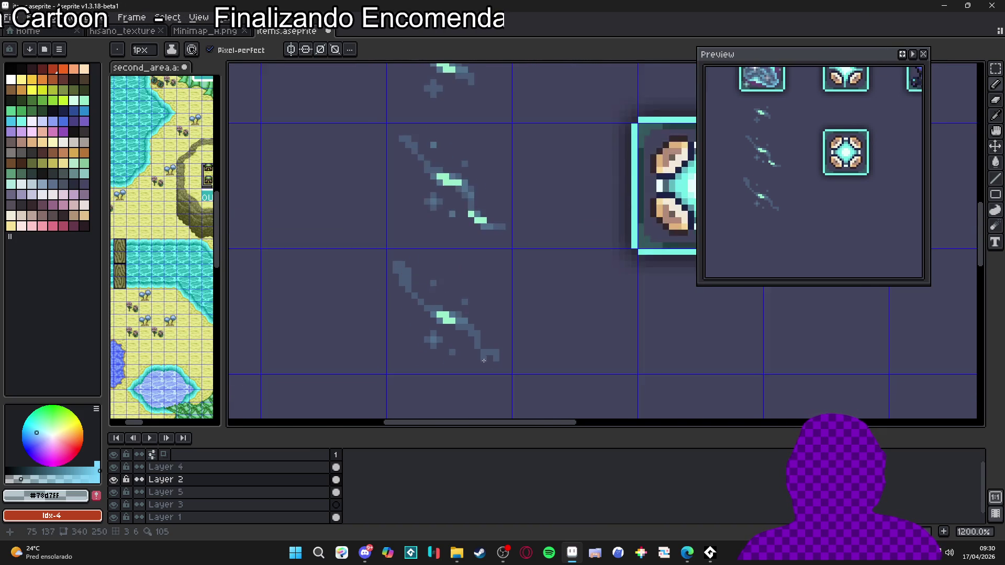
pyautogui.keyDown('alt'); pyautogui.click(470, 172); pyautogui.keyUp('alt')
pyautogui.click(478, 315)
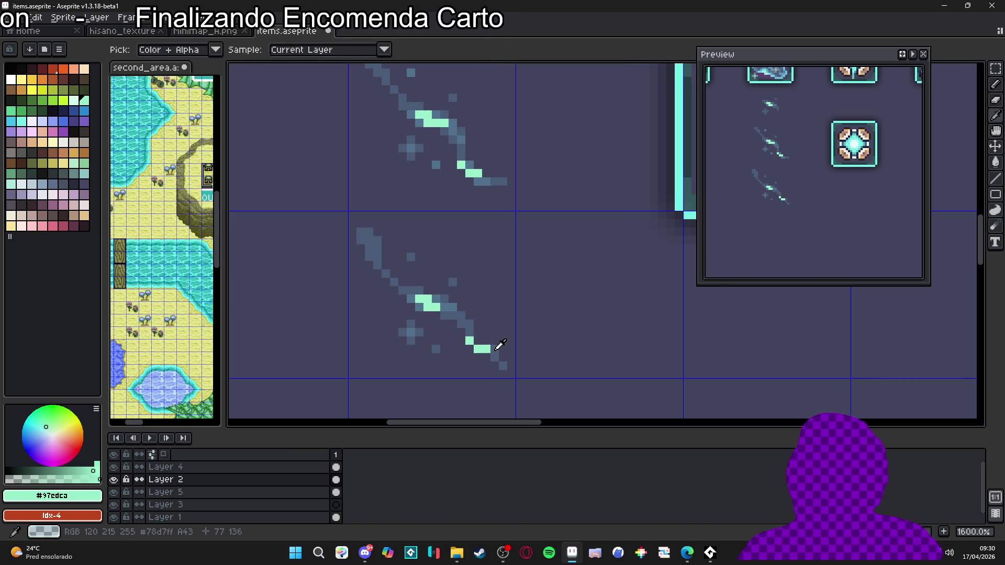
pyautogui.scroll(-4, 479, 339)
pyautogui.scroll(4, 438, 308)
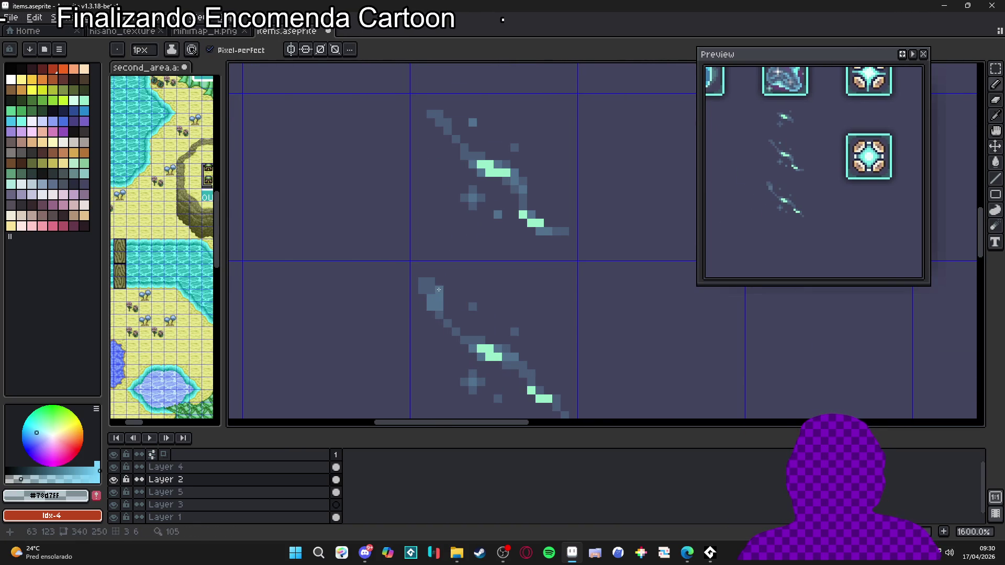
pyautogui.scroll(-3, 434, 291)
pyautogui.scroll(4, 484, 280)
# Sample purple #ae39a1 from the glowing icon and paint glow pixels along the blade
pyautogui.press('i')
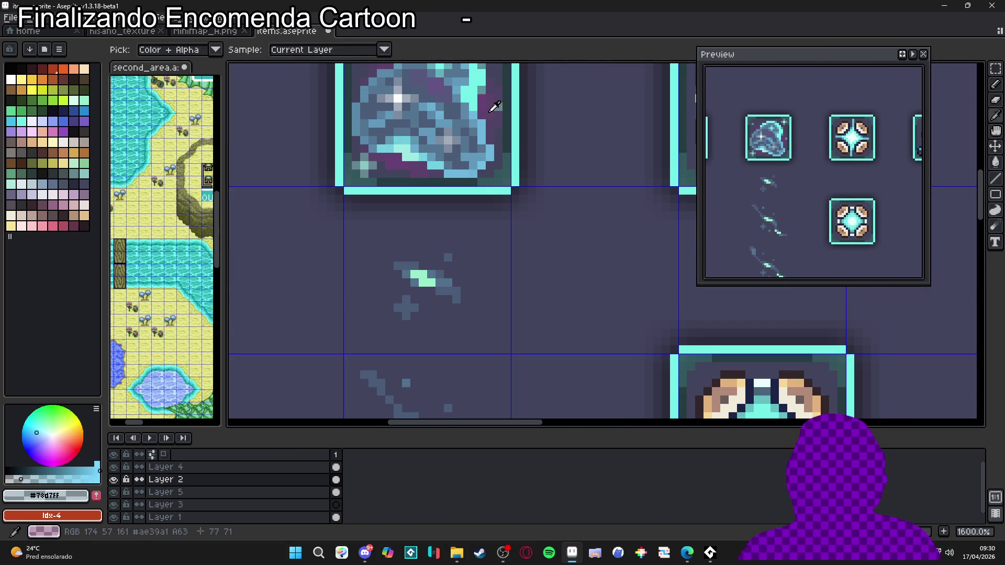
pyautogui.click(490, 105)
pyautogui.press('b')
pyautogui.scroll(-1, 445, 280)
pyautogui.scroll(3, 444, 280)
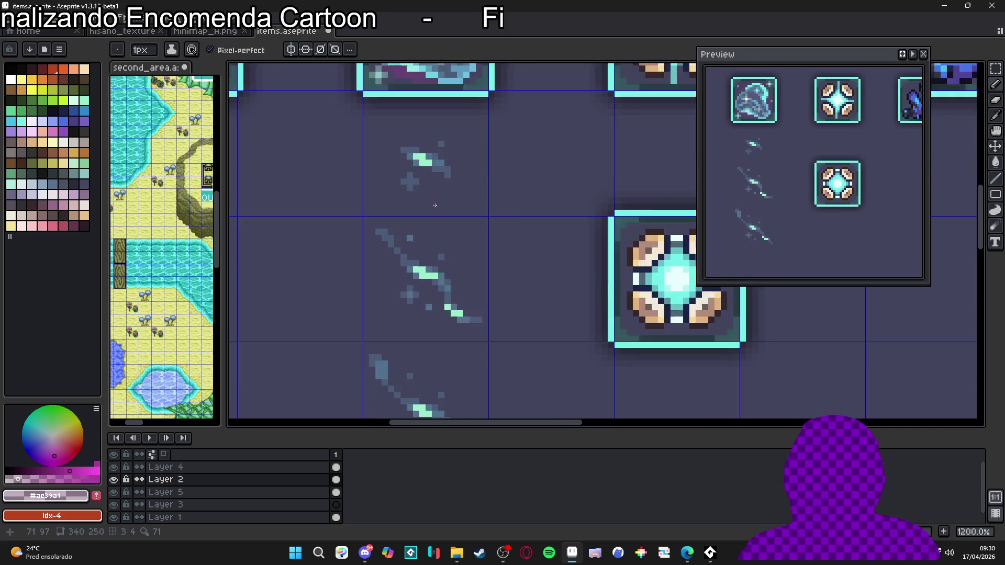
pyautogui.moveTo(445, 288)
pyautogui.mouseDown()
pyautogui.moveTo(445, 330)
pyautogui.moveTo(445, 282)
pyautogui.moveTo(425, 265)
pyautogui.moveTo(443, 276)
pyautogui.mouseUp()
pyautogui.moveTo(404, 250); pyautogui.dragTo(378, 240)
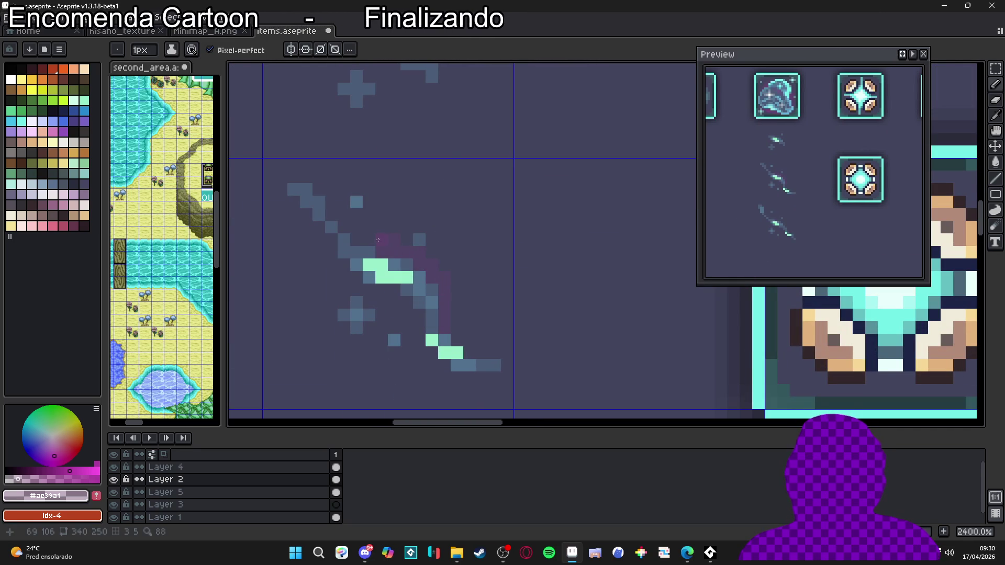
# Enlarge the brush to 2px and paint more purple glow beside the sword blade
pyautogui.press('+')
pyautogui.click(395, 298)
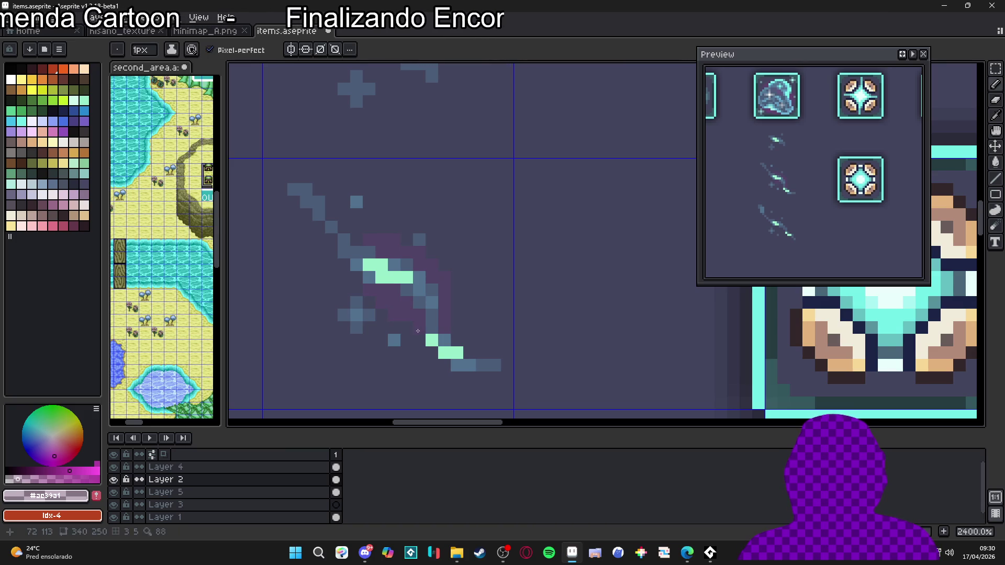
pyautogui.scroll(-6, 416, 314)
pyautogui.scroll(5, 422, 323)
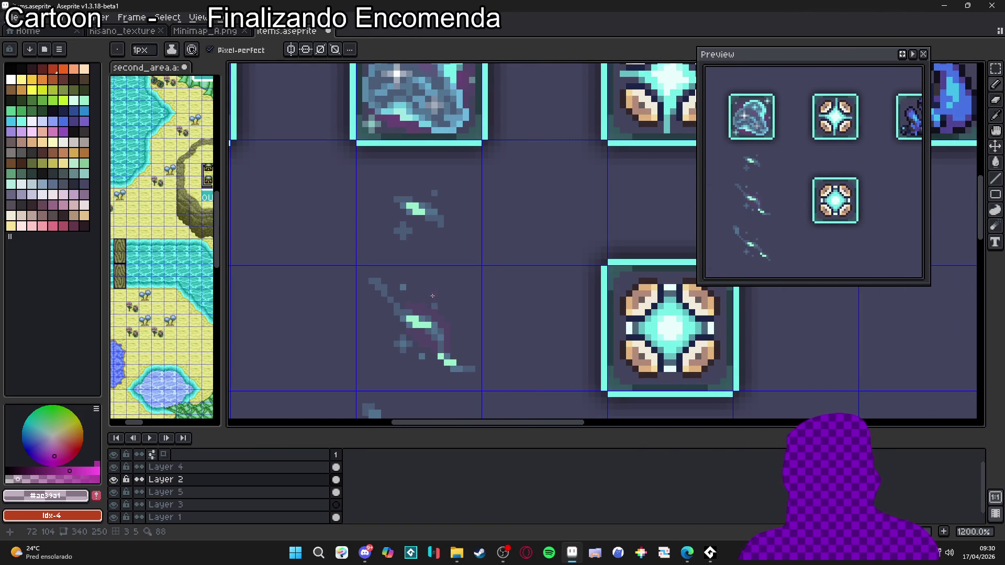
pyautogui.scroll(2, 433, 296)
pyautogui.scroll(-5, 420, 334)
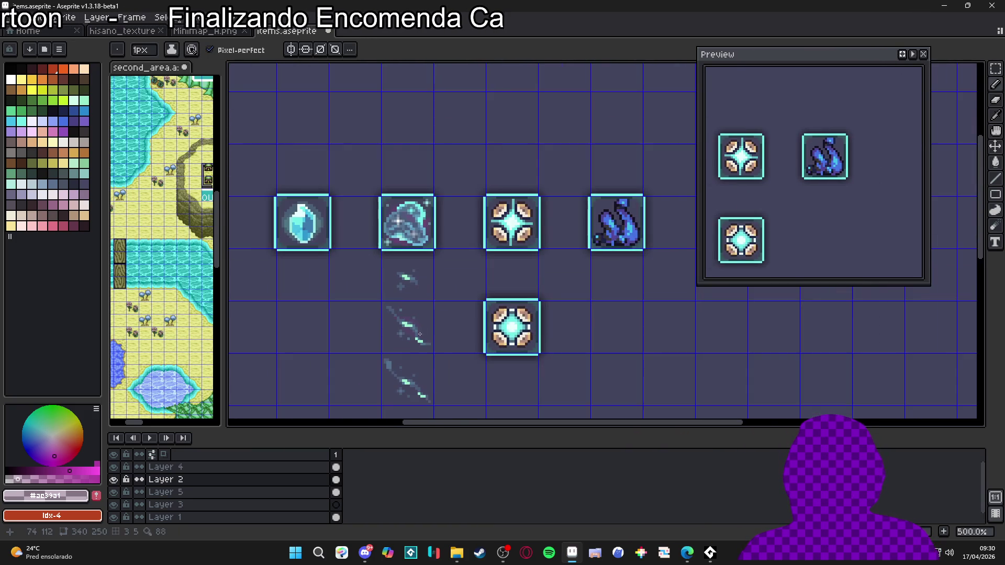
pyautogui.scroll(8, 422, 247)
pyautogui.press('i')
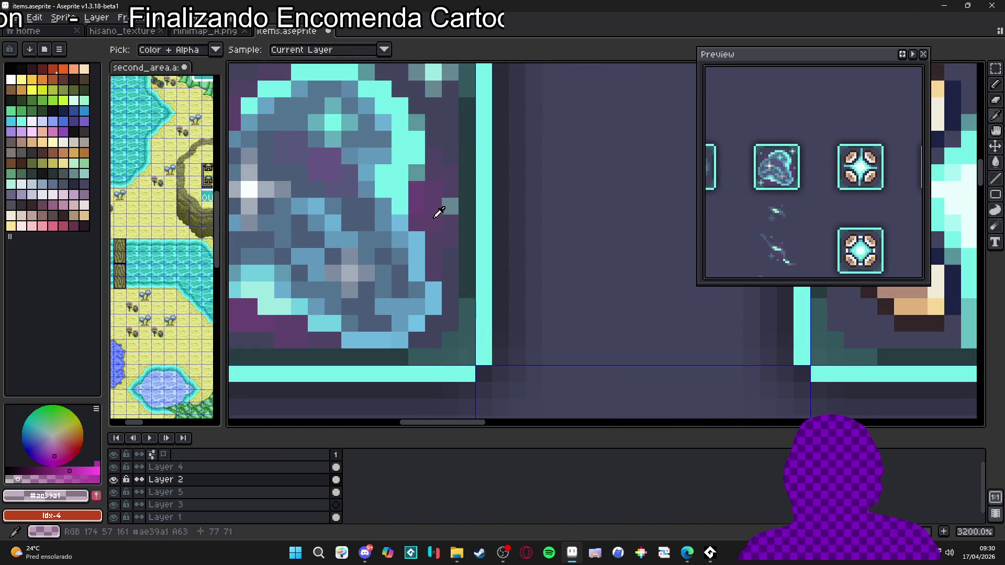
pyautogui.scroll(-2, 434, 221)
pyautogui.press('b')
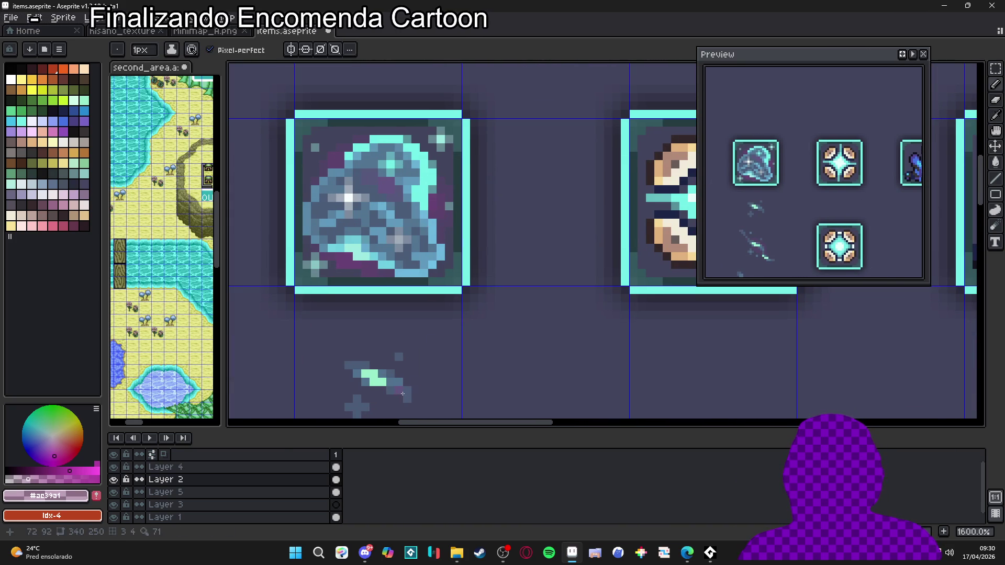
pyautogui.scroll(2, 398, 219)
pyautogui.scroll(-2, 414, 262)
pyautogui.scroll(2, 428, 306)
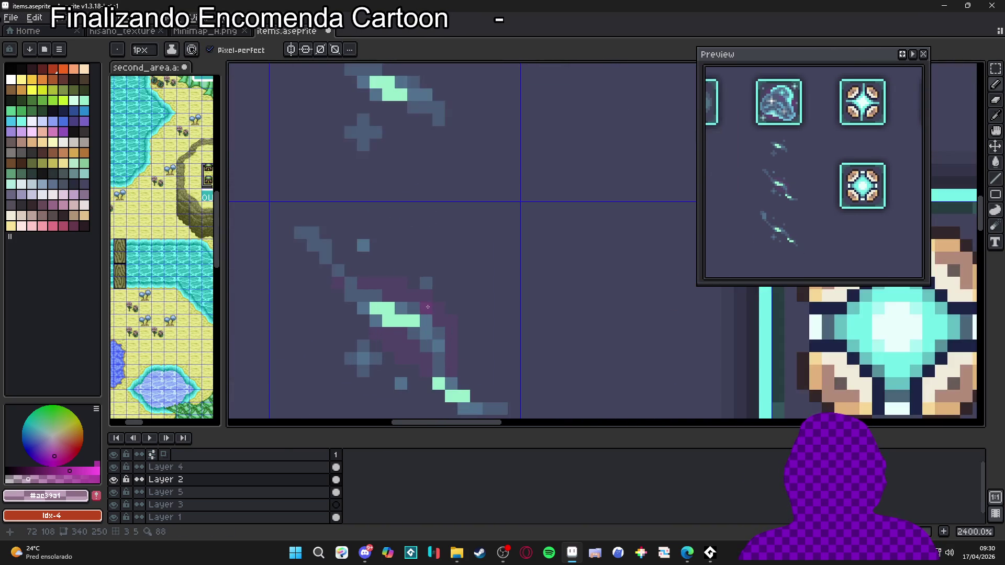
pyautogui.scroll(-2, 428, 307)
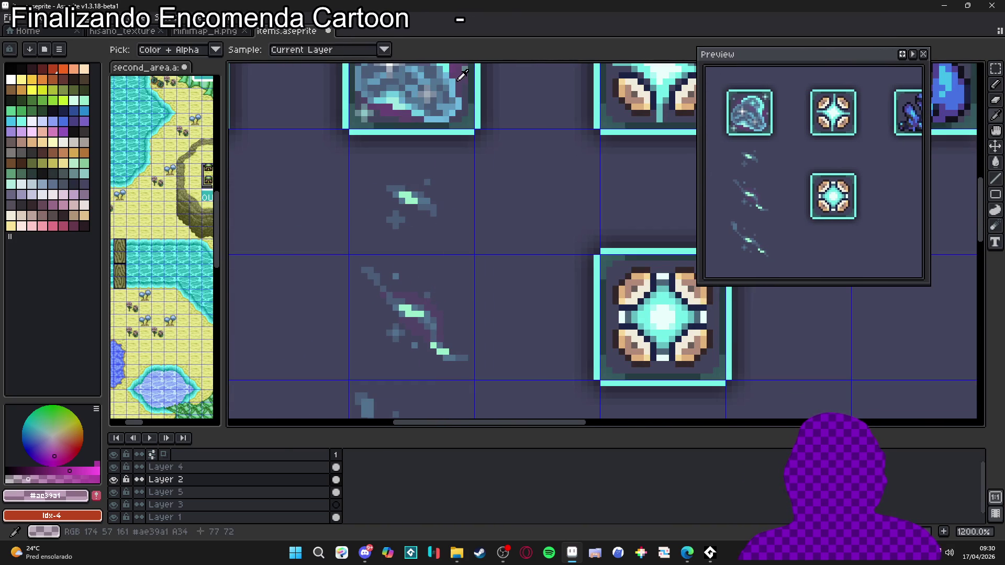
pyautogui.scroll(2, 453, 310)
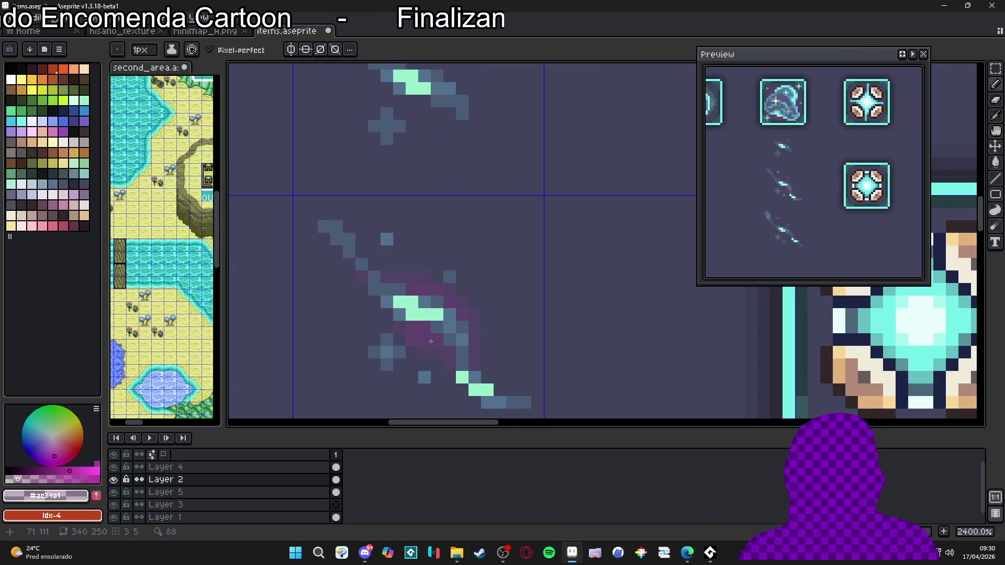
pyautogui.scroll(-3, 461, 341)
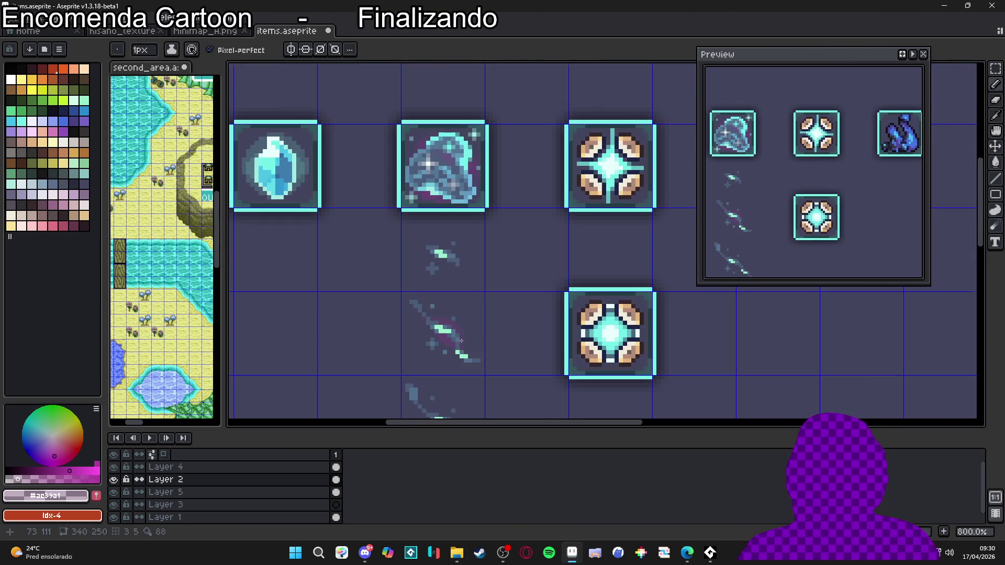
# Marquee-select the bottom sword sprite and delete it
pyautogui.scroll(5, 472, 304)
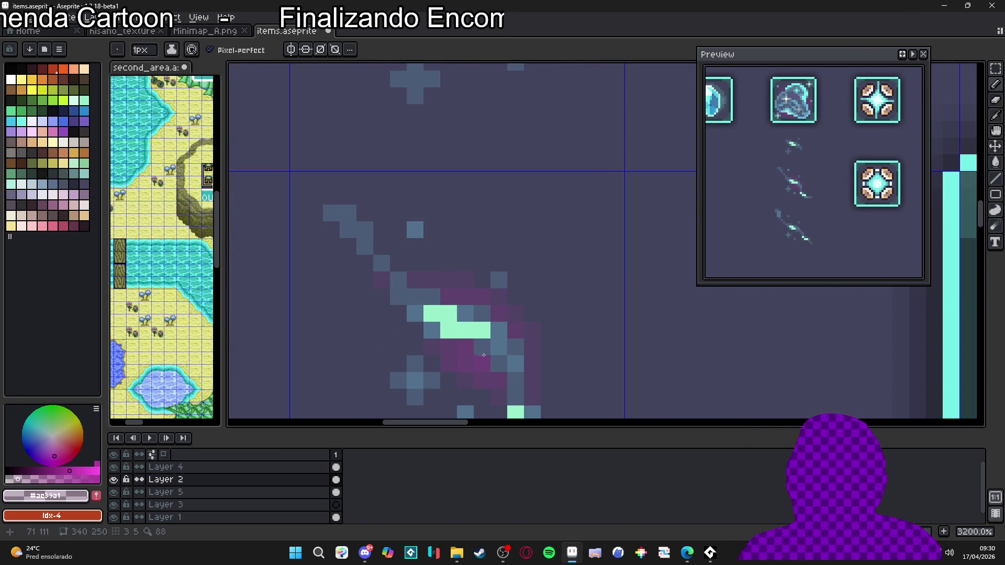
pyautogui.scroll(-1, 474, 343)
pyautogui.scroll(1, 495, 339)
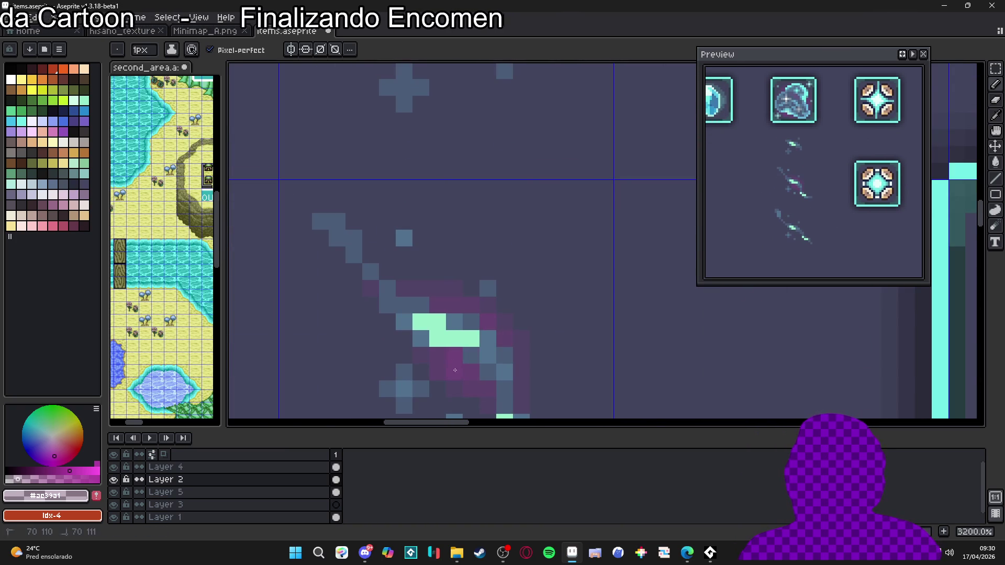
pyautogui.scroll(-4, 476, 355)
pyautogui.scroll(-2, 486, 355)
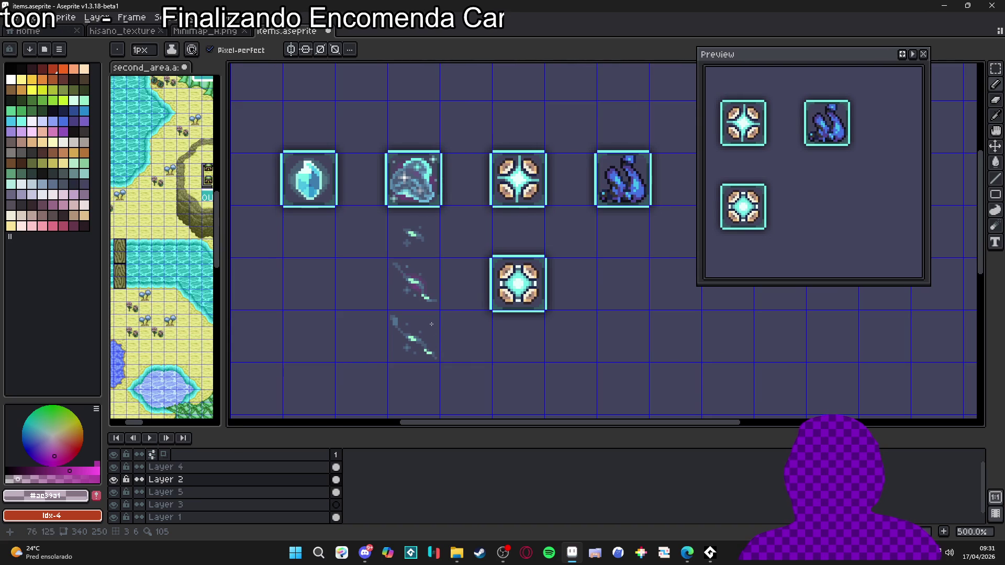
pyautogui.scroll(-1, 439, 340)
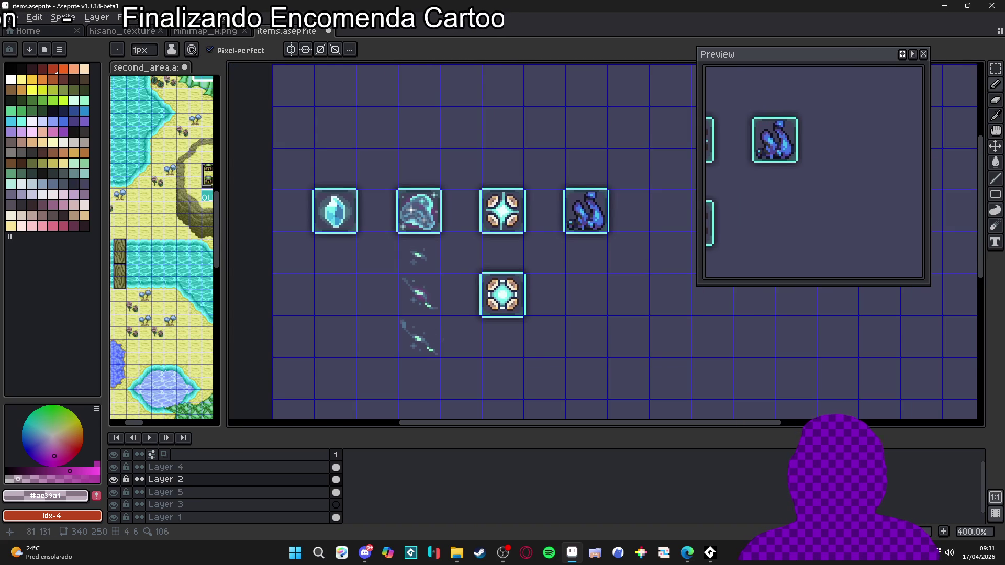
pyautogui.scroll(3, 452, 334)
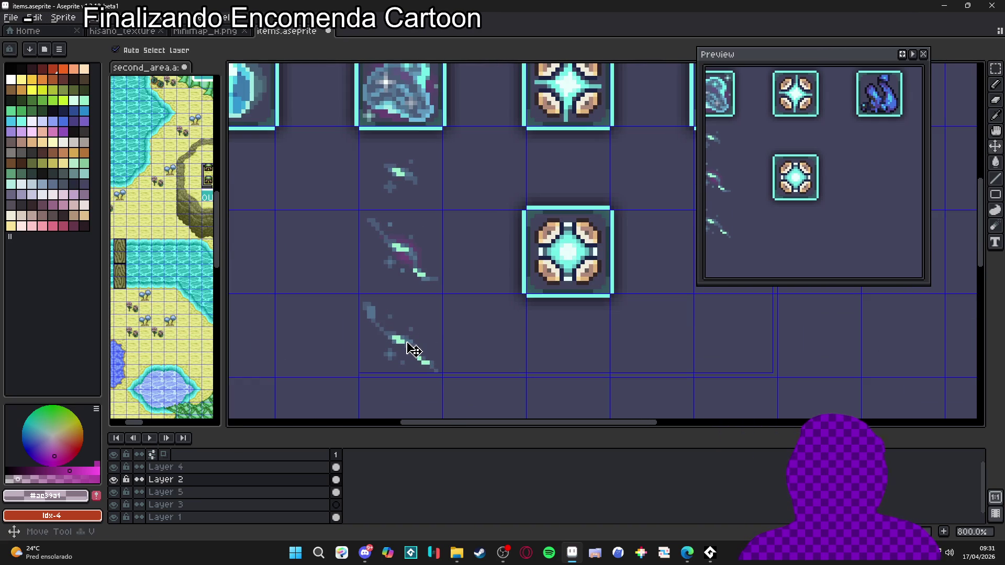
pyautogui.scroll(-2, 413, 350)
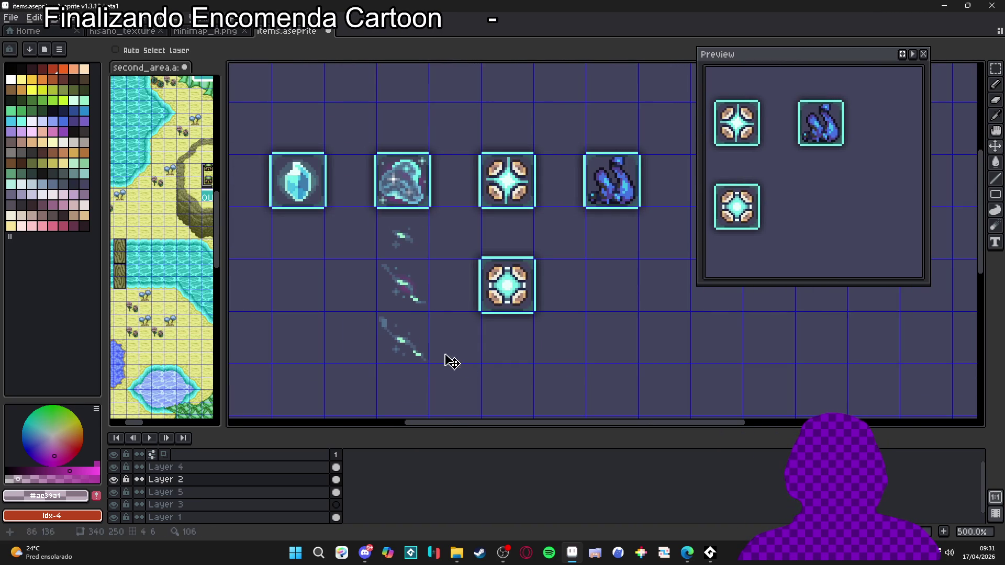
pyautogui.press('m')
pyautogui.moveTo(378, 310); pyautogui.dragTo(426, 354)
pyautogui.press('Delete')
pyautogui.scroll(4, 413, 258)
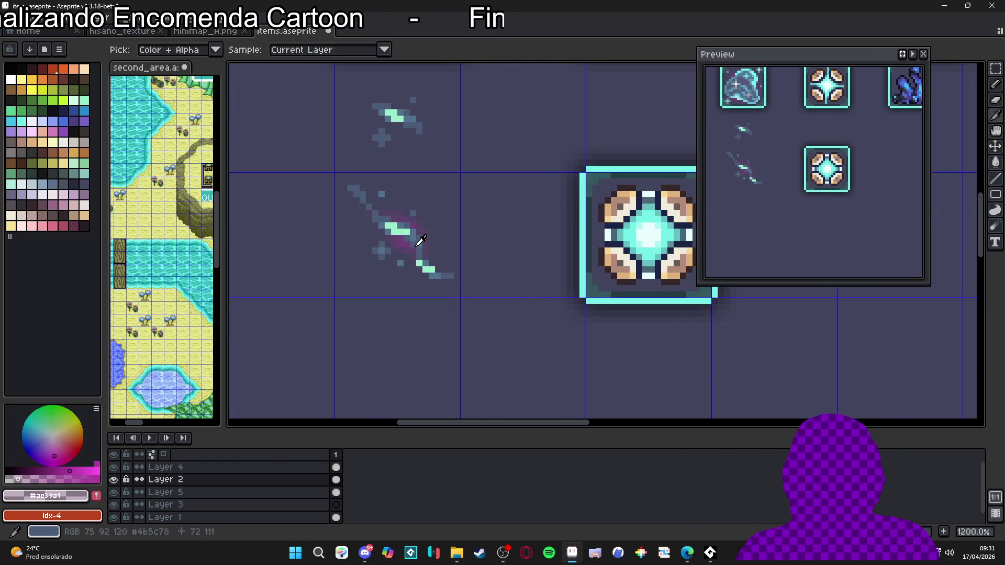
pyautogui.scroll(-3, 425, 328)
# Undo and redo recent edits, toggling Layer 1 and another layer's visibility to inspect them
pyautogui.hotkey('ctrl', 'z')
pyautogui.hotkey('ctrl', 'z')
pyautogui.hotkey('ctrl', 'z')
pyautogui.hotkey('ctrl', 'y')
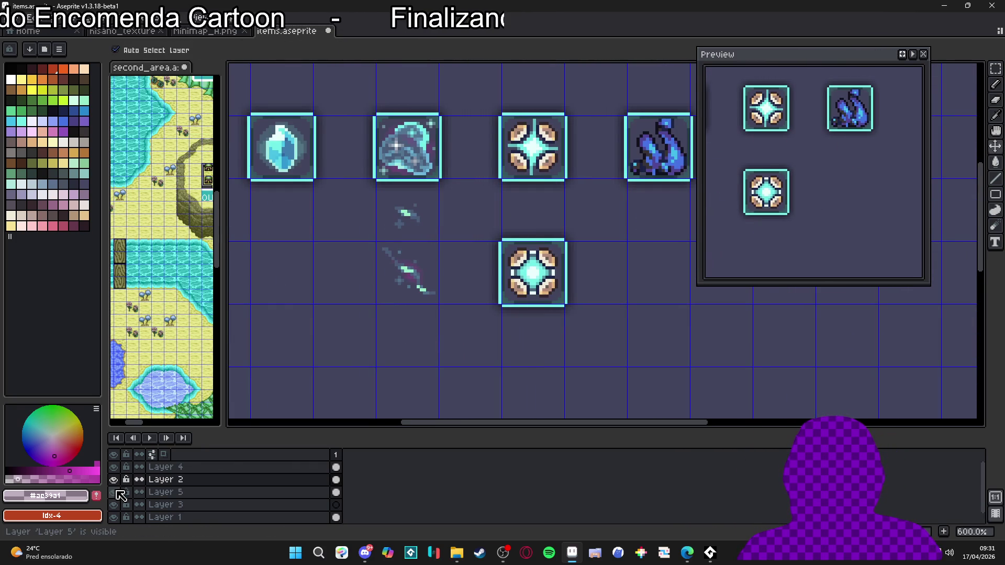
pyautogui.click(114, 506)
pyautogui.click(114, 517)
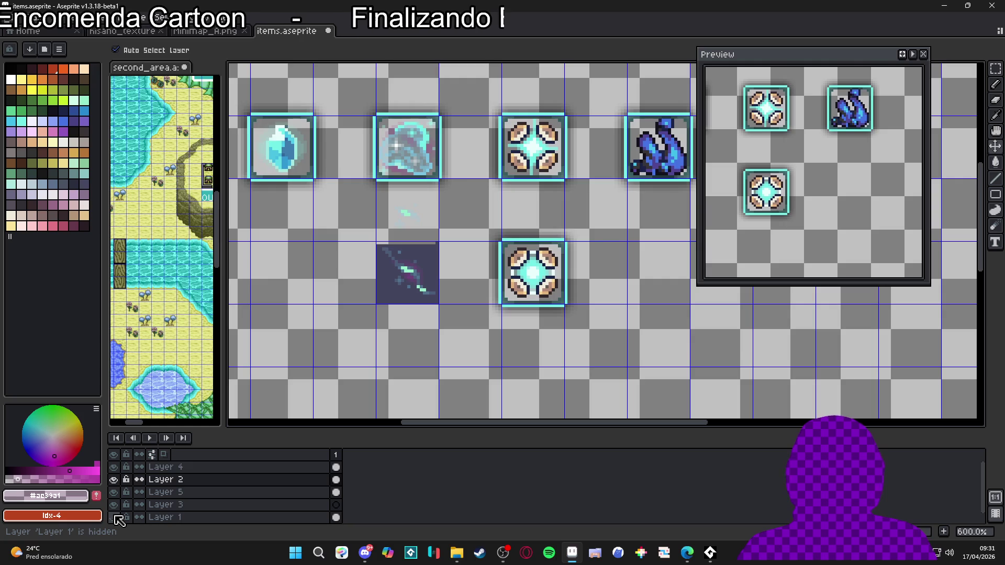
pyautogui.click(114, 517)
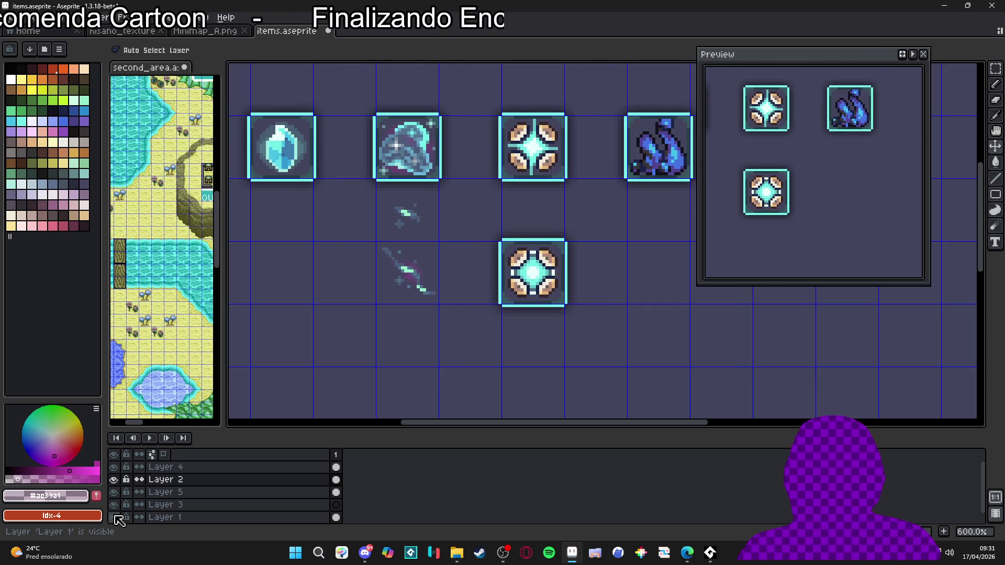
pyautogui.click(114, 517)
pyautogui.click(115, 517)
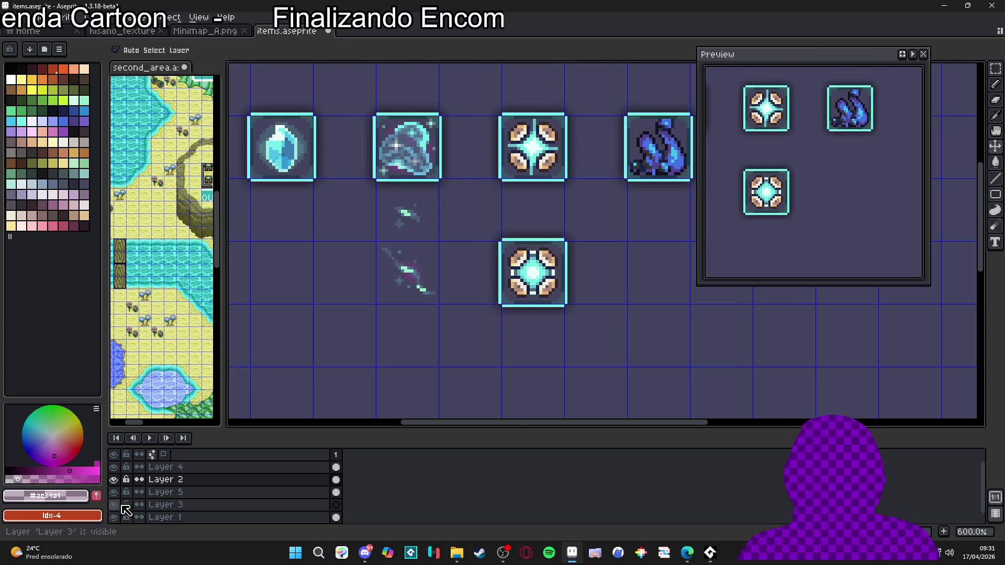
# Restore the deleted bottom sword, deselect, and sample muted purple #504366 for the pencil
pyautogui.hotkey('ctrl', 'z')
pyautogui.hotkey('ctrl', 'd')
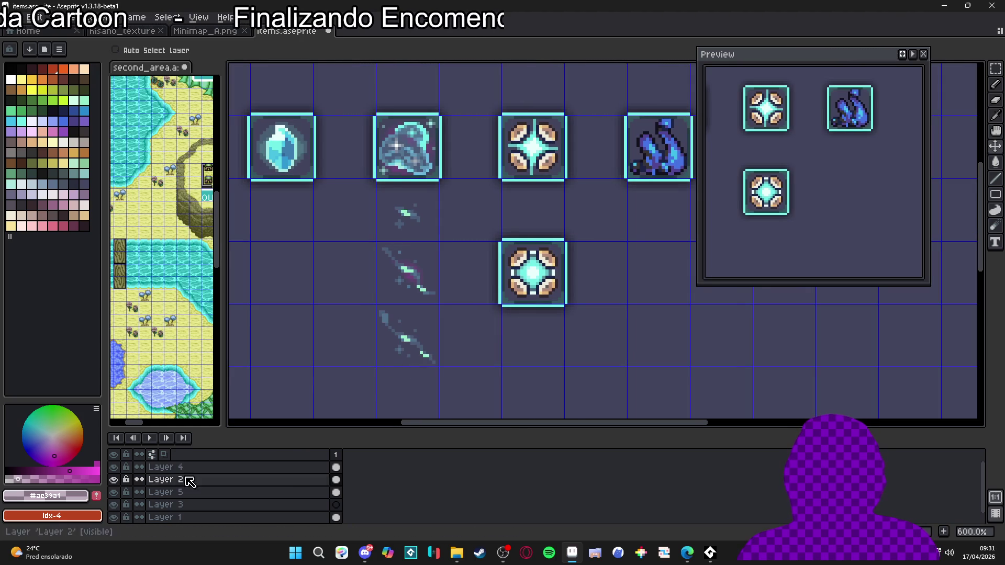
pyautogui.press('b')
pyautogui.scroll(4, 417, 299)
pyautogui.keyDown('alt'); pyautogui.click(412, 269); pyautogui.keyUp('alt')
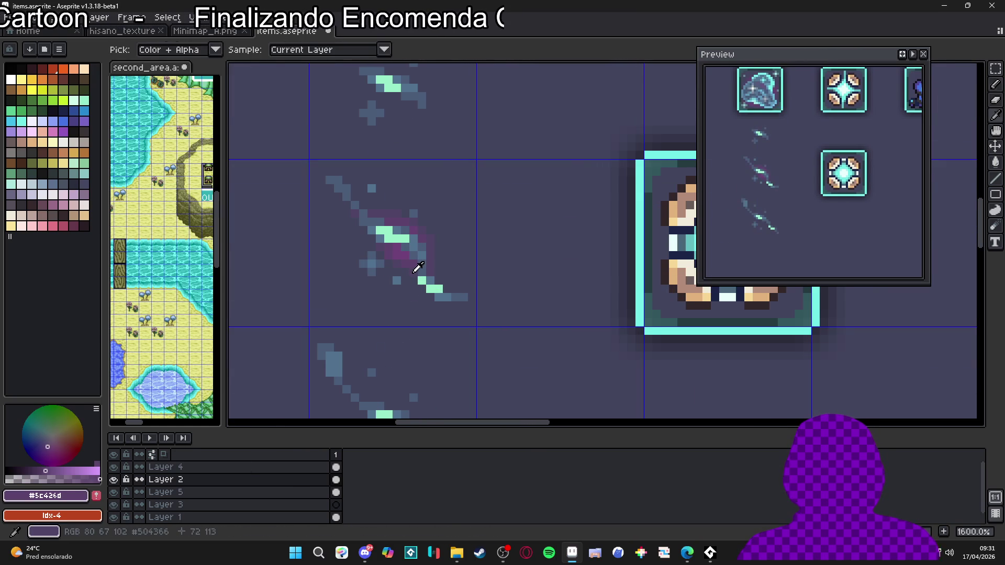
# Enlarge the brush to 2px and paint purple #ac39a1 glow along the diagonal blade
pyautogui.scroll(-3, 410, 279)
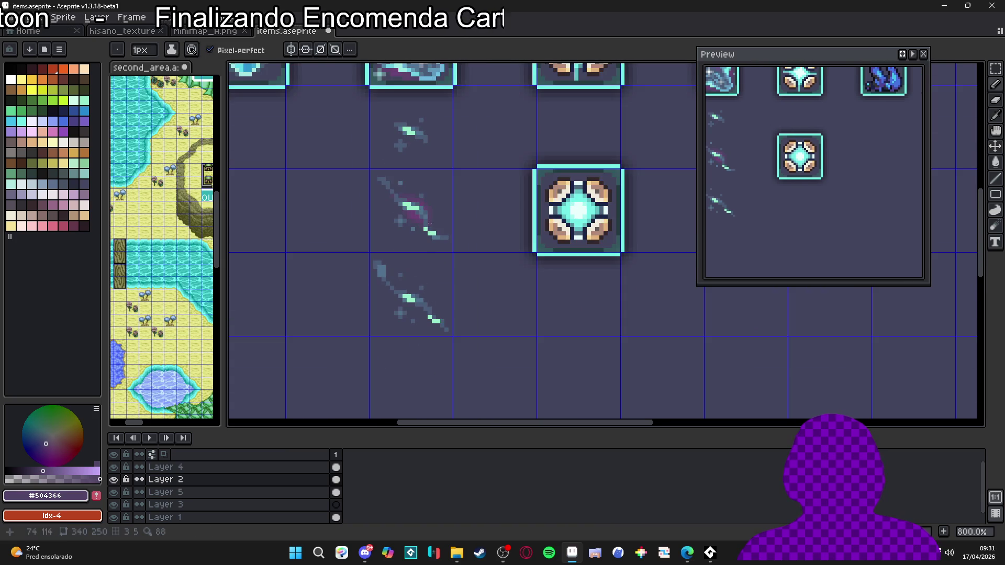
pyautogui.scroll(3, 430, 223)
pyautogui.scroll(2, 468, 169)
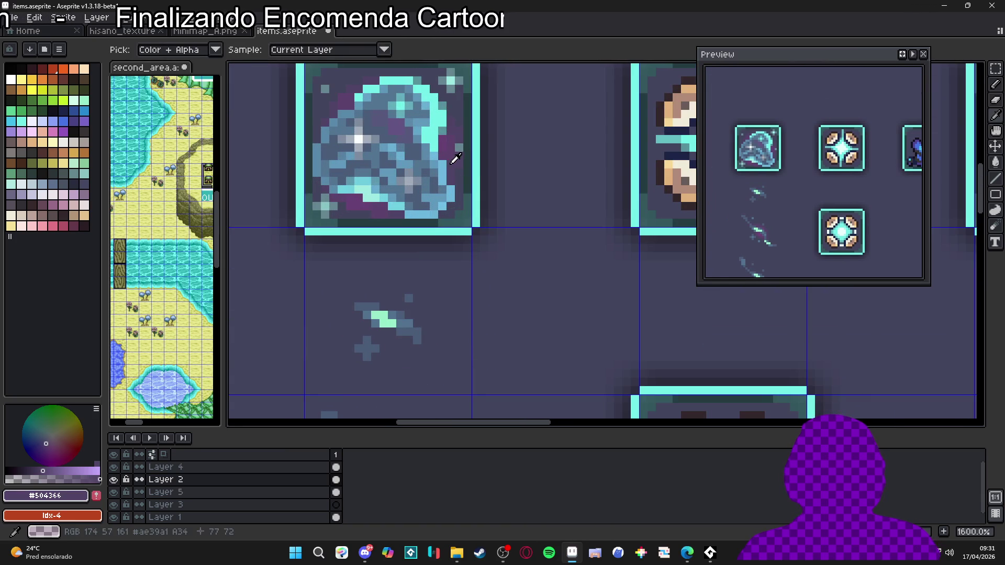
pyautogui.scroll(-3, 421, 222)
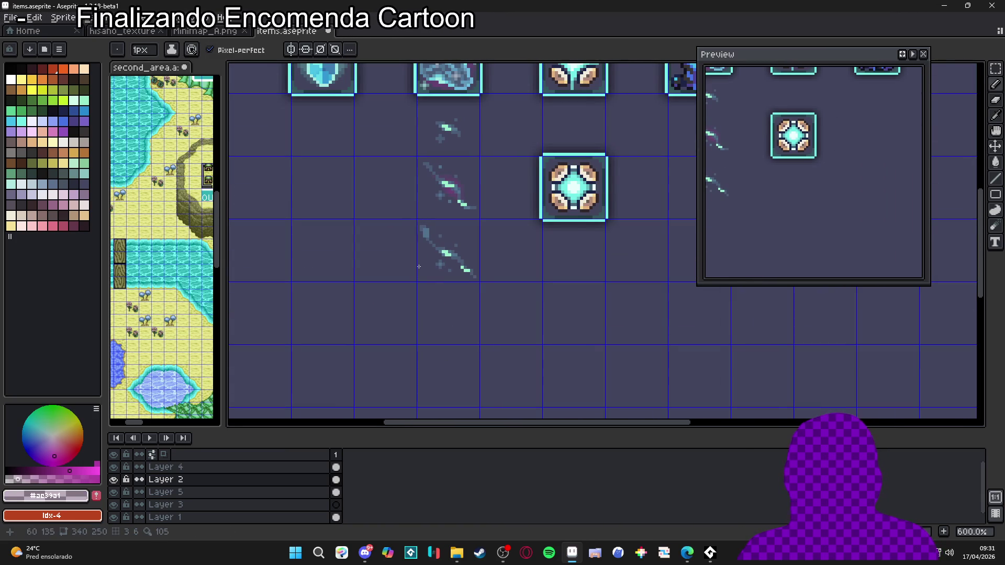
pyautogui.scroll(6, 424, 256)
pyautogui.press('+')
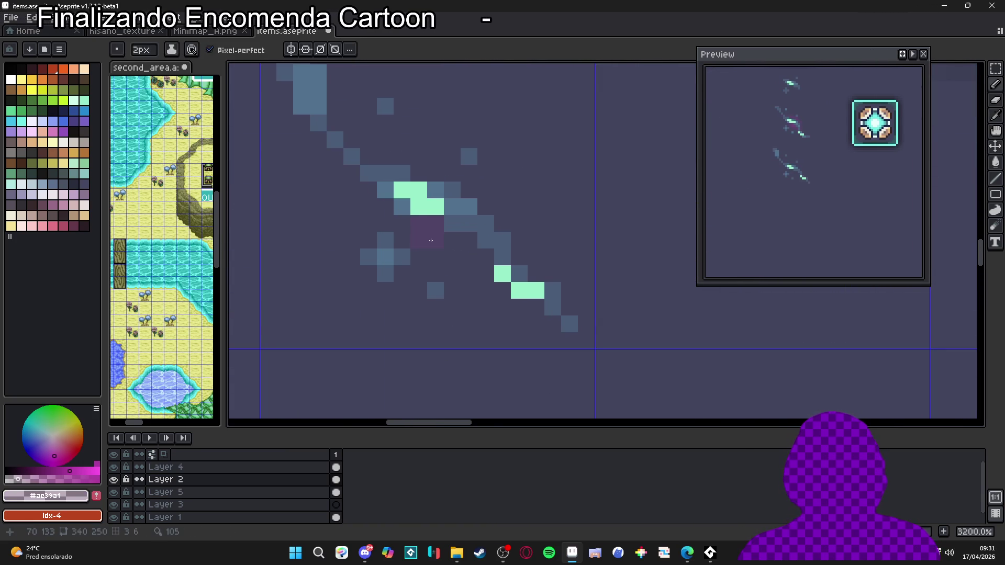
pyautogui.moveTo(391, 222); pyautogui.dragTo(367, 160)
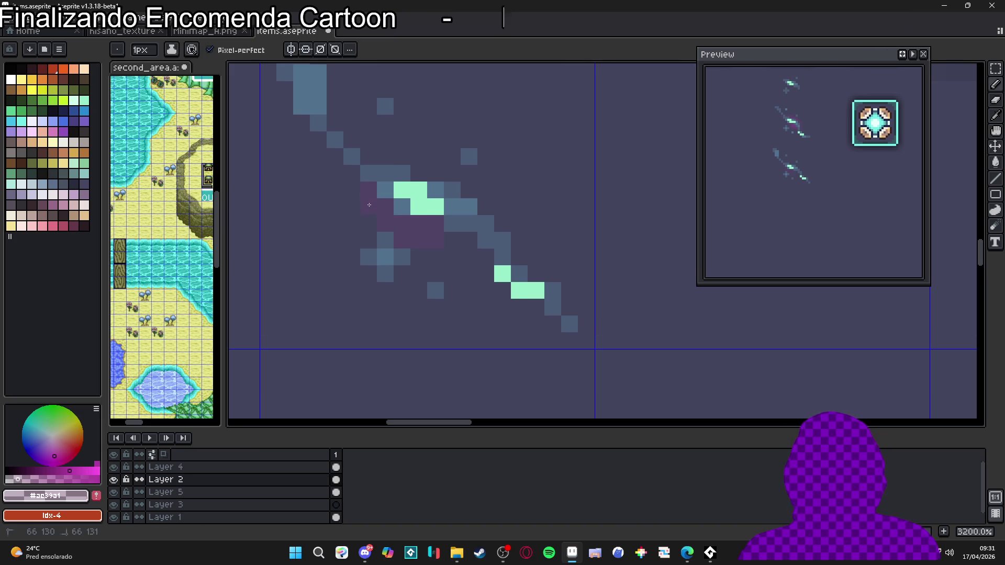
pyautogui.click(385, 157)
pyautogui.click(427, 174)
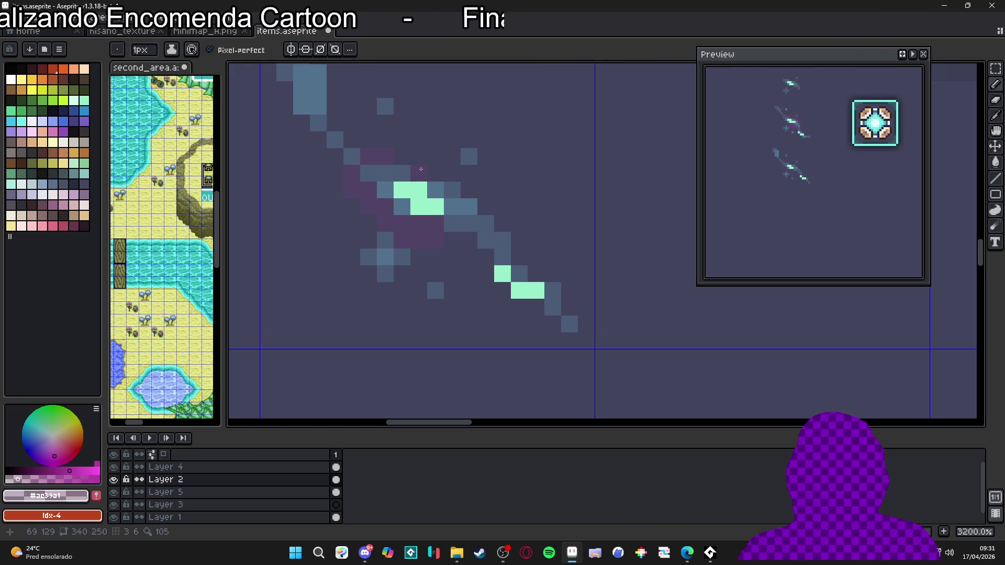
pyautogui.moveTo(452, 241)
pyautogui.mouseDown()
pyautogui.moveTo(465, 239)
pyautogui.moveTo(484, 272)
pyautogui.mouseUp()
pyautogui.click(425, 257)
# Dot more purple glow pixels beside both edges of the blade, top to tip
pyautogui.scroll(-1, 456, 248)
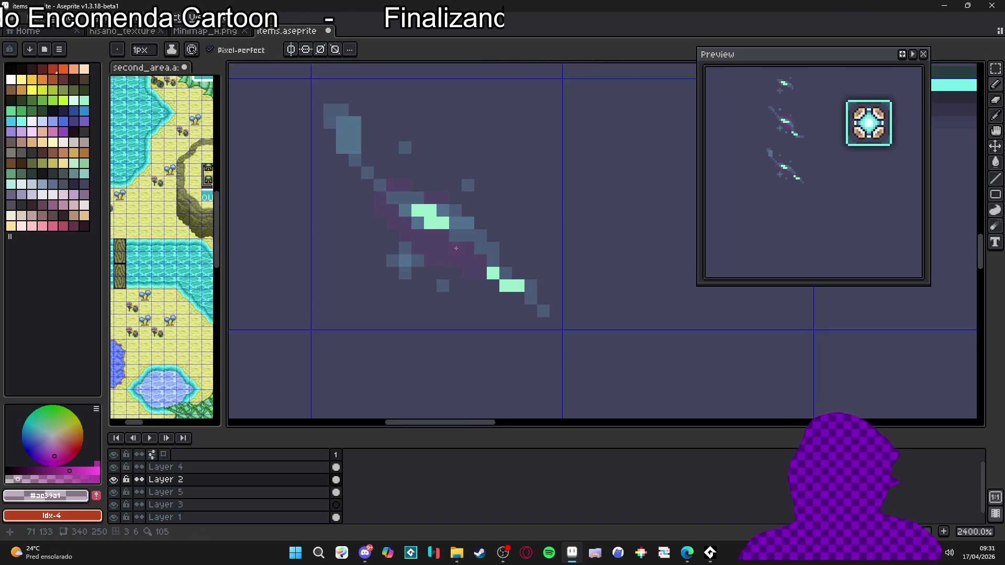
pyautogui.scroll(1, 456, 249)
pyautogui.click(500, 260)
pyautogui.click(531, 304)
pyautogui.click(546, 354)
pyautogui.click(363, 186)
pyautogui.click(346, 169)
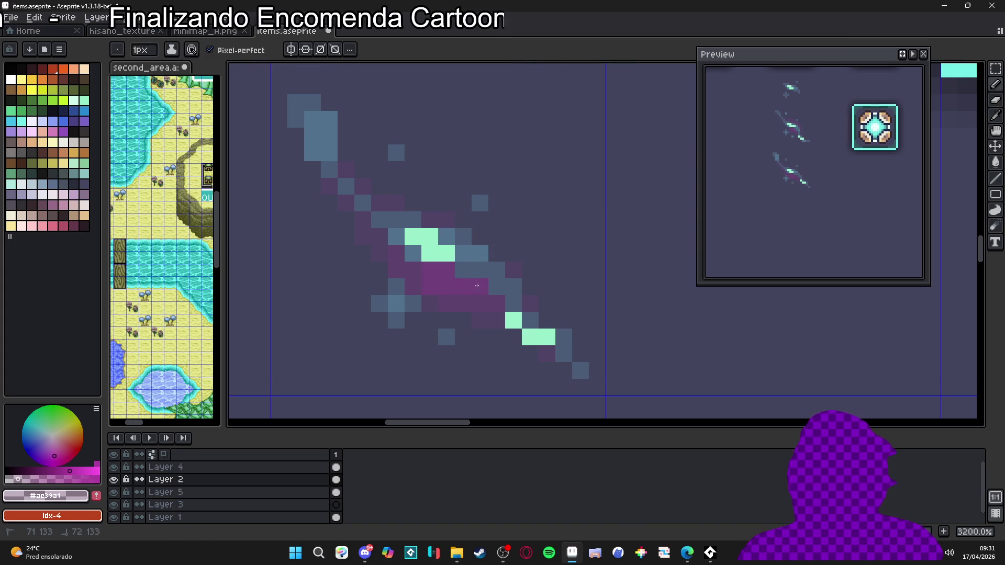
# Eyedrop the sword's light blue #78d7ff as the active colour
pyautogui.scroll(-4, 479, 288)
pyautogui.scroll(2, 482, 297)
pyautogui.scroll(-3, 484, 301)
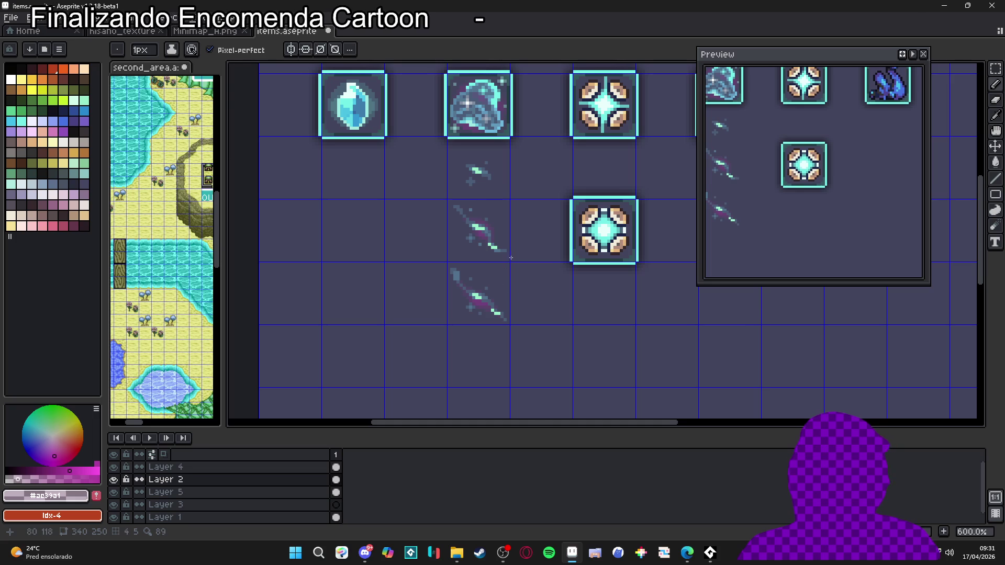
pyautogui.scroll(3, 491, 276)
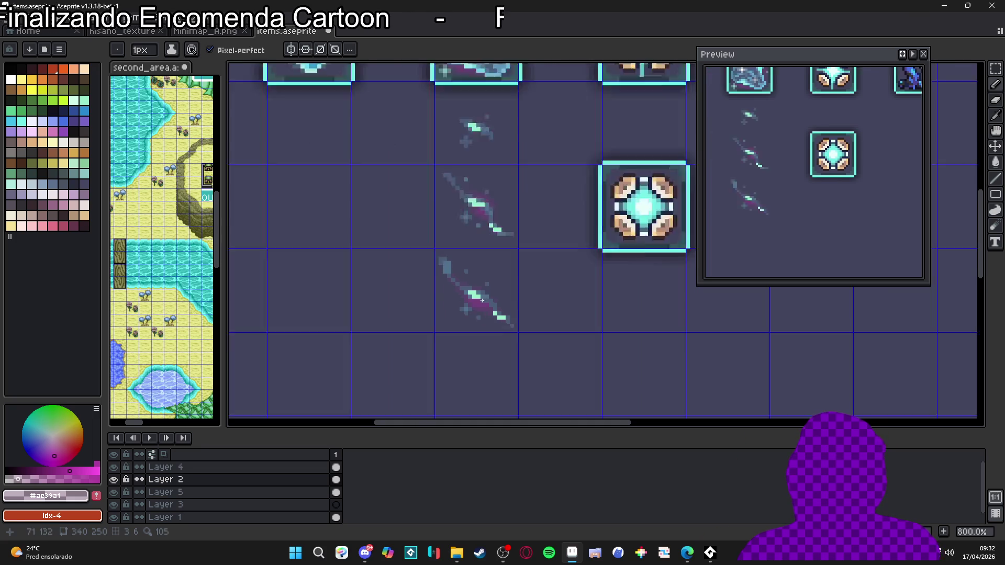
pyautogui.keyDown('alt'); pyautogui.click(489, 288); pyautogui.keyUp('alt')
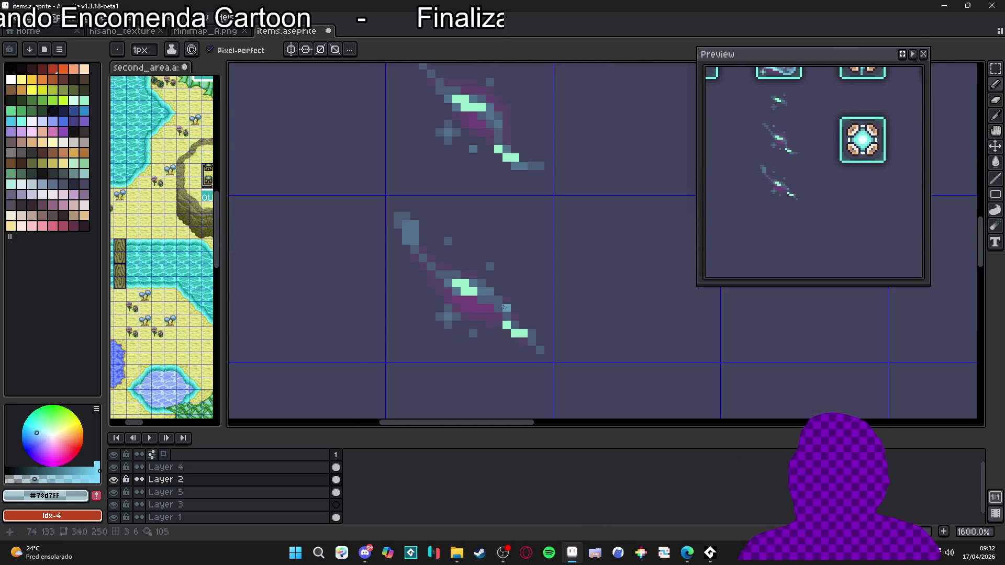
pyautogui.scroll(-3, 500, 304)
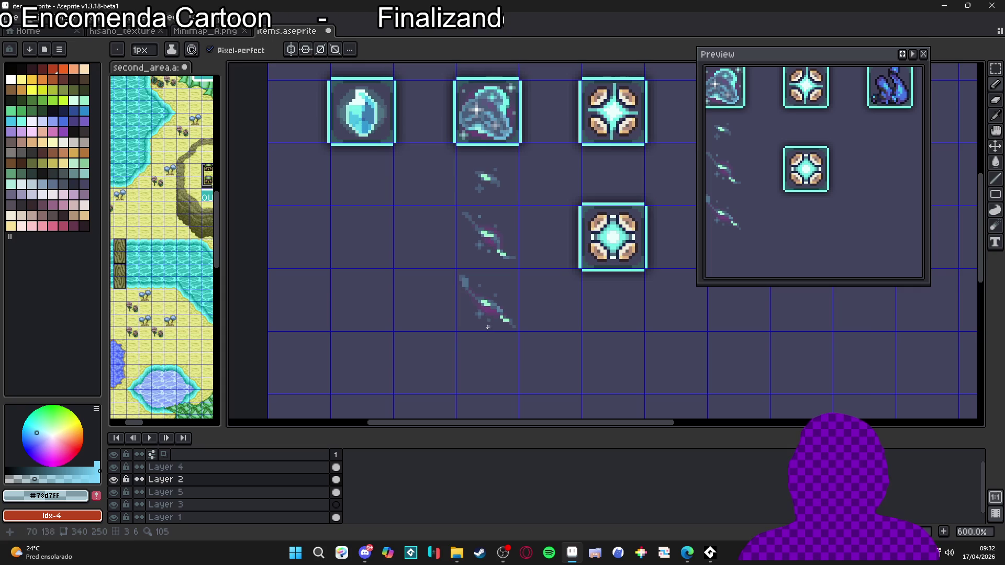
pyautogui.scroll(3, 470, 294)
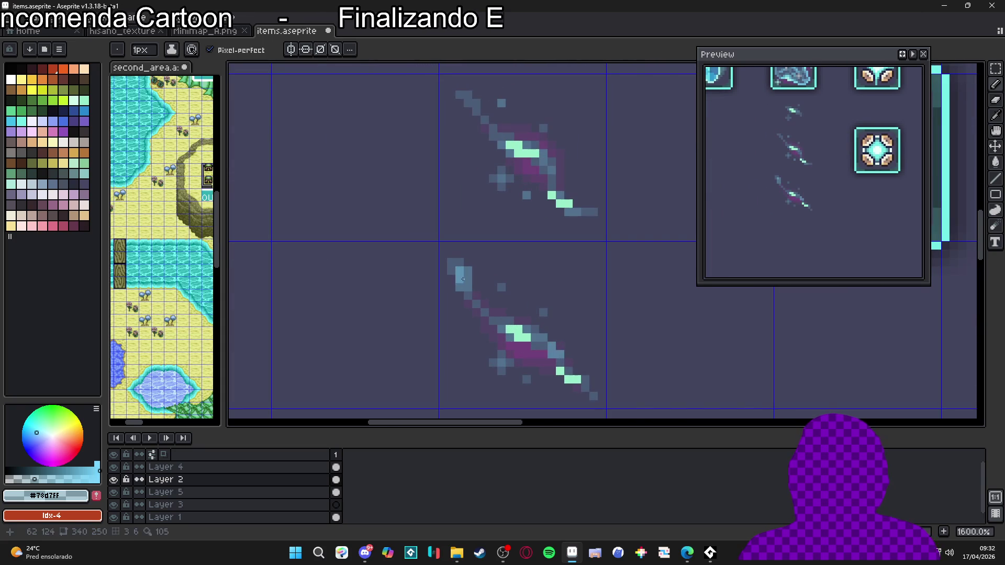
pyautogui.scroll(-3, 470, 283)
pyautogui.scroll(-1, 523, 273)
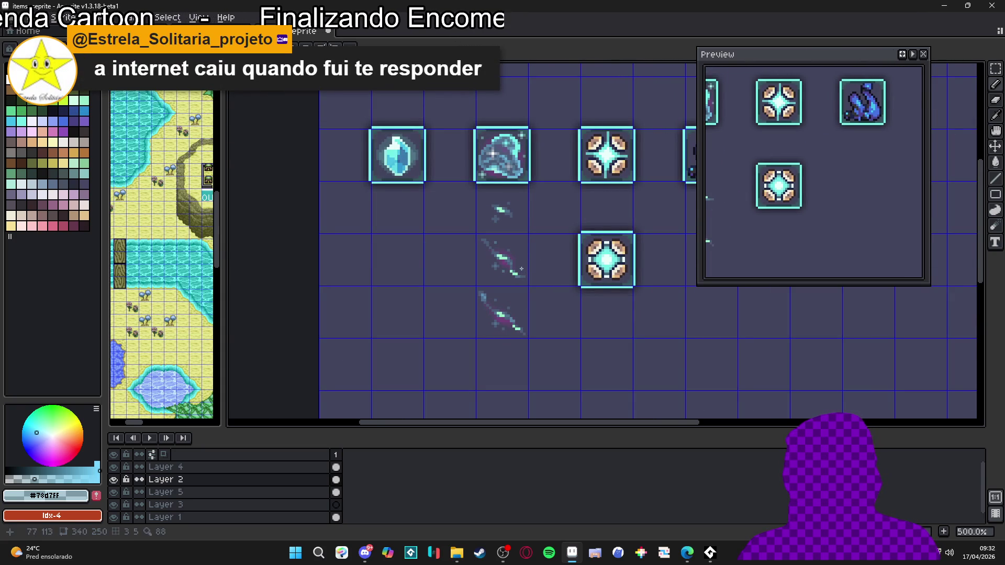
# Marquee-select and delete the middle and top extra slash sketches
pyautogui.scroll(2, 524, 276)
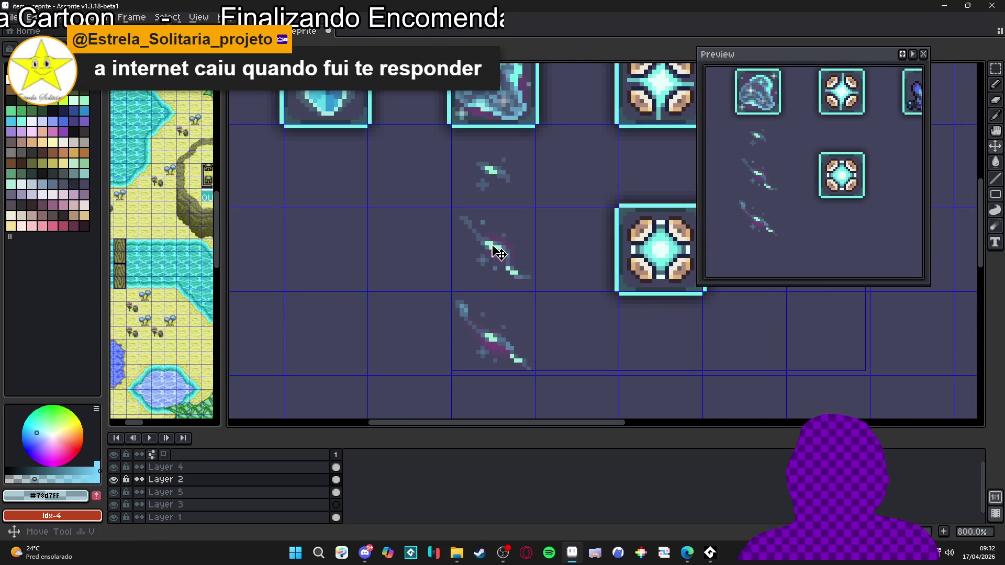
pyautogui.press('m')
pyautogui.moveTo(492, 242); pyautogui.dragTo(528, 285)
pyautogui.press('Delete')
pyautogui.press('v')
pyautogui.scroll(-1, 503, 283)
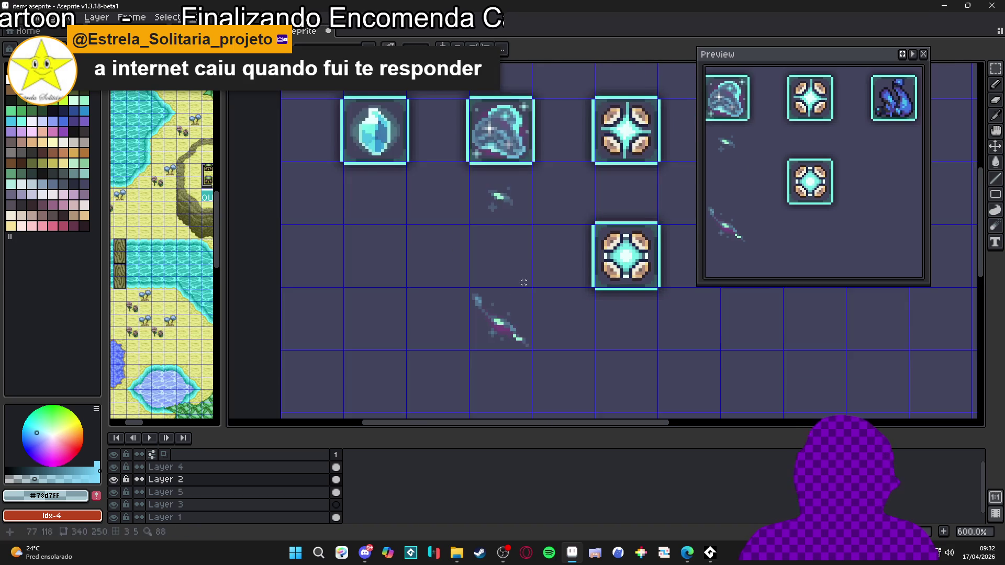
pyautogui.scroll(1, 510, 320)
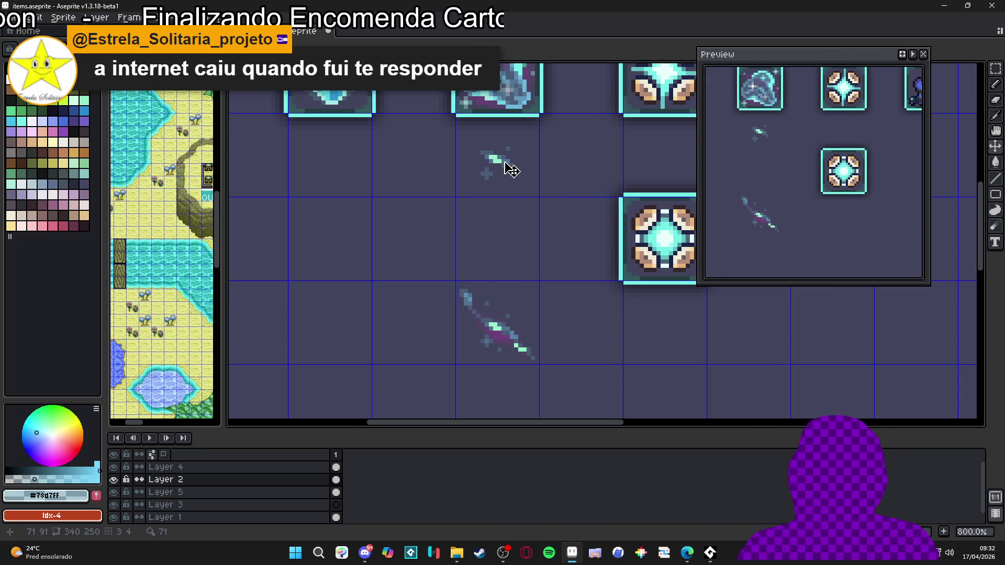
pyautogui.moveTo(460, 116); pyautogui.dragTo(538, 195)
pyautogui.press('Delete')
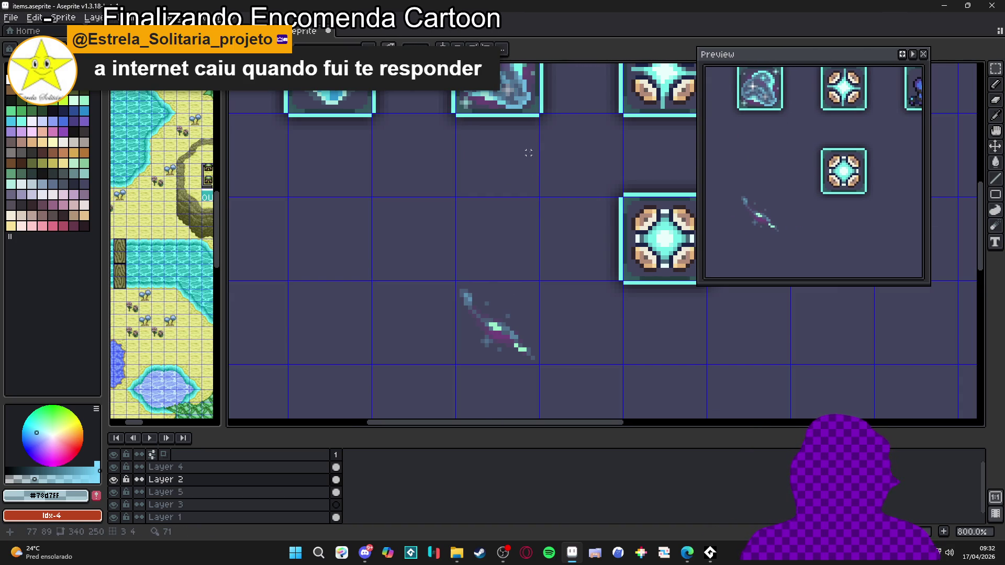
pyautogui.scroll(1, 492, 328)
pyautogui.scroll(-1, 493, 317)
# Move the purple-glow sword's grid cell up one cell and clear the selection
pyautogui.press('m')
pyautogui.click(493, 317)
pyautogui.hotkey('shift', 'Up')
pyautogui.hotkey('ctrl', 'd')
pyautogui.scroll(-1, 493, 316)
pyautogui.click(495, 252)
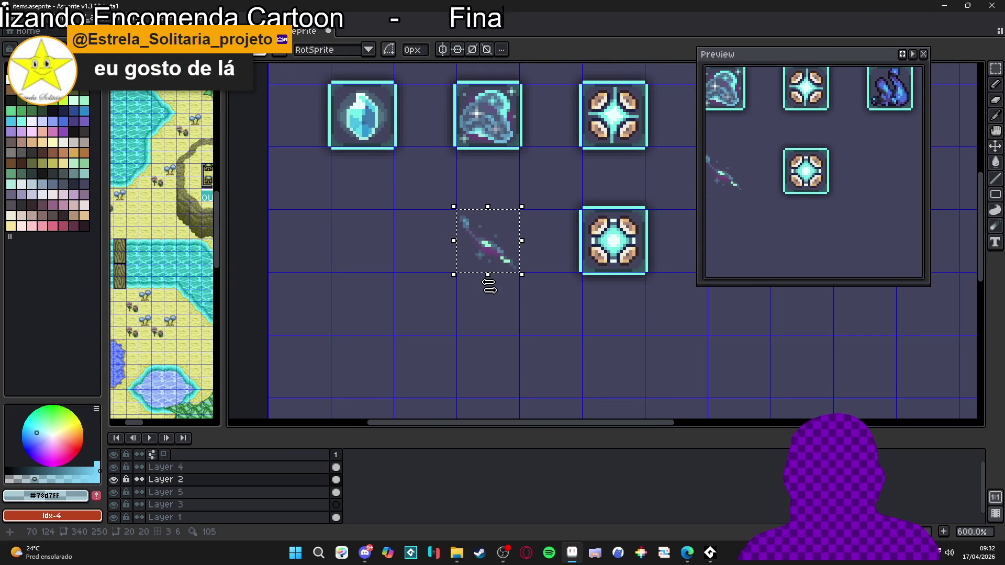
pyautogui.hotkey('ctrl', 'd')
# Save items.aseprite with Ctrl+S
pyautogui.press('b')
pyautogui.scroll(4, 499, 268)
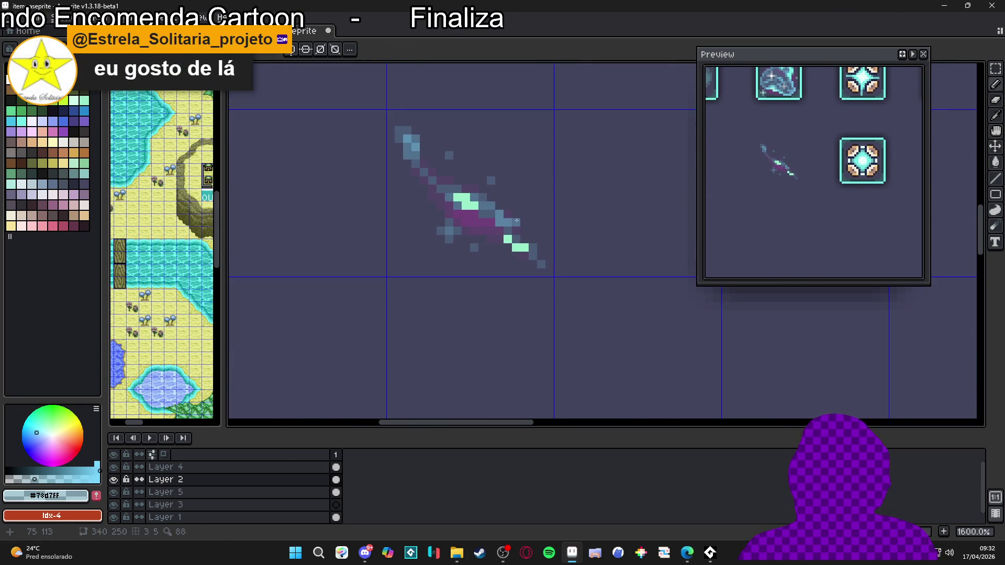
pyautogui.press('m')
pyautogui.scroll(-2, 498, 209)
pyautogui.hotkey('ctrl', 's')
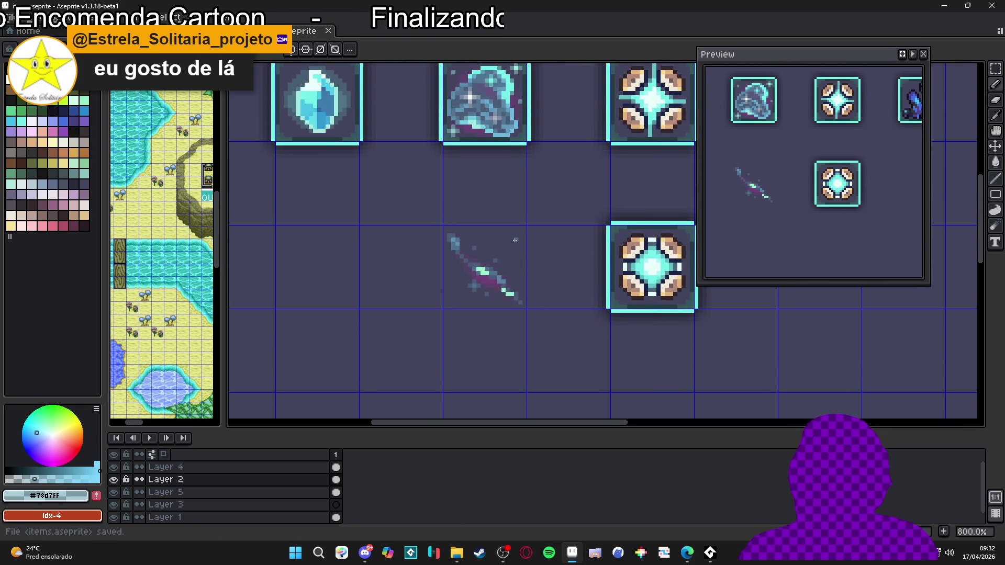
pyautogui.scroll(2, 494, 279)
pyautogui.scroll(-3, 495, 279)
# Pan to the empty cell below the sword and draw a curved light-blue sword outline
pyautogui.press('i')
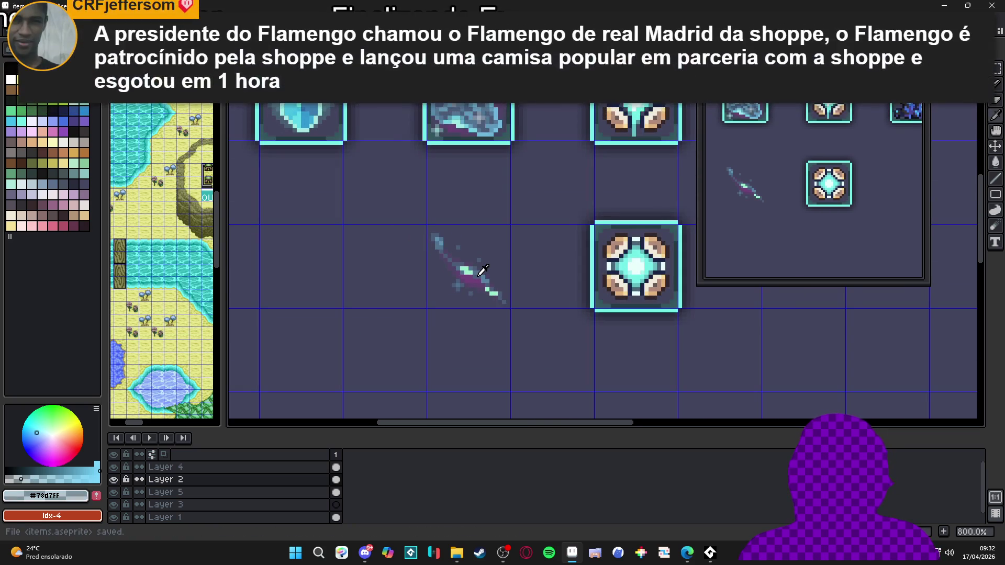
pyautogui.scroll(-2, 458, 270)
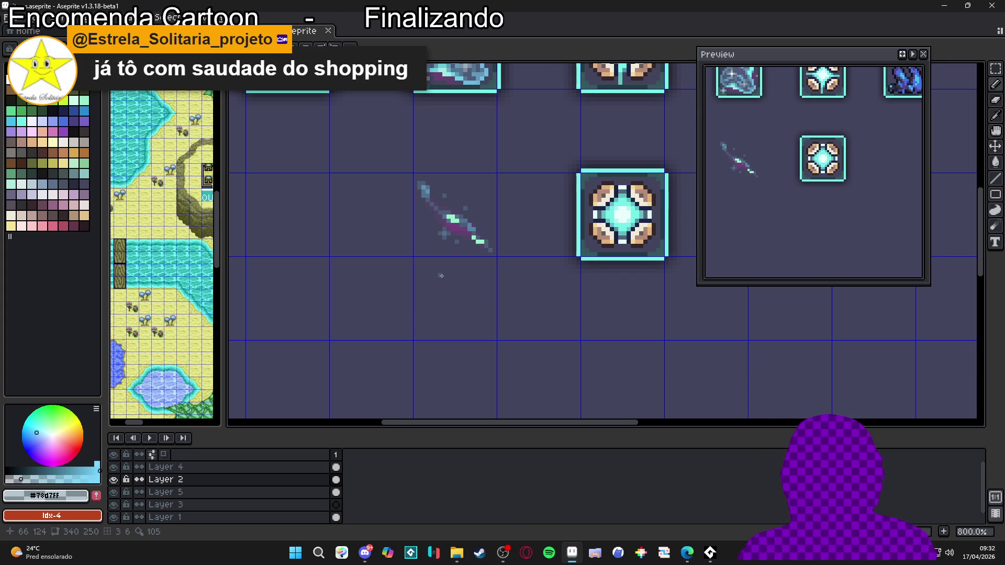
pyautogui.scroll(2, 442, 276)
pyautogui.moveTo(440, 271); pyautogui.dragTo(442, 231)
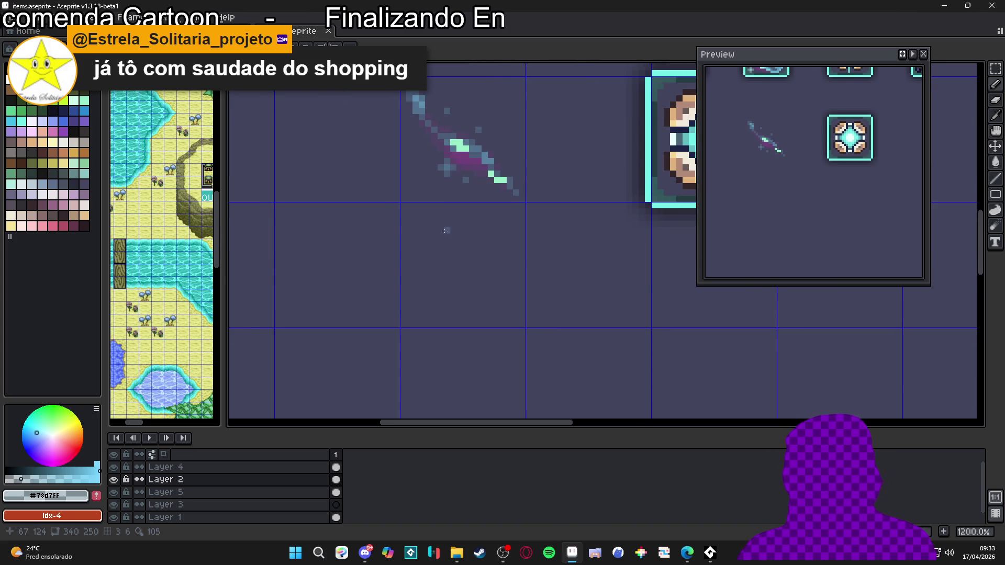
pyautogui.scroll(-1, 445, 231)
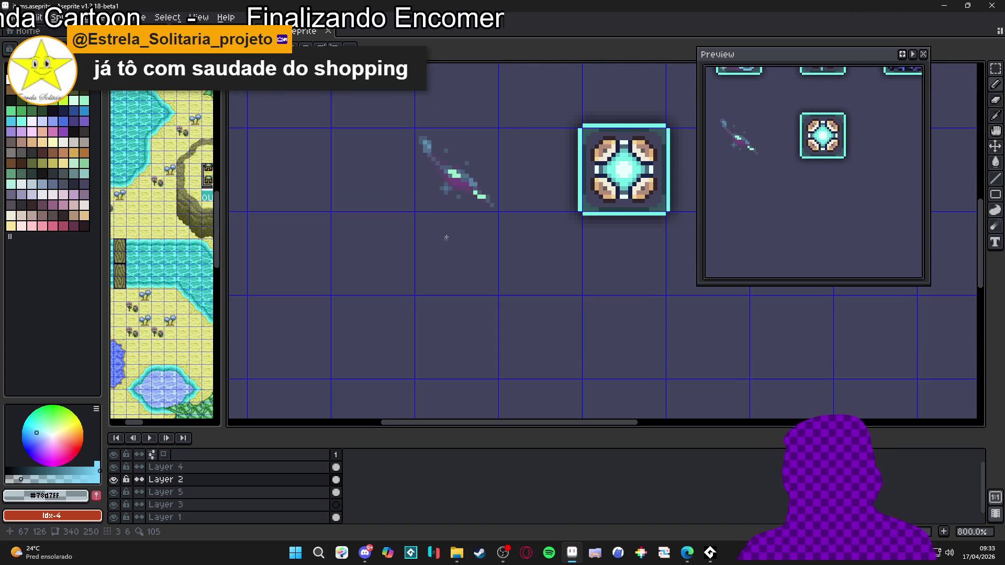
pyautogui.moveTo(469, 220); pyautogui.dragTo(478, 244)
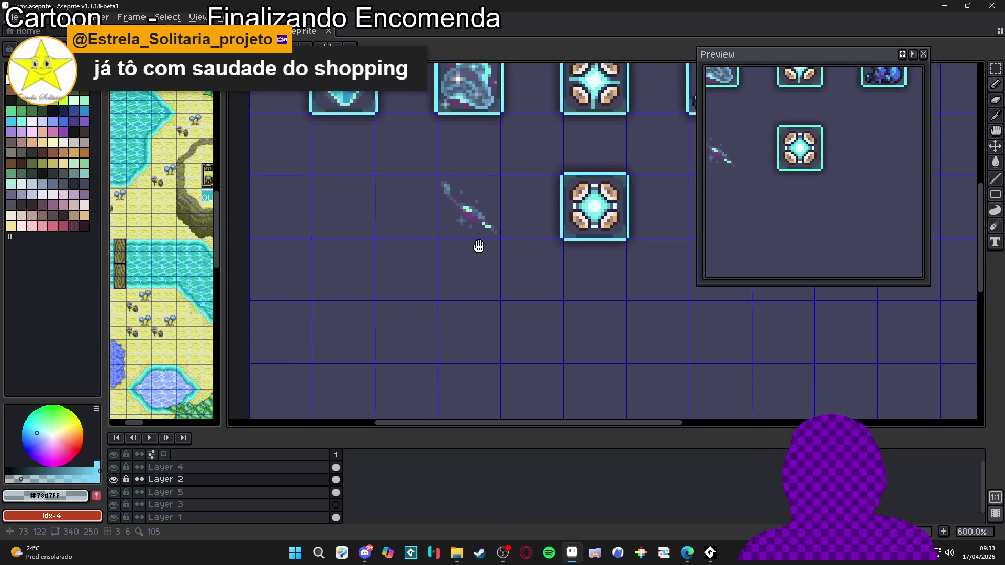
pyautogui.scroll(3, 442, 246)
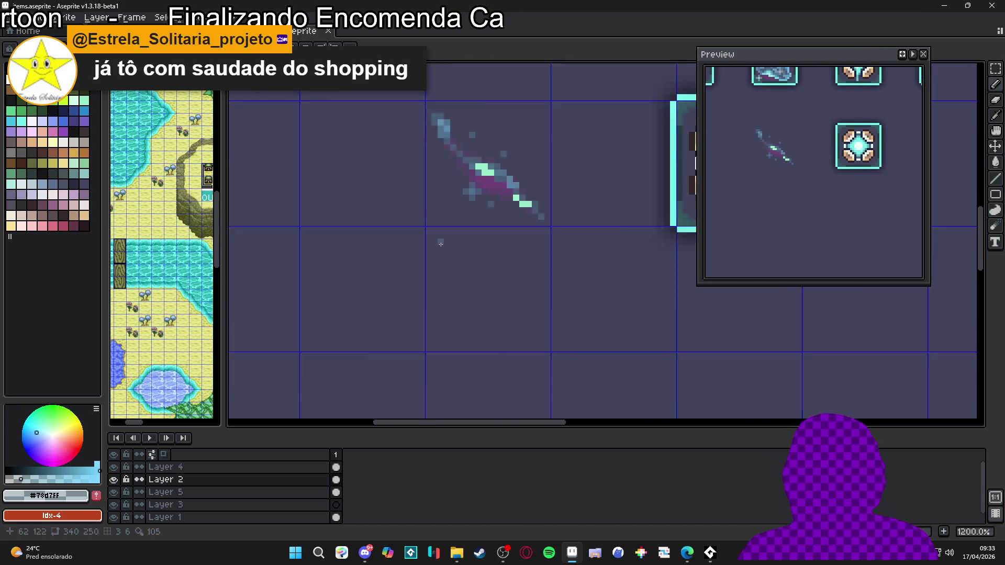
pyautogui.moveTo(448, 206)
pyautogui.mouseDown()
pyautogui.moveTo(474, 242)
pyautogui.moveTo(468, 286)
pyautogui.moveTo(499, 303)
pyautogui.moveTo(563, 291)
pyautogui.moveTo(576, 309)
pyautogui.moveTo(547, 276)
pyautogui.moveTo(506, 276)
pyautogui.moveTo(481, 210)
pyautogui.moveTo(441, 201)
pyautogui.mouseUp()
# Bucket-fill inside the curved outline to make it a solid blue-grey crescent, then zoom out
pyautogui.click(486, 236)
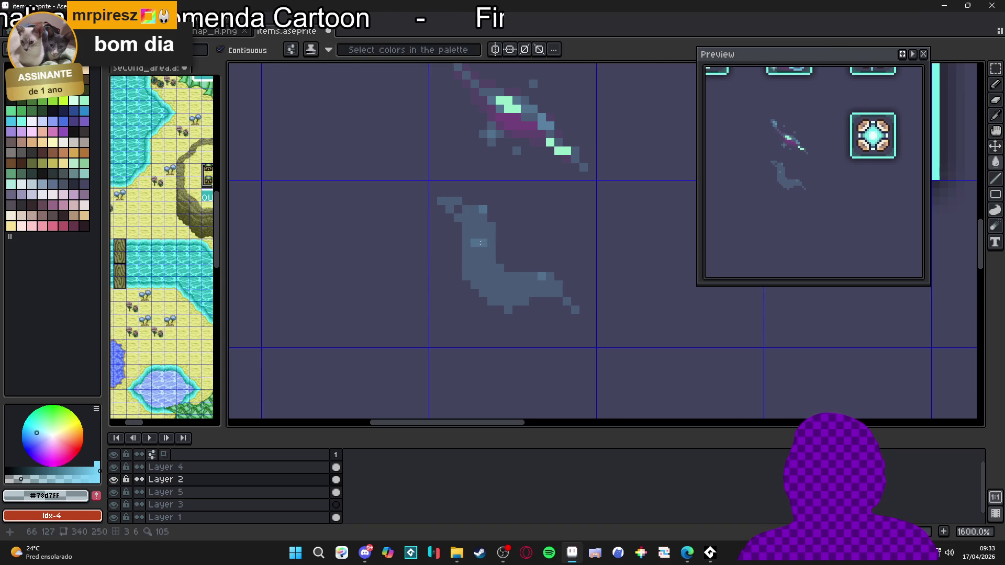
pyautogui.scroll(2, 477, 249)
pyautogui.press('b')
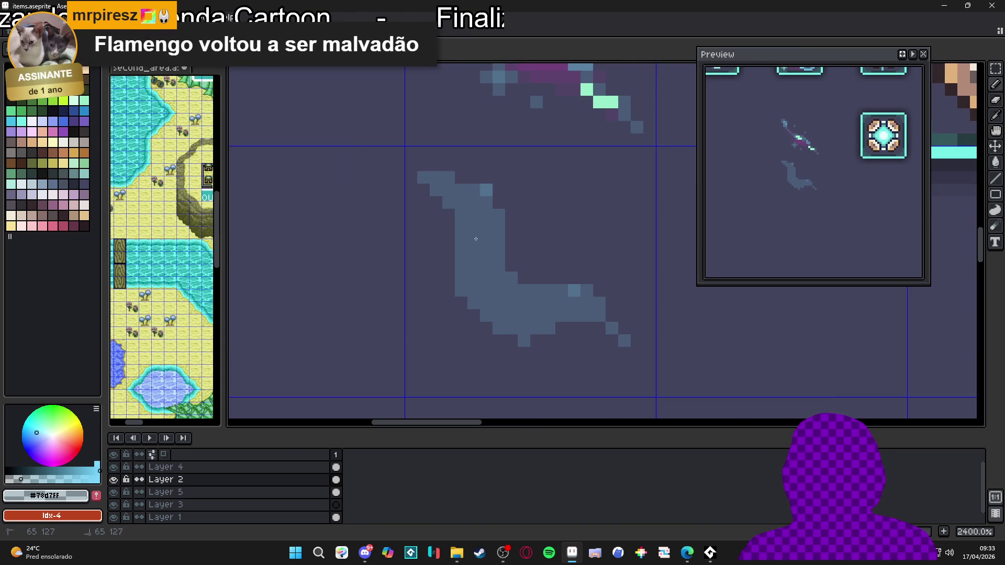
pyautogui.press('e')
pyautogui.scroll(-1, 517, 265)
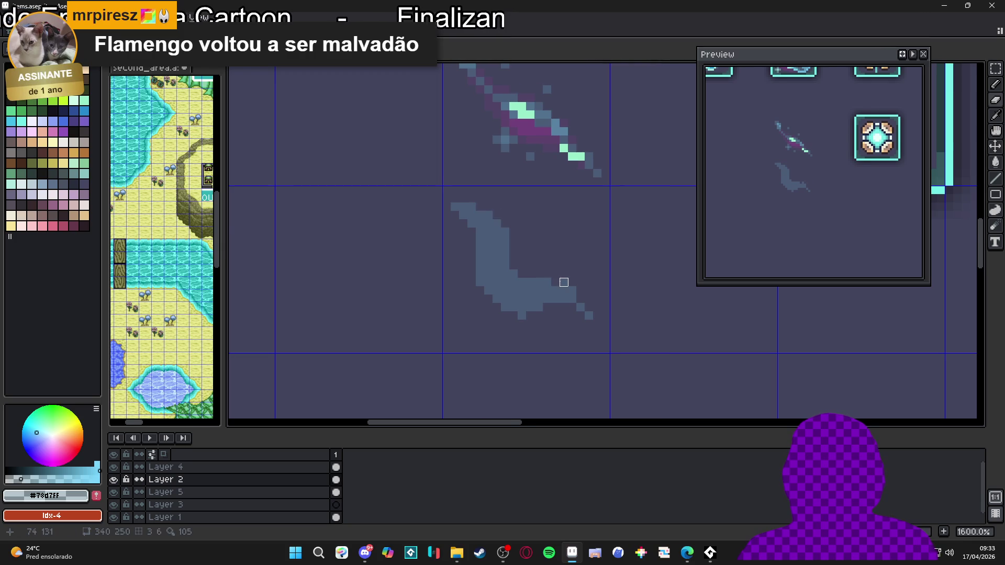
pyautogui.scroll(1, 552, 283)
pyautogui.scroll(-4, 559, 296)
pyautogui.scroll(-1, 559, 296)
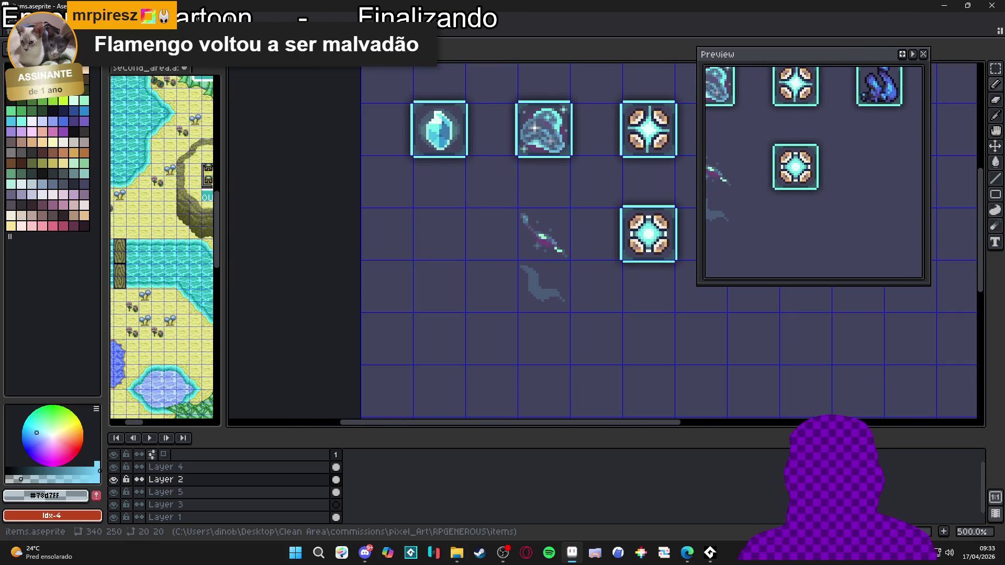
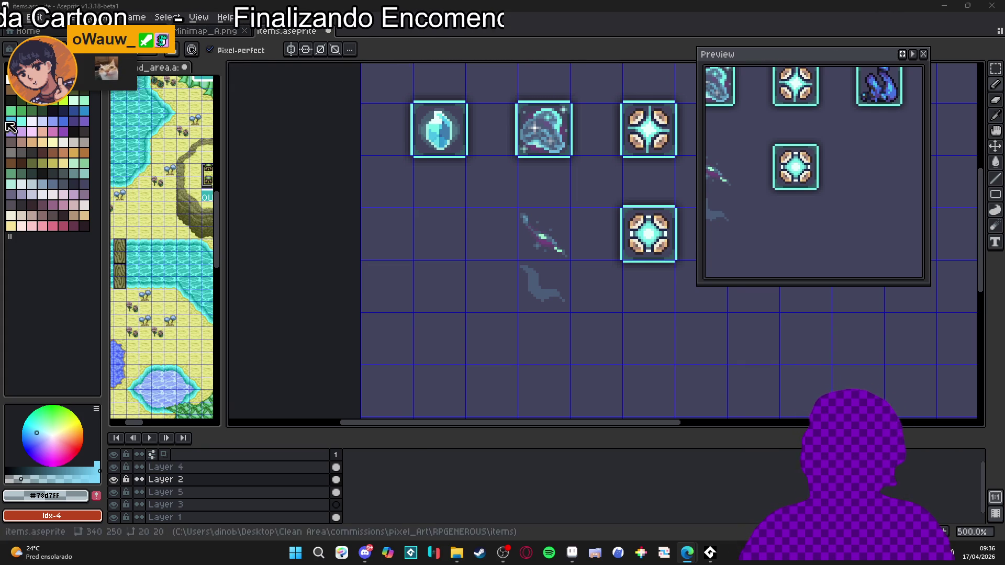
# Pencil slate pixels along the swirl sprite's lower edge, extending the fill to the right
pyautogui.scroll(6, 557, 309)
pyautogui.click(535, 319)
pyautogui.click(548, 318)
pyautogui.moveTo(598, 306); pyautogui.dragTo(573, 306)
pyautogui.click(611, 318)
pyautogui.click(599, 319)
# Switch focus away from Aseprite to another window
pyautogui.scroll(-7, 473, 233)
pyautogui.scroll(5, 584, 326)
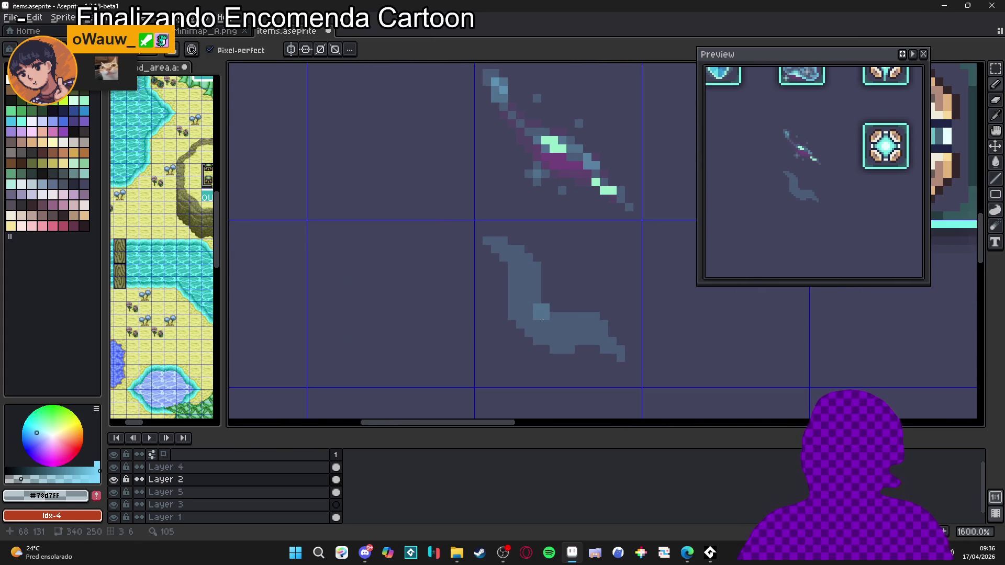
pyautogui.hotkey('alt', 'Tab')
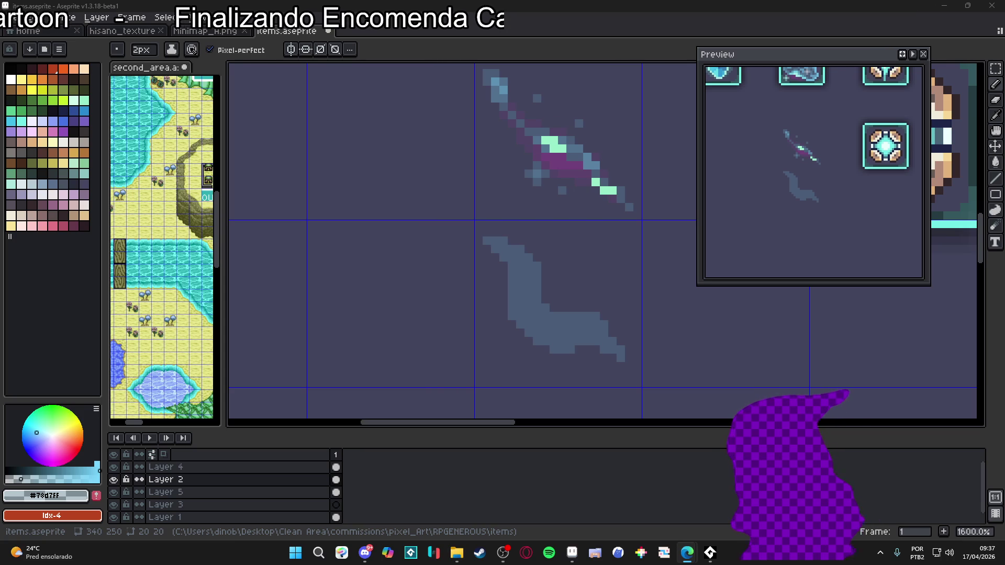
pyautogui.scroll(-5, 543, 216)
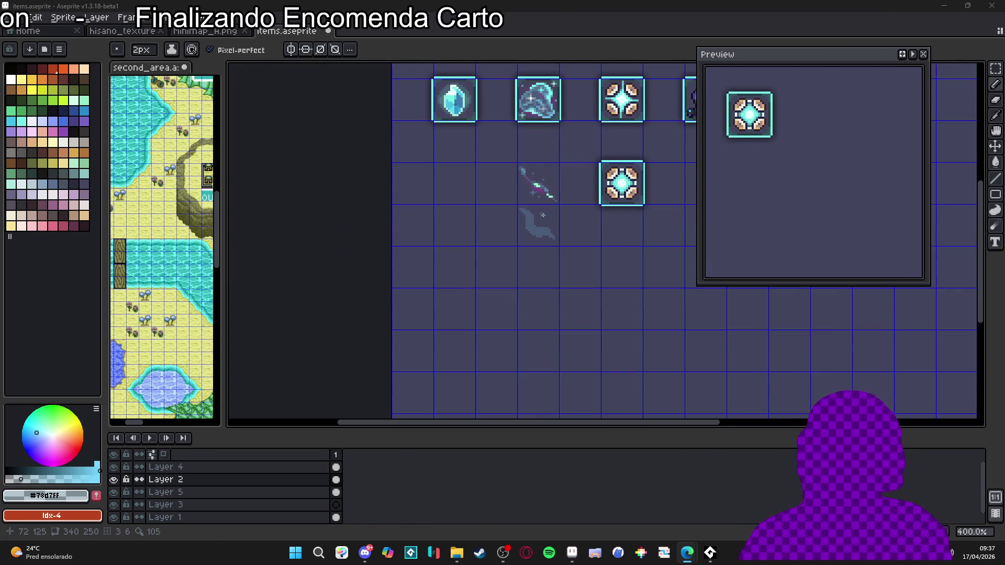
# Paint lighter blue-gray shading up the swirl and along its lower bend, switching between 1px and 2px brushes
pyautogui.moveTo(528, 230); pyautogui.dragTo(507, 236)
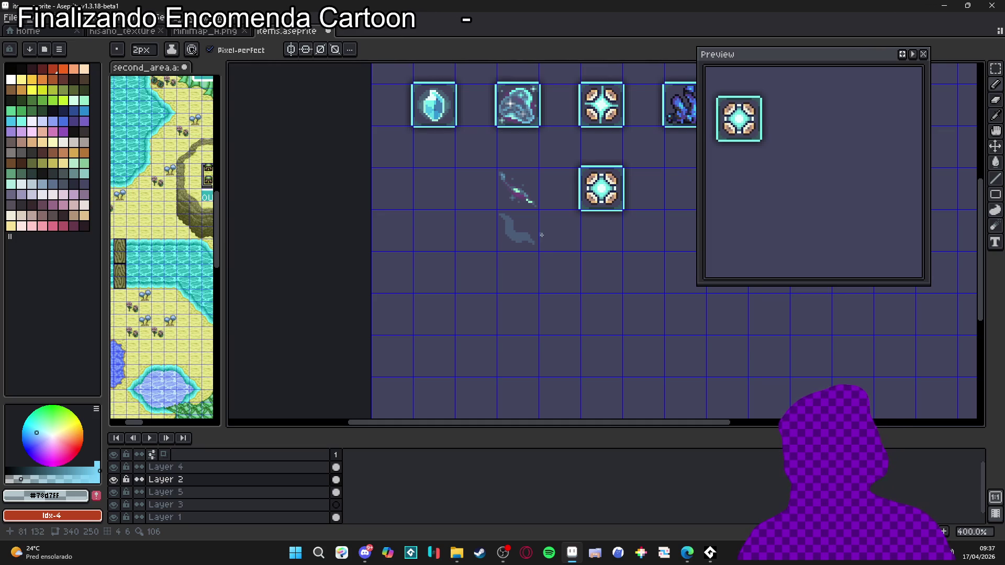
pyautogui.scroll(8, 481, 236)
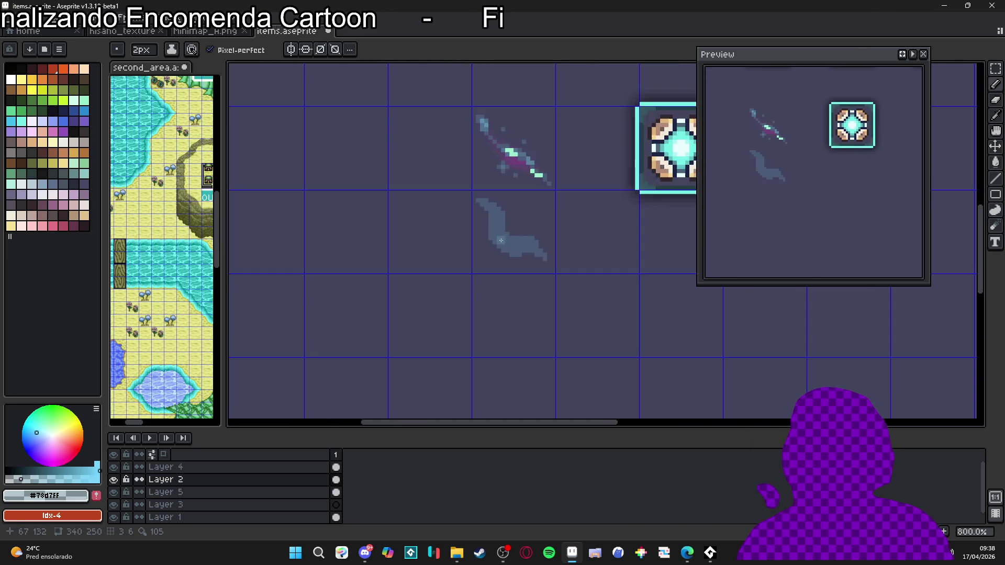
pyautogui.moveTo(480, 236)
pyautogui.mouseDown()
pyautogui.moveTo(481, 183)
pyautogui.moveTo(468, 162)
pyautogui.moveTo(480, 168)
pyautogui.mouseUp()
pyautogui.press('-')
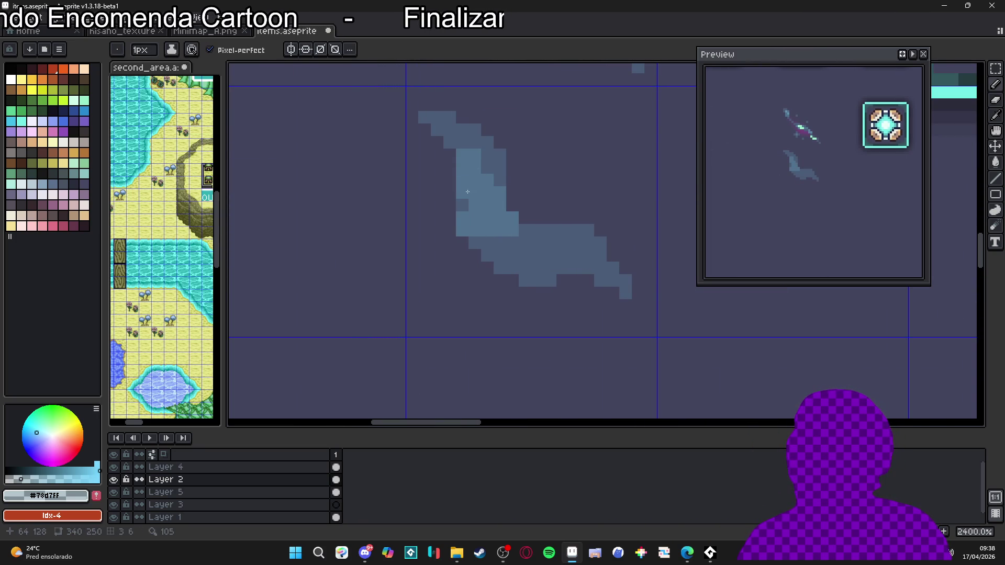
pyautogui.click(462, 201)
pyautogui.press('+')
pyautogui.click(512, 244)
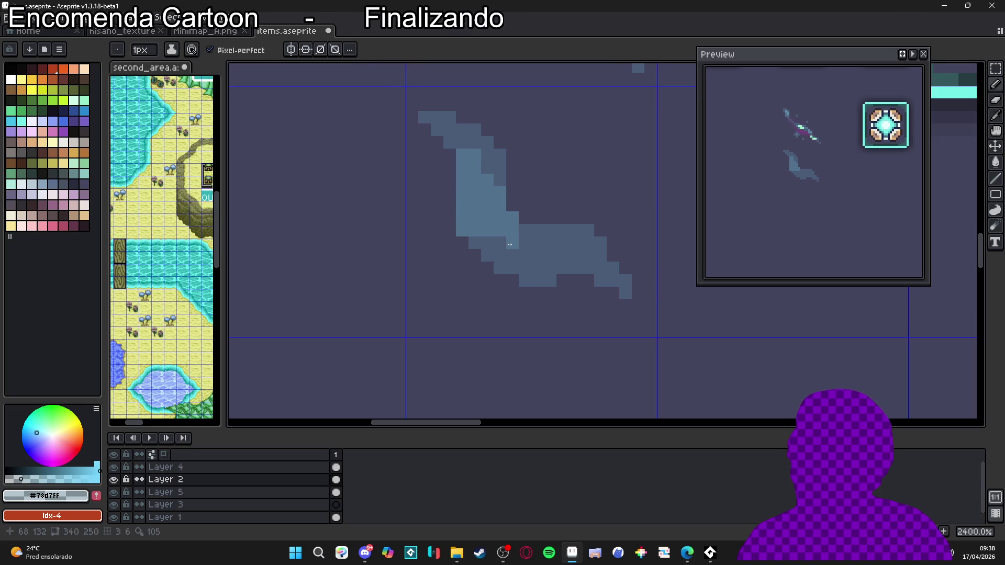
pyautogui.moveTo(512, 251)
pyautogui.mouseDown()
pyautogui.moveTo(541, 239)
pyautogui.moveTo(576, 257)
pyautogui.moveTo(512, 268)
pyautogui.moveTo(575, 268)
pyautogui.moveTo(574, 256)
pyautogui.moveTo(591, 254)
pyautogui.mouseUp()
pyautogui.press('-')
# Shade the swirl's upper-left row and its bend lighter, then touch up the remaining pixels
pyautogui.scroll(-2, 591, 254)
pyautogui.scroll(2, 555, 235)
pyautogui.scroll(-2, 534, 223)
pyautogui.scroll(-1, 523, 217)
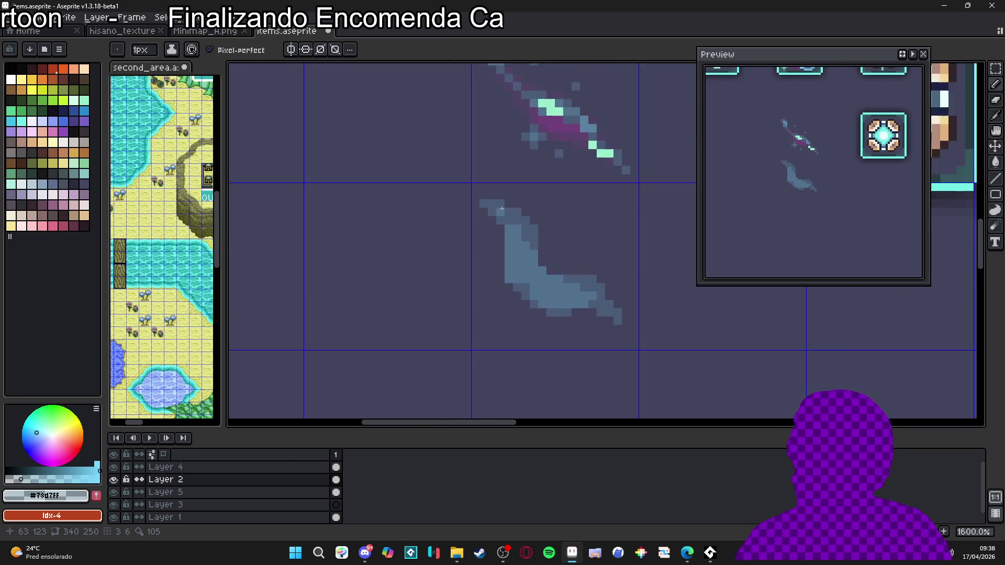
pyautogui.scroll(3, 524, 217)
pyautogui.moveTo(490, 214); pyautogui.dragTo(519, 225)
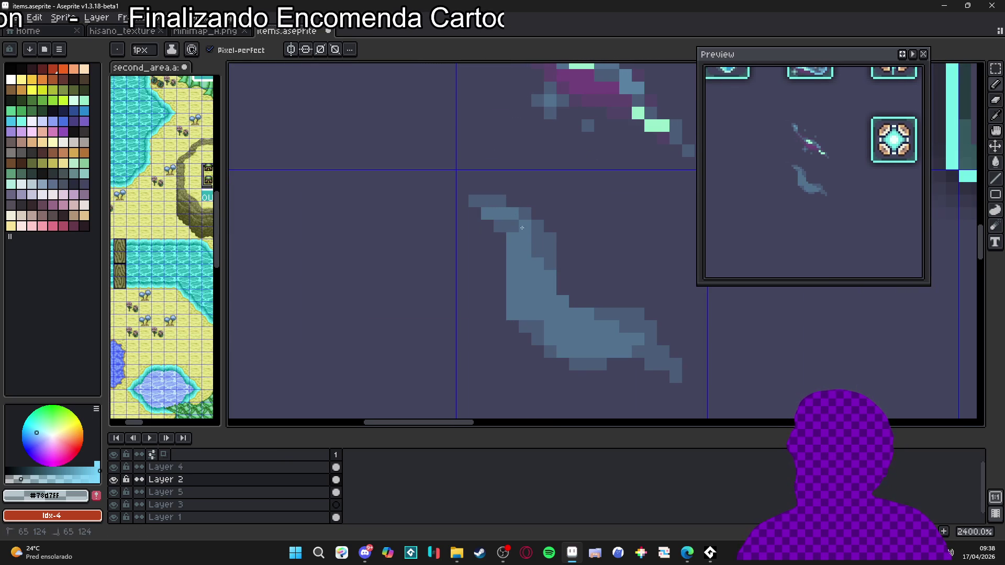
pyautogui.click(546, 293)
pyautogui.moveTo(537, 289)
pyautogui.mouseDown()
pyautogui.moveTo(537, 301)
pyautogui.moveTo(575, 316)
pyautogui.mouseUp()
pyautogui.click(575, 326)
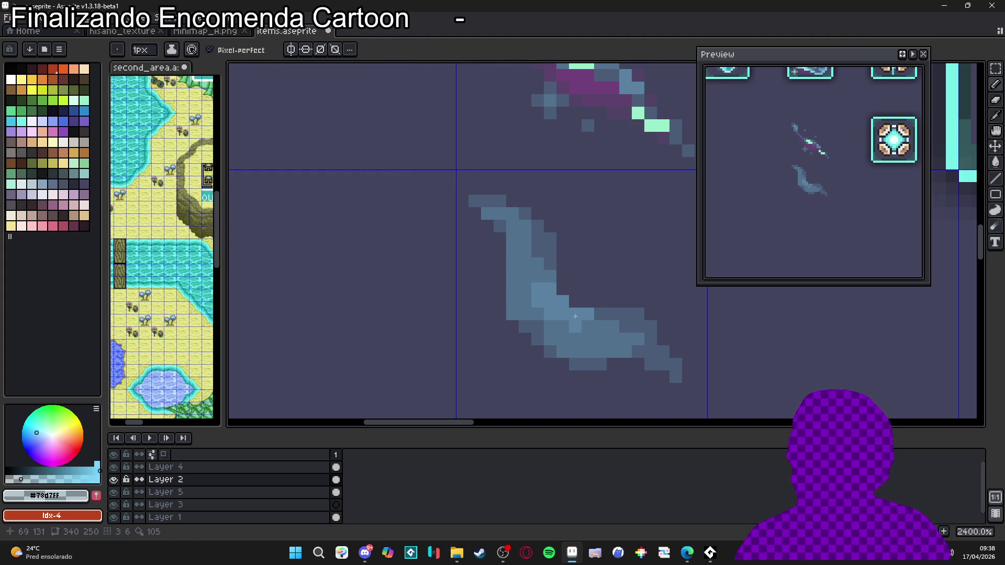
pyautogui.click(589, 324)
pyautogui.click(585, 333)
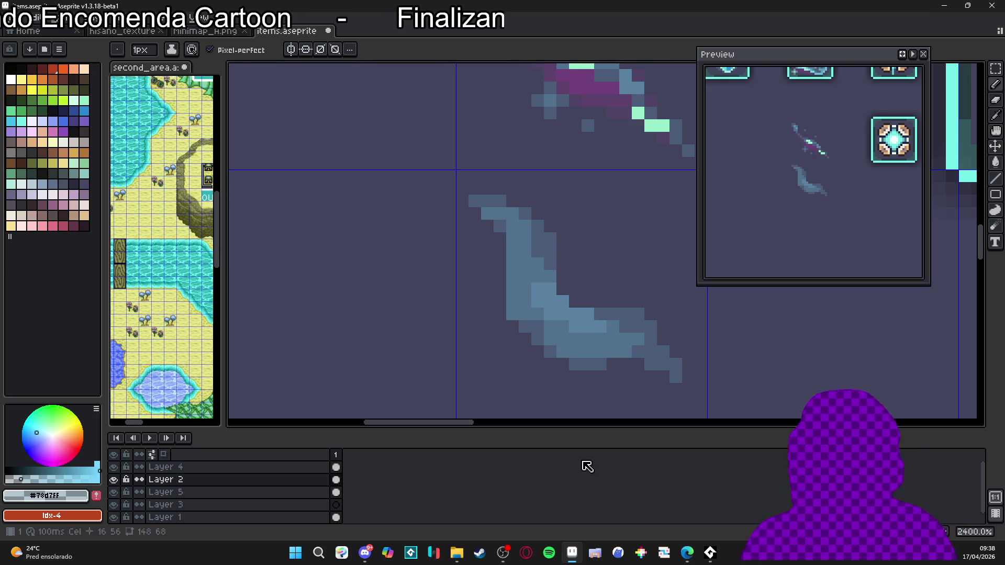
pyautogui.scroll(-2, 603, 185)
# Eyedrop mint #97edc0 and pencil highlights on the swirl's inner curve and near its tip
pyautogui.keyDown('alt'); pyautogui.click(596, 113); pyautogui.keyUp('alt')
pyautogui.scroll(2, 569, 273)
pyautogui.click(583, 300)
pyautogui.click(594, 299)
pyautogui.click(557, 286)
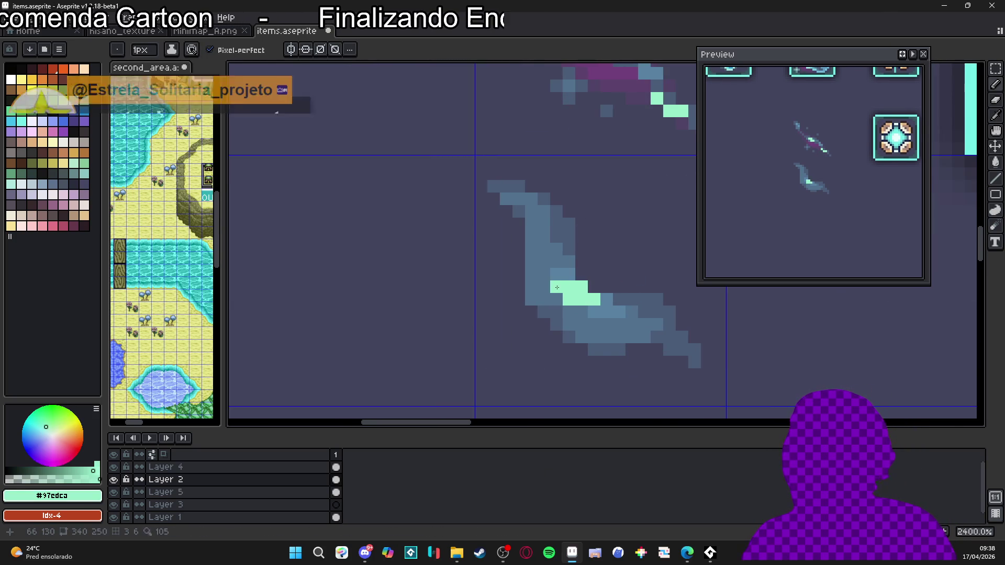
pyautogui.scroll(-7, 577, 313)
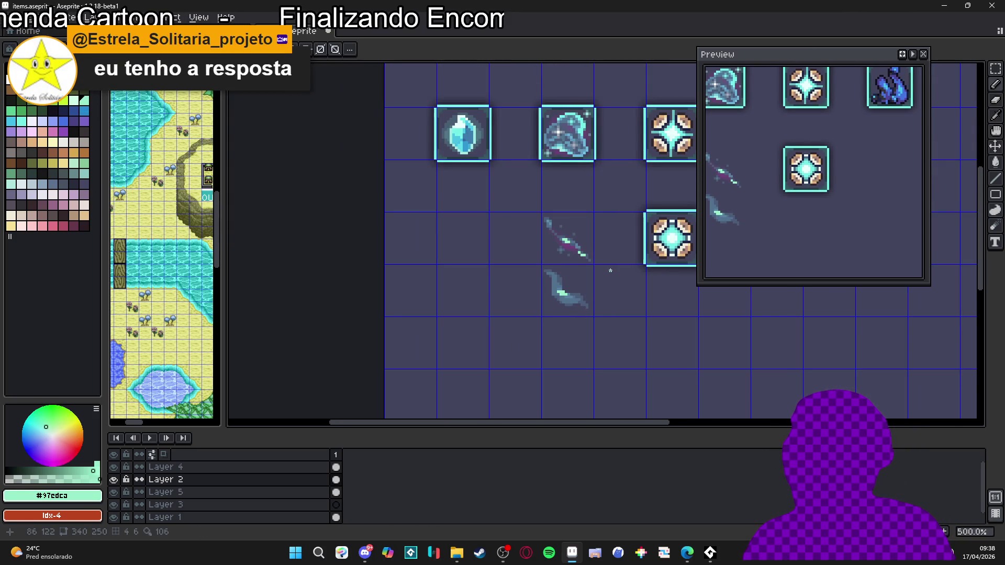
pyautogui.scroll(7, 561, 271)
pyautogui.click(544, 251)
pyautogui.click(544, 264)
pyautogui.click(532, 251)
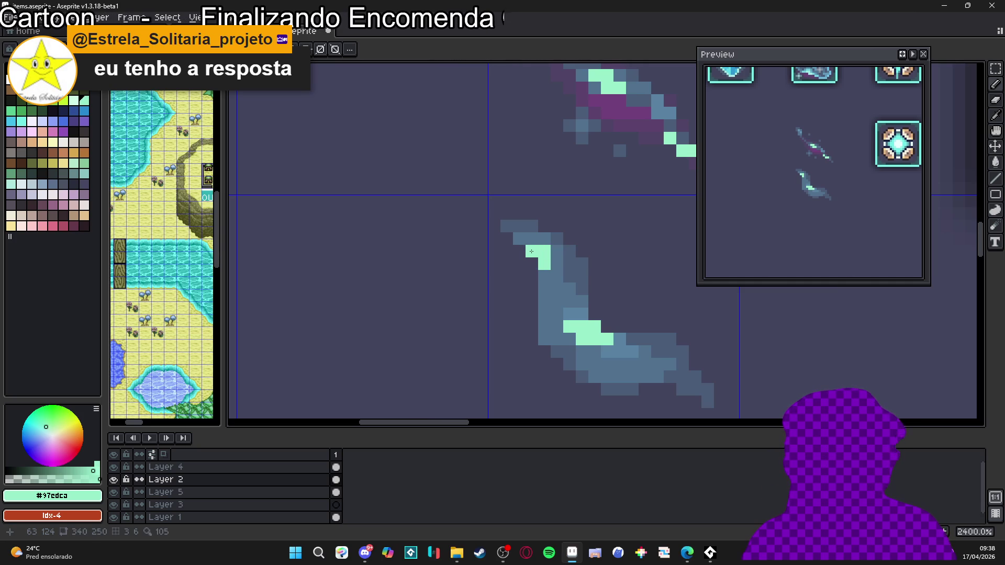
# Eyedrop magenta #ac39a1 from the blade and paint a shadow pixel above the mint highlight
pyautogui.scroll(-1, 539, 252)
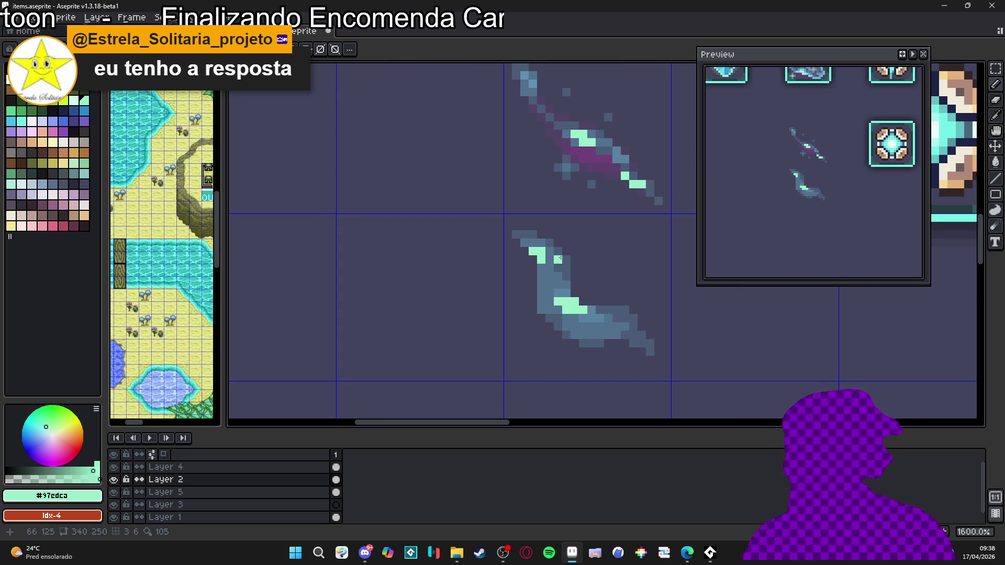
pyautogui.scroll(-2, 557, 262)
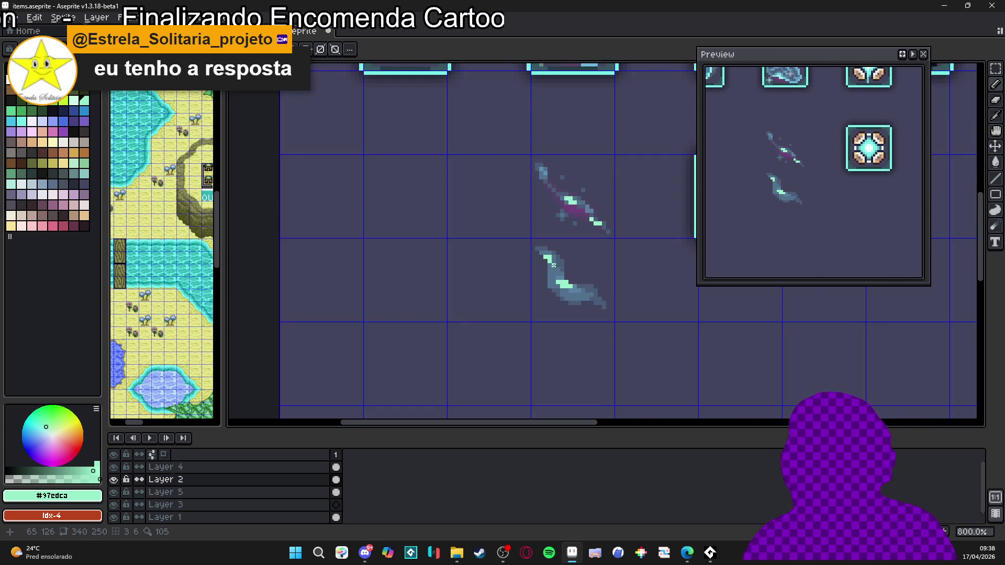
pyautogui.scroll(3, 541, 265)
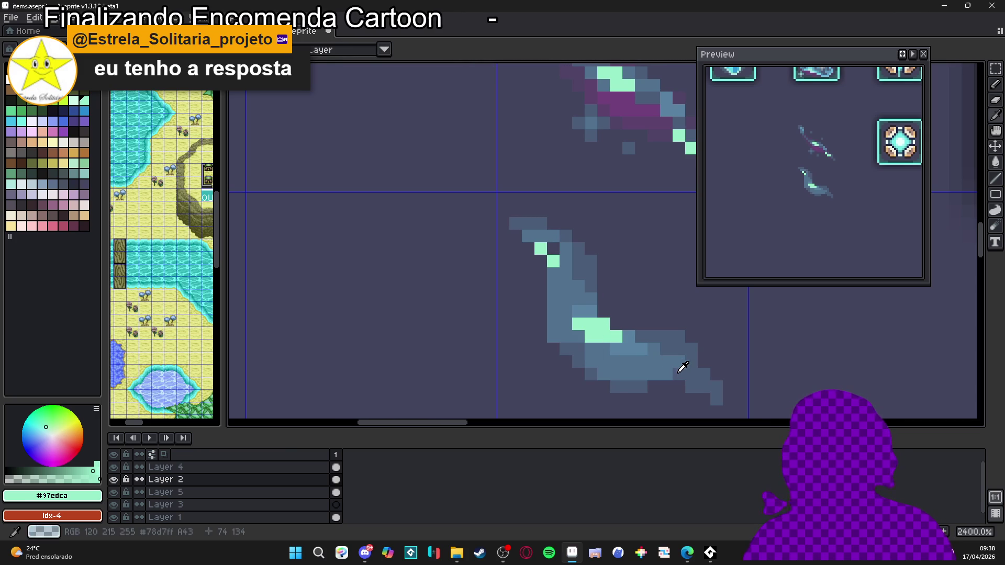
pyautogui.scroll(-1, 547, 263)
pyautogui.scroll(1, 551, 263)
pyautogui.scroll(-2, 556, 255)
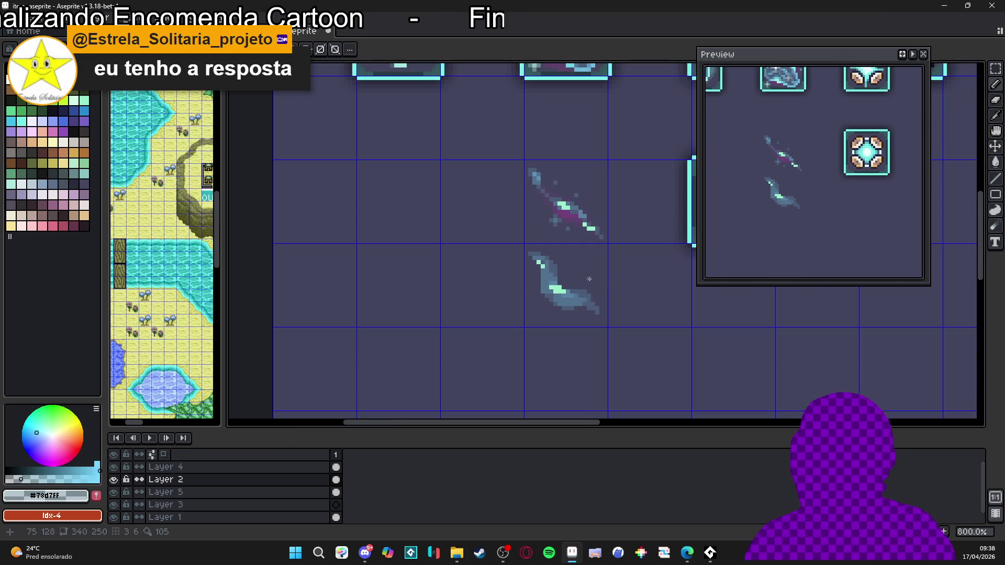
pyautogui.scroll(1, 559, 269)
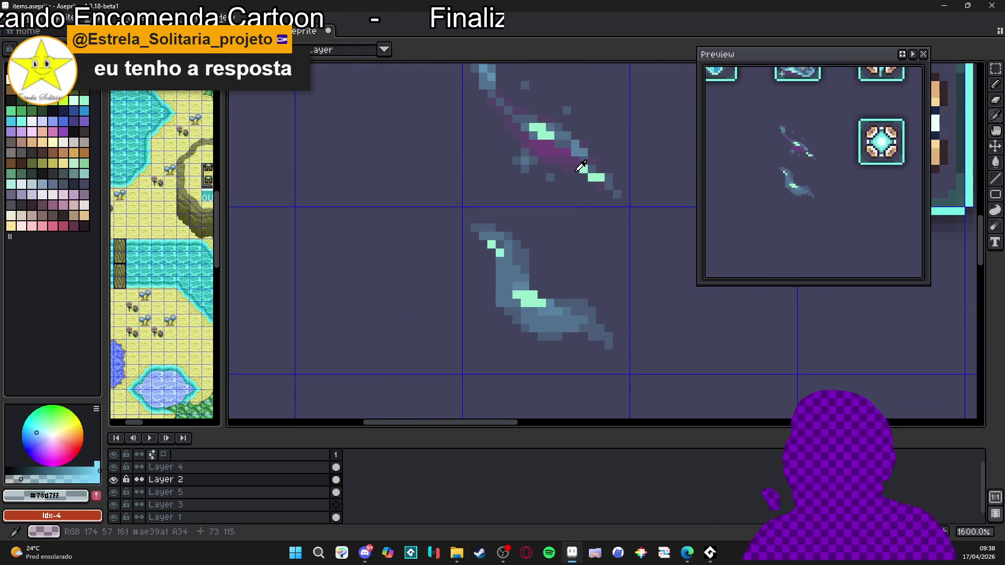
pyautogui.keyDown('alt'); pyautogui.click(539, 154); pyautogui.keyUp('alt')
pyautogui.scroll(1, 545, 288)
pyautogui.click(553, 297)
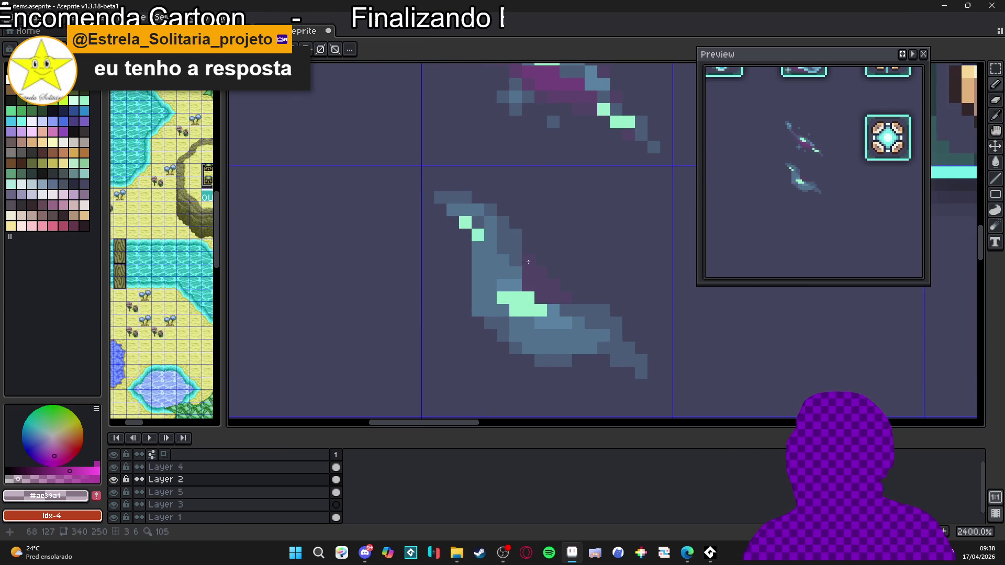
# Paint purple shadow along the swirl's lower-left edge, undoing the stray pixel below it
pyautogui.press('e')
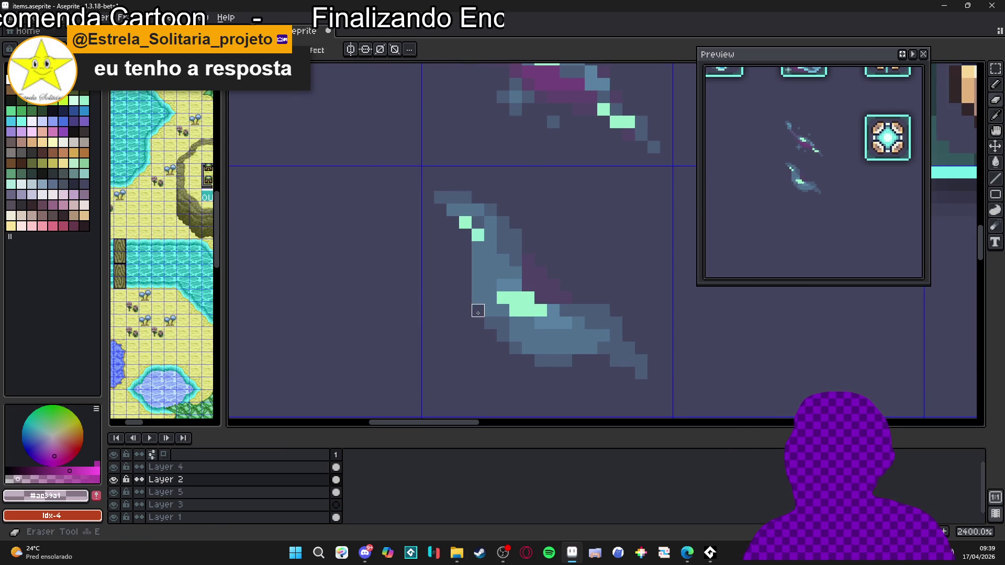
pyautogui.moveTo(490, 340)
pyautogui.mouseDown()
pyautogui.moveTo(482, 337)
pyautogui.moveTo(523, 364)
pyautogui.moveTo(602, 362)
pyautogui.mouseUp()
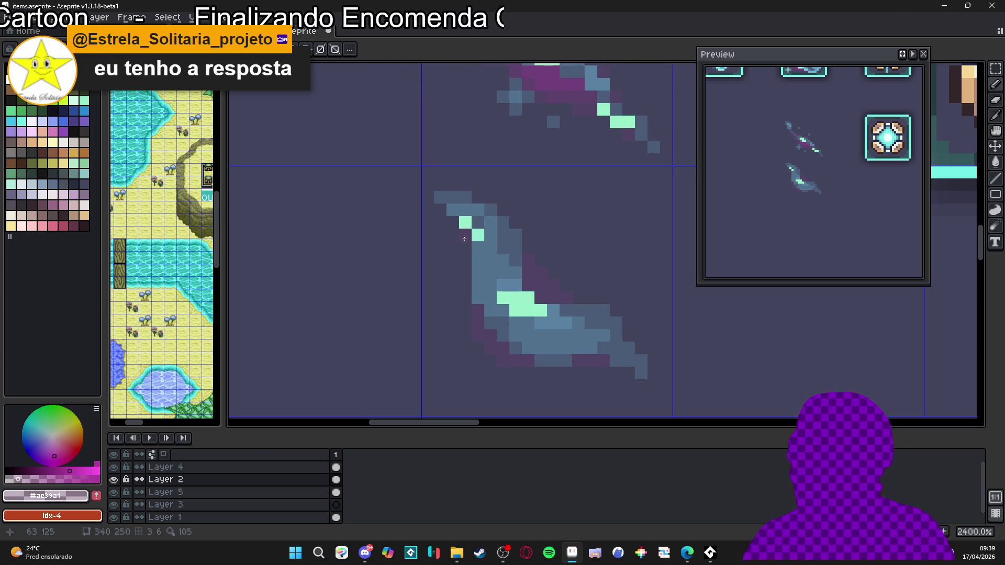
pyautogui.scroll(-3, 453, 226)
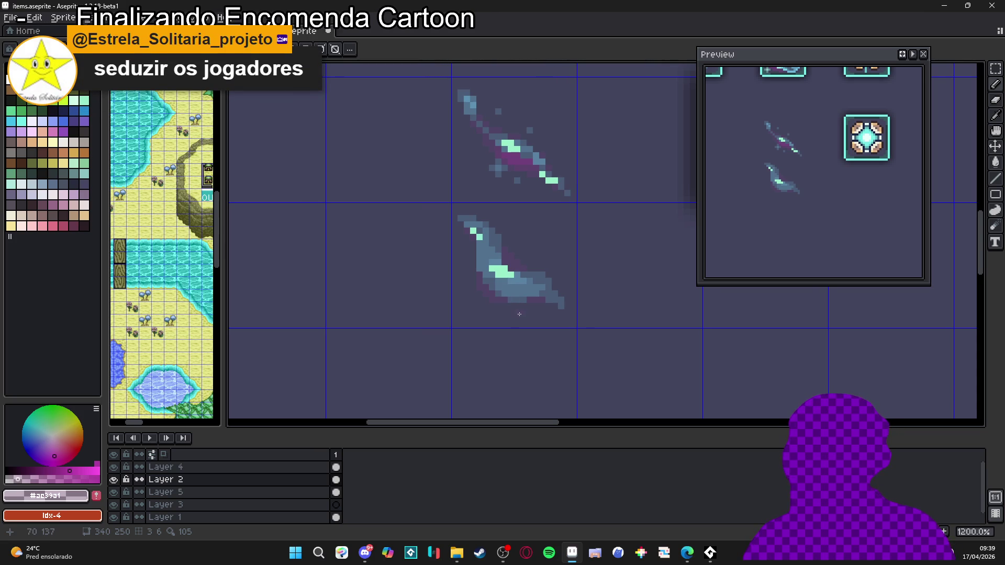
pyautogui.scroll(4, 504, 314)
pyautogui.hotkey('ctrl', 'z')
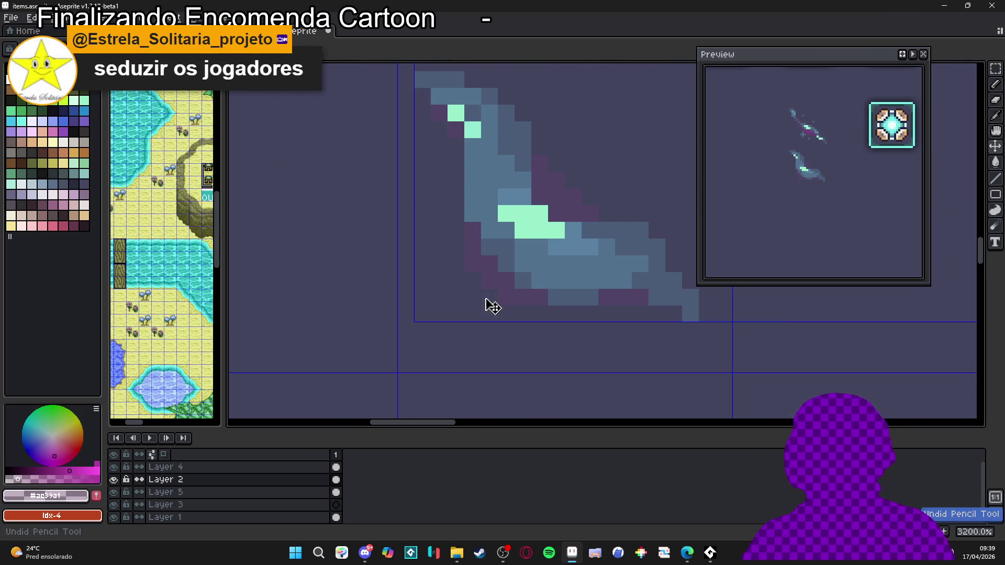
# Extend the purple shadow along the swirl's left edge and bottom edge
pyautogui.moveTo(459, 248); pyautogui.dragTo(471, 214)
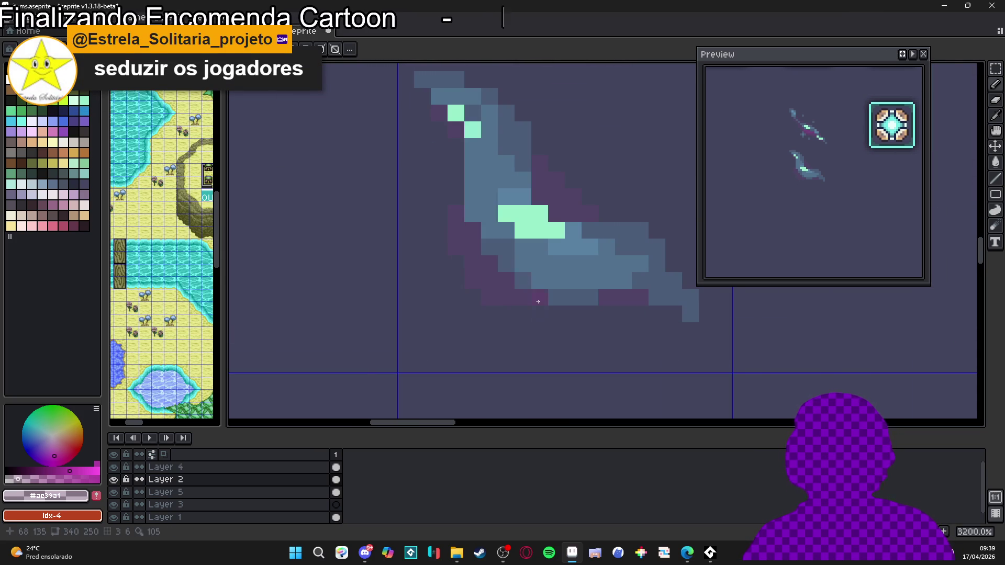
pyautogui.moveTo(523, 314); pyautogui.dragTo(563, 304)
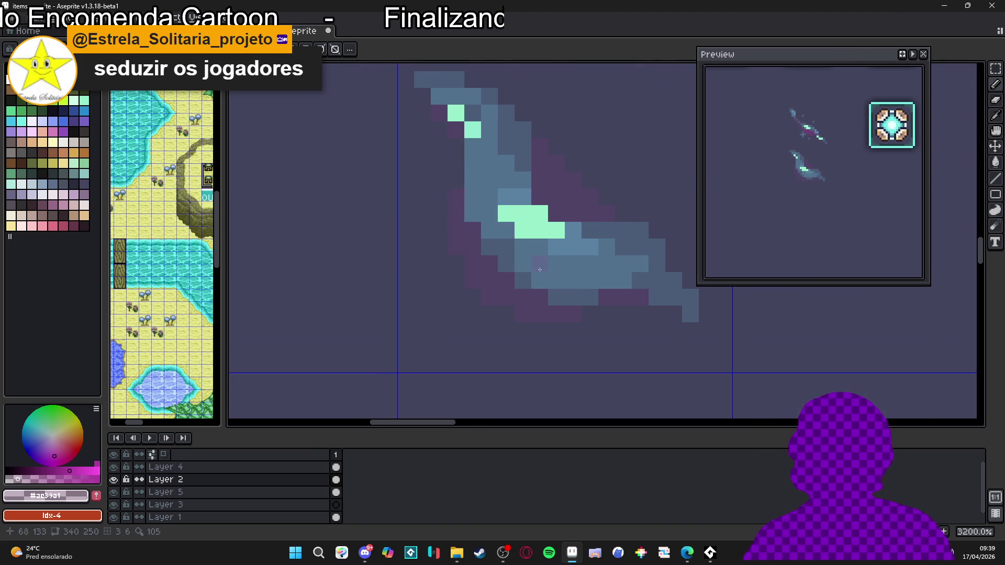
pyautogui.scroll(-2, 540, 270)
pyautogui.scroll(2, 555, 245)
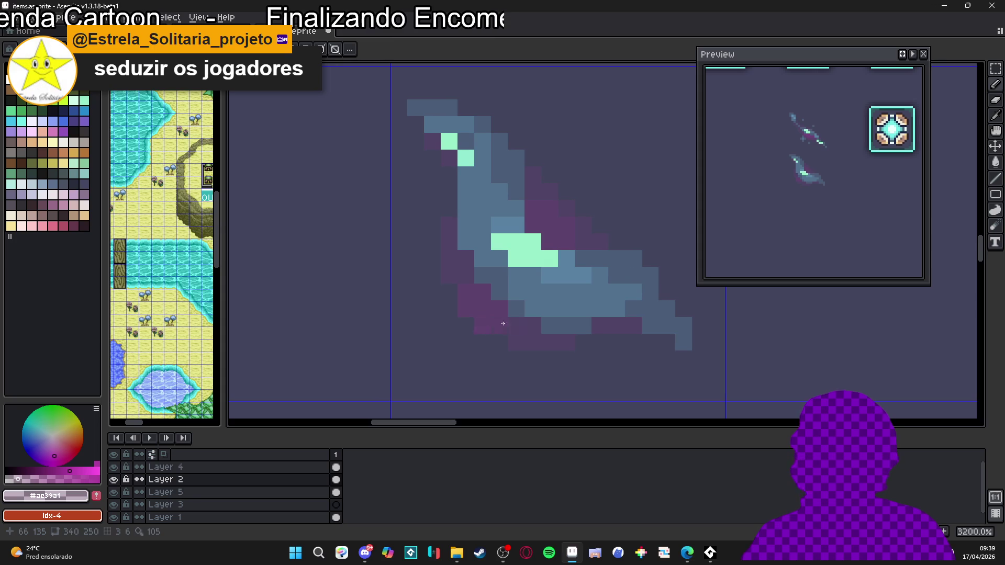
# Brighten the lower-left purple shading to magenta #ac39a1
pyautogui.hscroll(2, 469, 272)
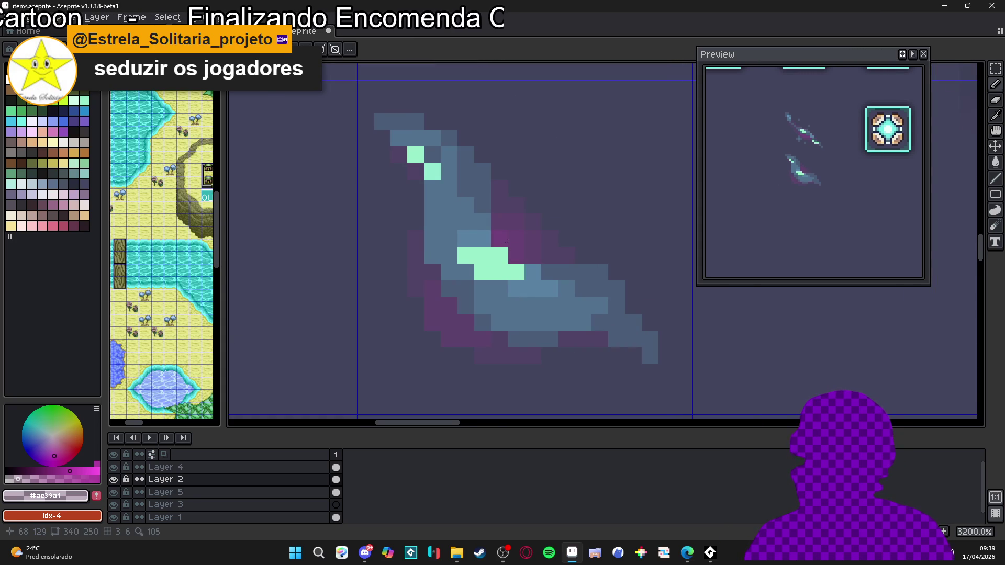
pyautogui.click(450, 320)
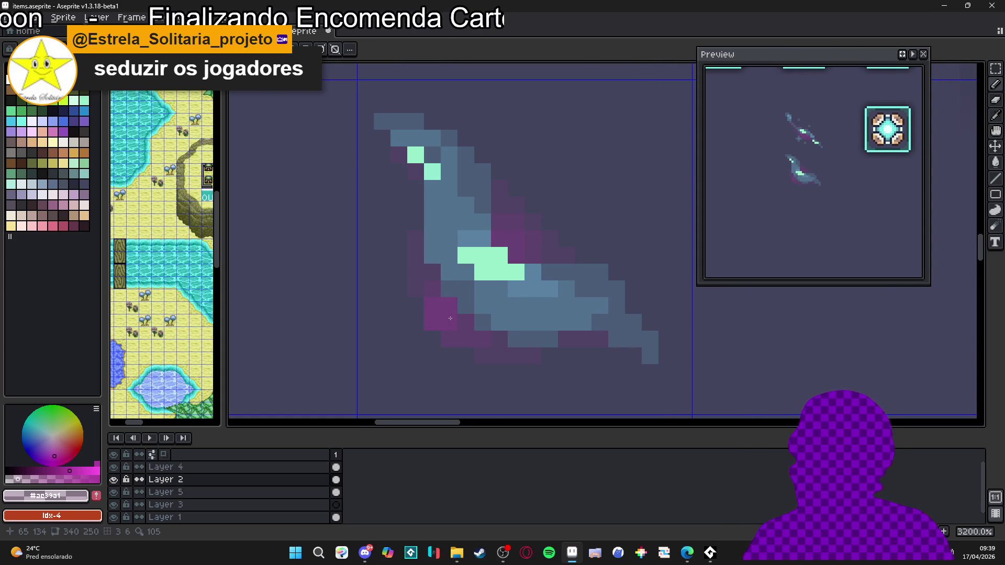
pyautogui.scroll(-4, 478, 310)
pyautogui.scroll(4, 485, 314)
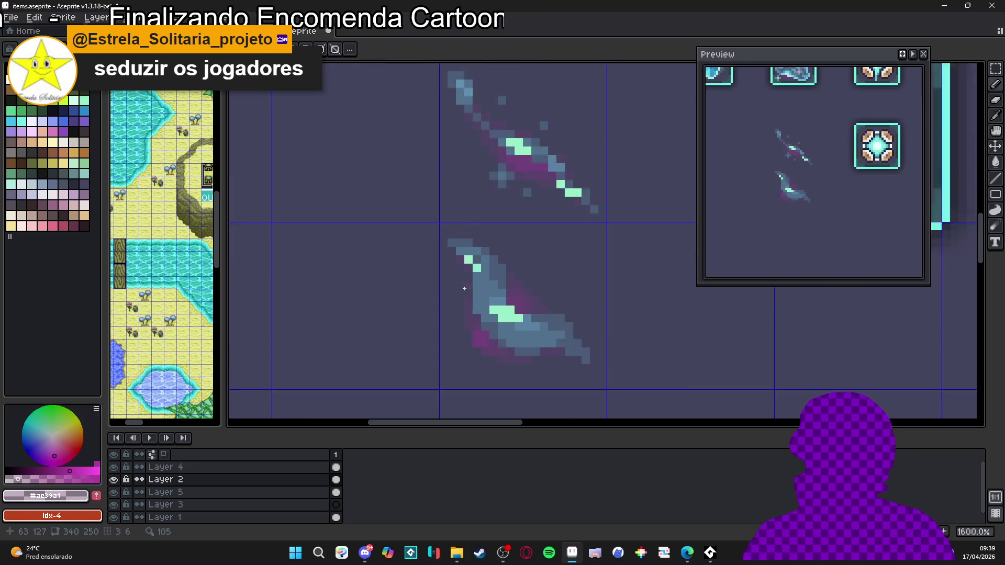
pyautogui.scroll(-3, 489, 305)
pyautogui.scroll(2, 537, 347)
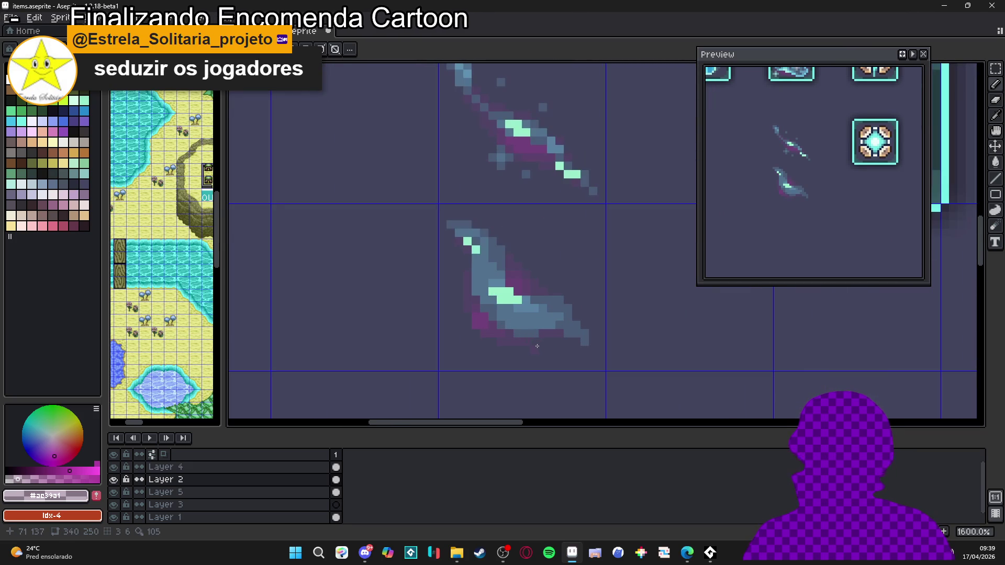
# Pick mint #97edca and place a sparkle dot beside the lower blade sprite
pyautogui.scroll(-1, 521, 345)
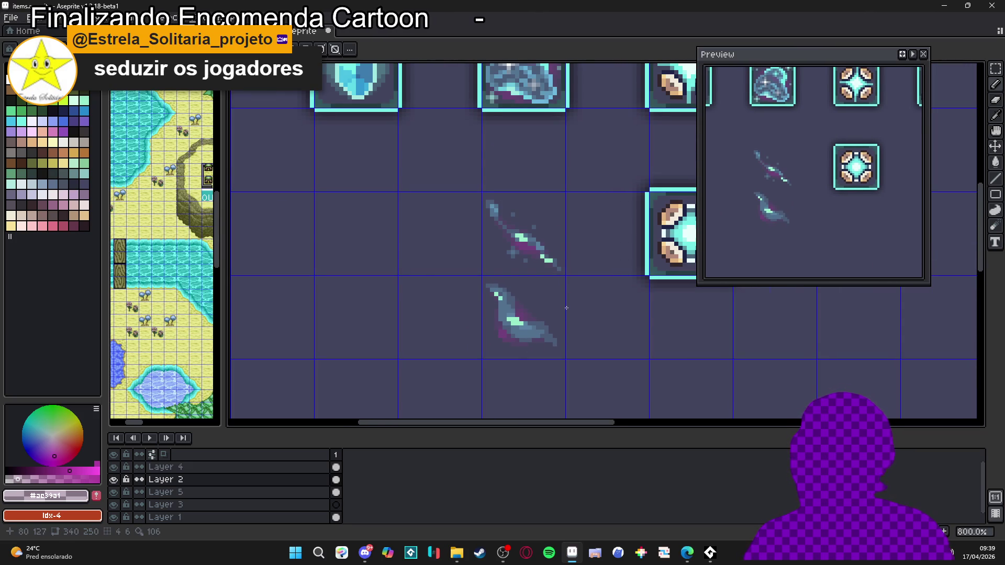
pyautogui.scroll(7, 491, 349)
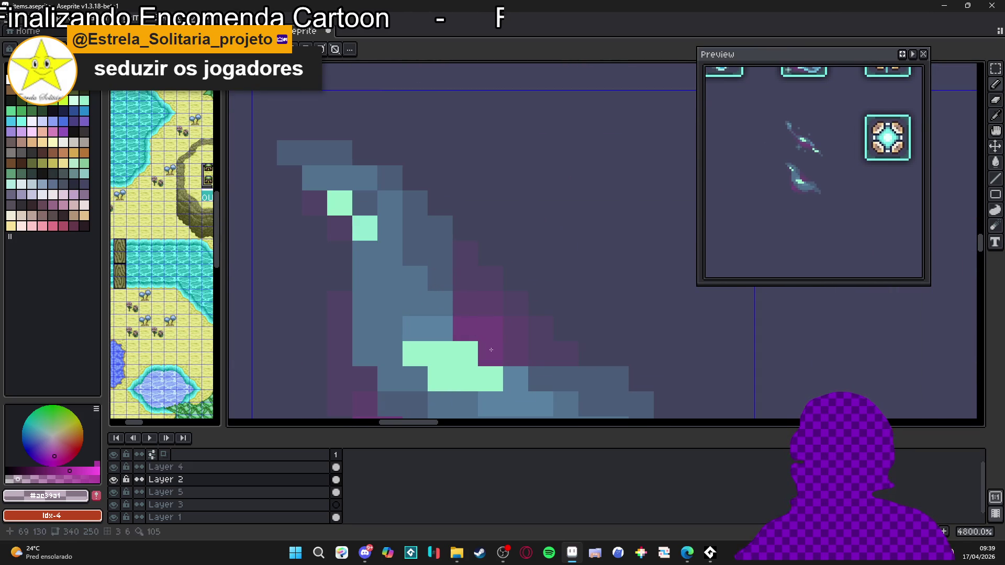
pyautogui.scroll(-5, 491, 350)
pyautogui.scroll(3, 487, 340)
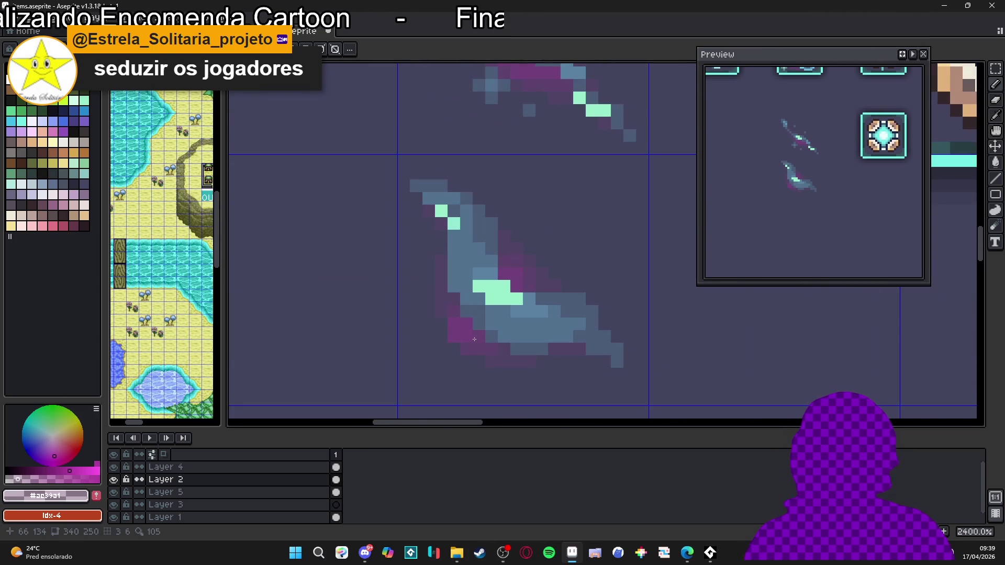
pyautogui.scroll(-3, 491, 359)
pyautogui.scroll(2, 493, 362)
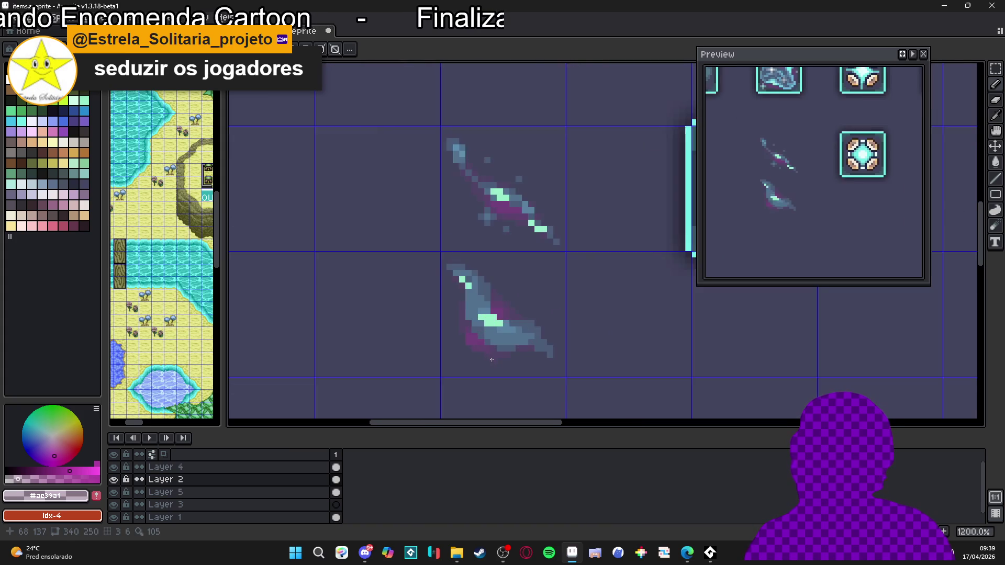
pyautogui.scroll(-2, 501, 353)
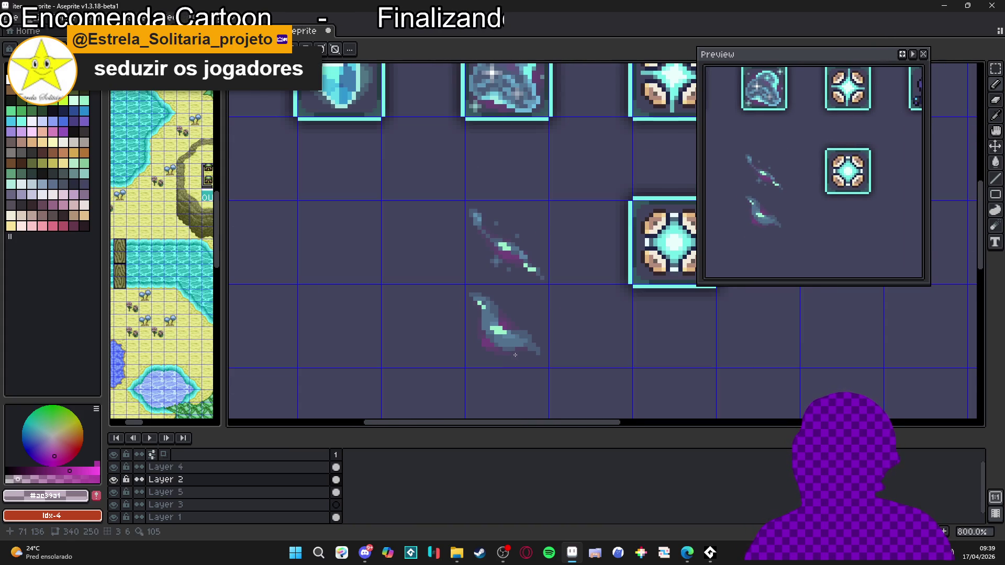
pyautogui.scroll(2, 481, 335)
pyautogui.scroll(-2, 523, 343)
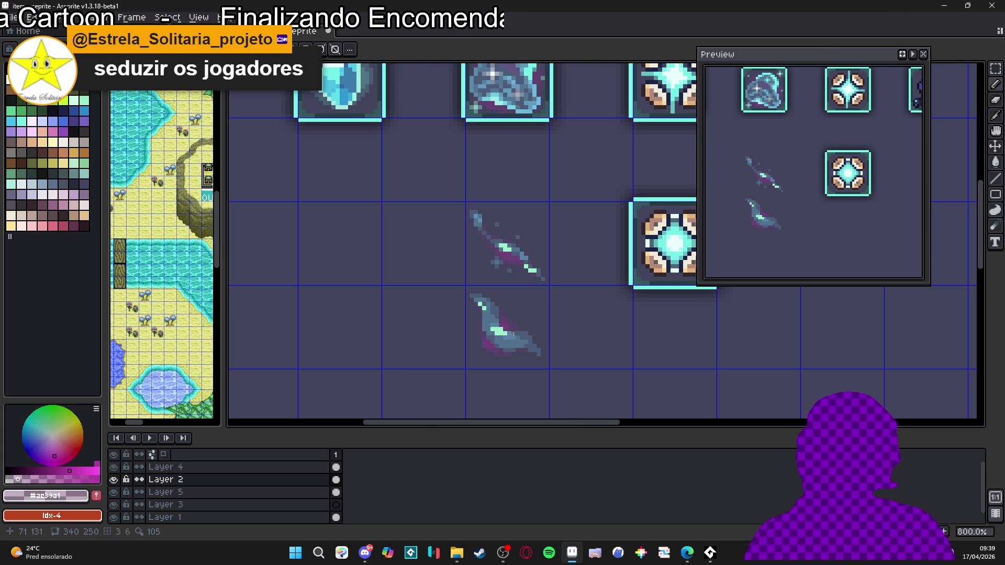
pyautogui.scroll(2, 513, 334)
pyautogui.scroll(1, 466, 345)
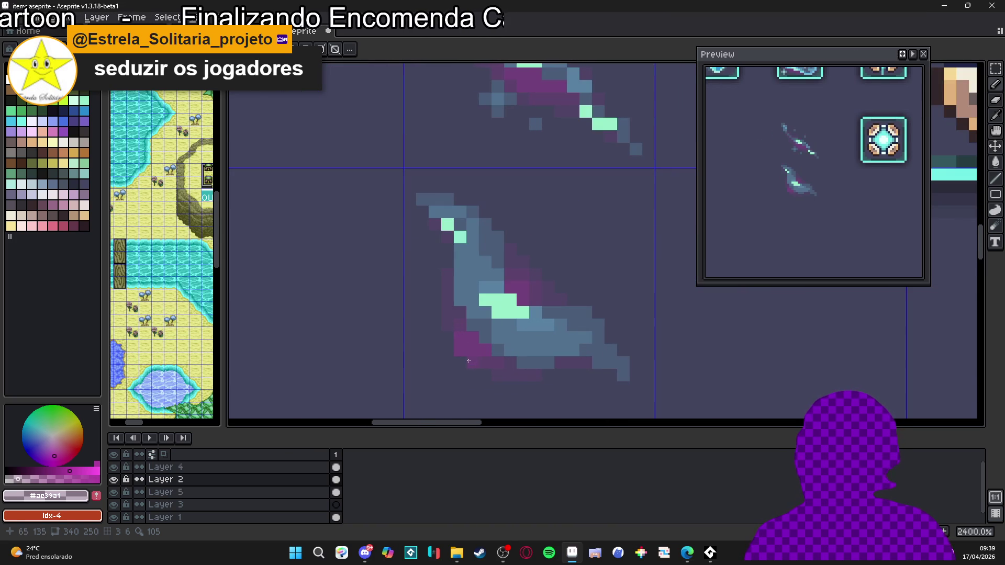
pyautogui.scroll(-3, 468, 360)
pyautogui.scroll(-1, 488, 332)
pyautogui.scroll(3, 462, 304)
pyautogui.scroll(1, 466, 312)
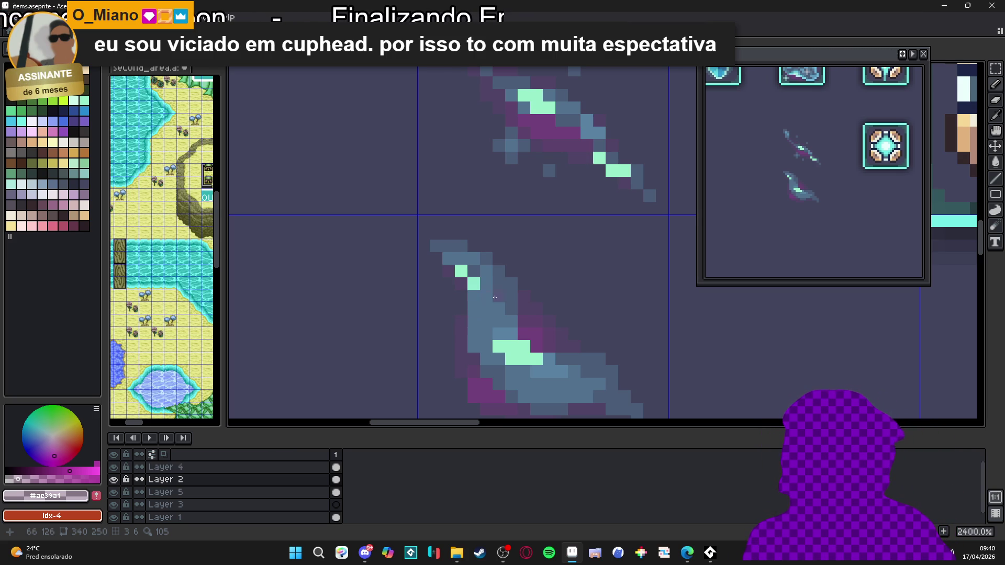
pyautogui.scroll(-5, 483, 292)
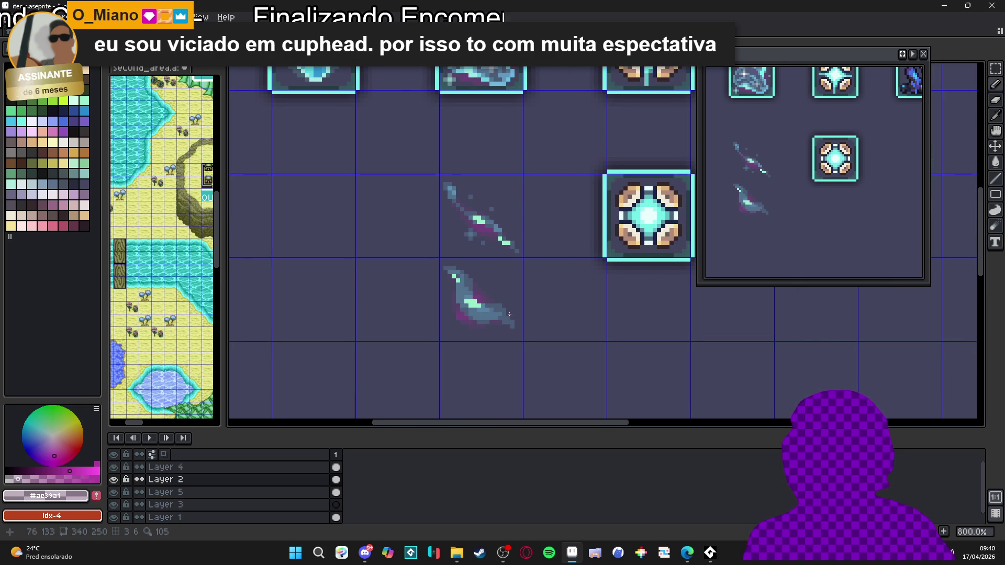
pyautogui.scroll(-2, 510, 314)
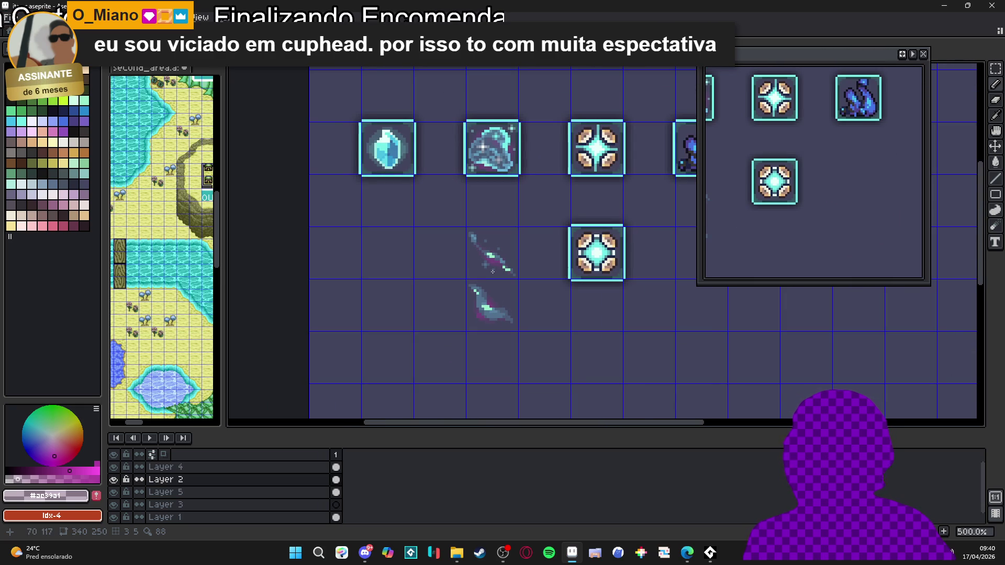
pyautogui.scroll(4, 488, 284)
pyautogui.keyDown('alt'); pyautogui.click(487, 329); pyautogui.keyUp('alt')
pyautogui.scroll(1, 520, 321)
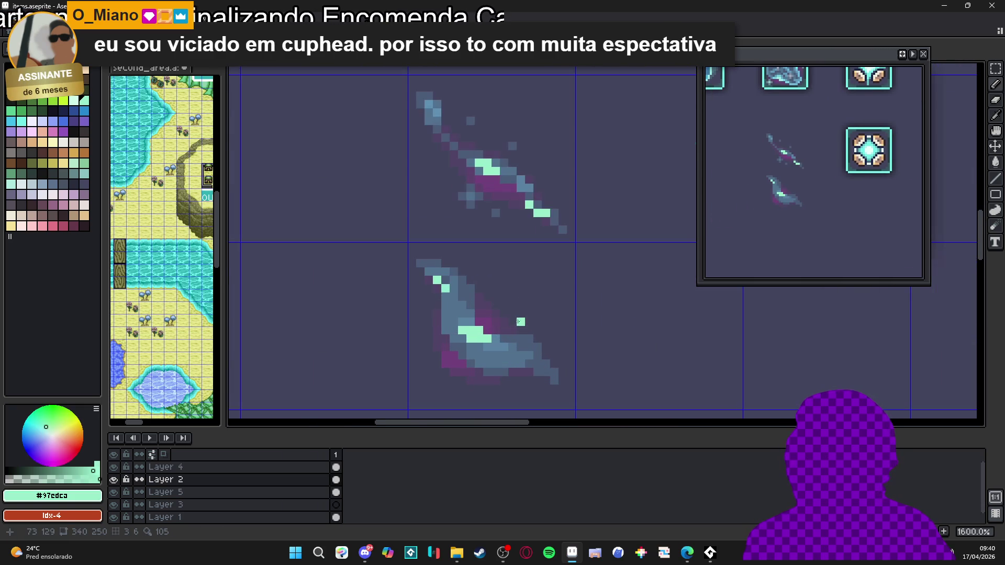
pyautogui.click(520, 314)
# Eyedrop blue-grey and ring the mint sparkle dot with blue-grey pixels
pyautogui.keyDown('alt'); pyautogui.click(533, 338); pyautogui.keyUp('alt')
pyautogui.click(521, 321)
pyautogui.click(513, 313)
pyautogui.click(529, 314)
pyautogui.click(518, 306)
pyautogui.scroll(-4, 519, 306)
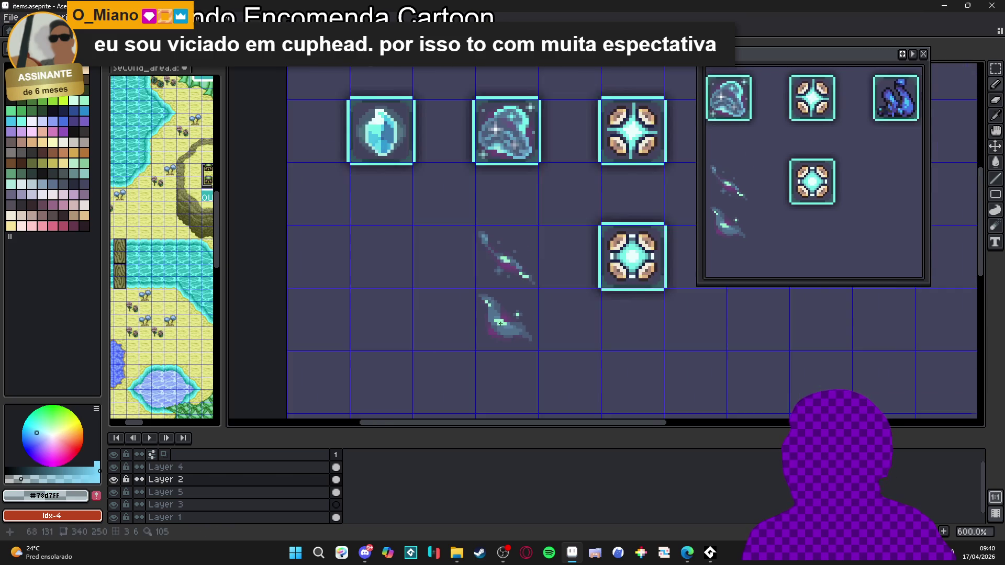
pyautogui.scroll(4, 486, 306)
# Extend the blade's bottom tip with a few blue-grey pixels
pyautogui.click(495, 370)
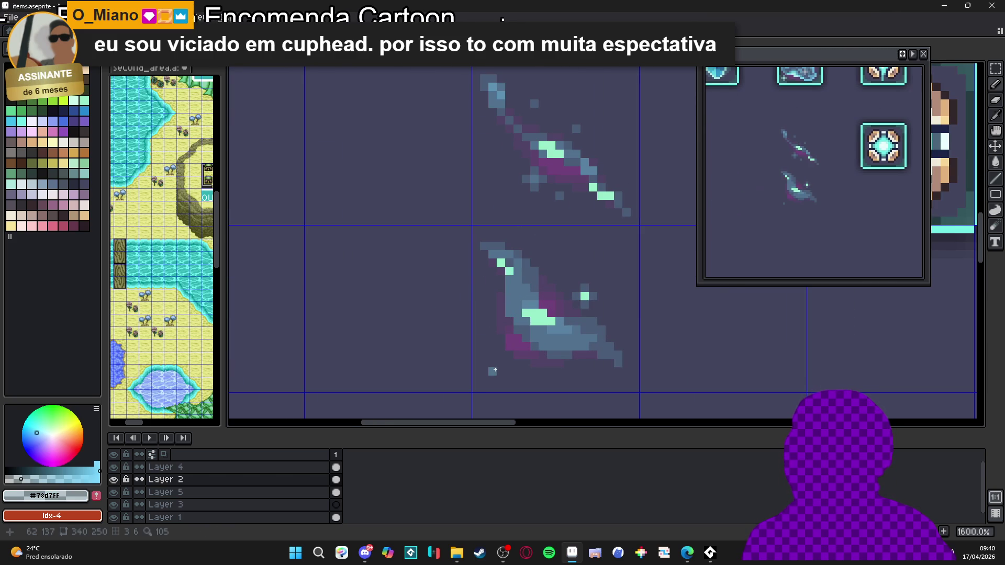
pyautogui.click(576, 372)
pyautogui.click(585, 371)
pyautogui.click(576, 380)
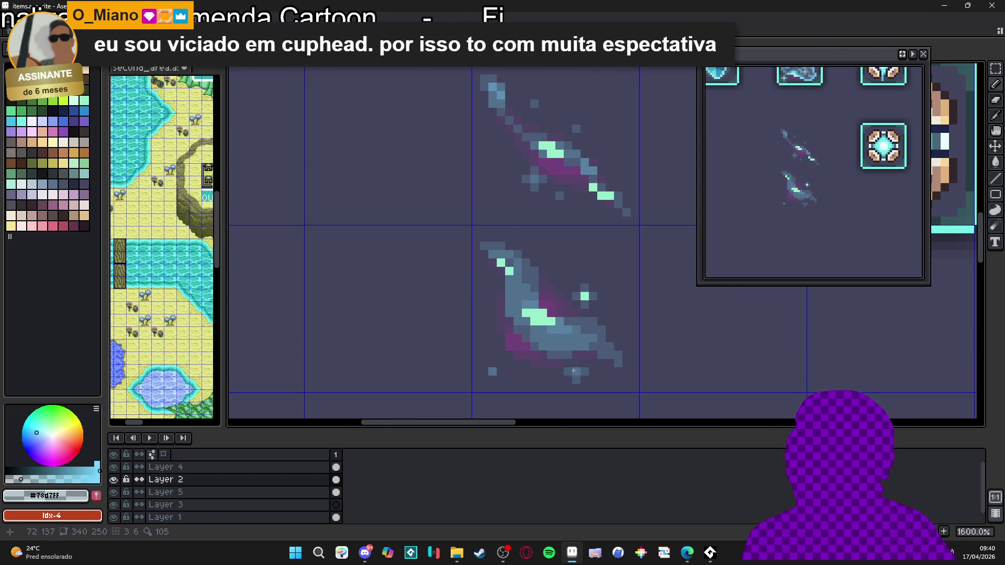
# Brush a light-blue shading stroke across the lower sprite
pyautogui.scroll(-3, 574, 363)
pyautogui.scroll(2, 548, 339)
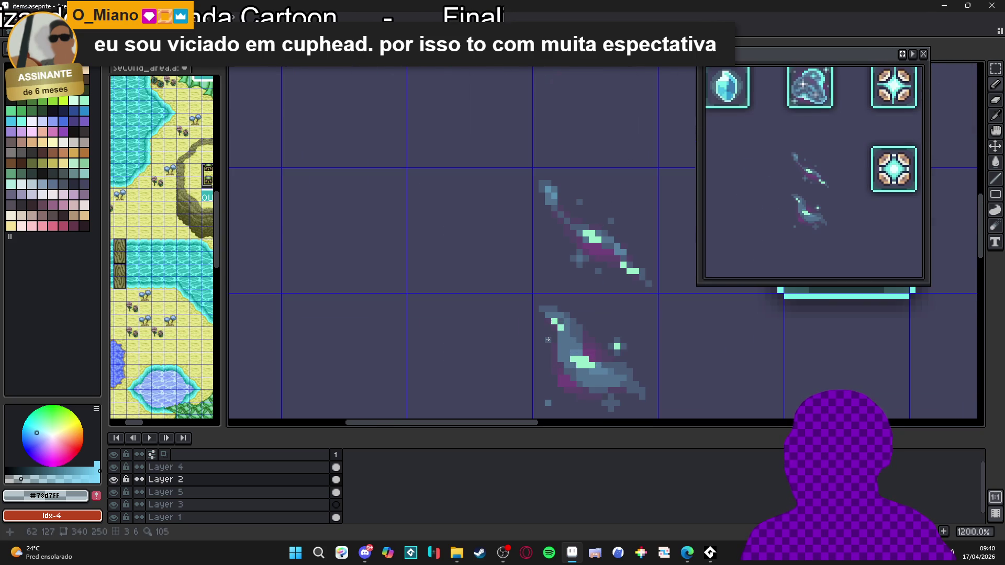
pyautogui.scroll(-5, 575, 369)
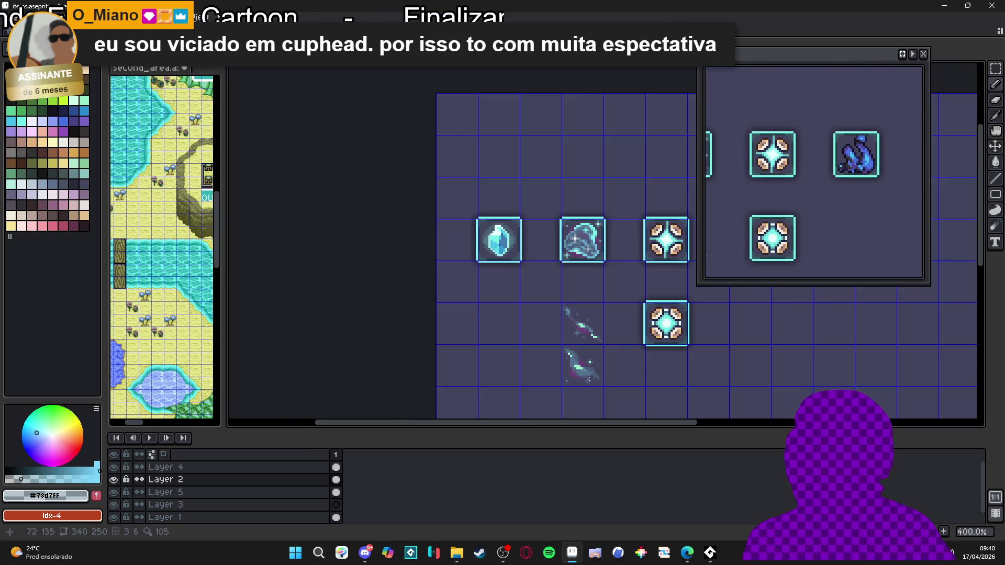
pyautogui.scroll(5, 607, 378)
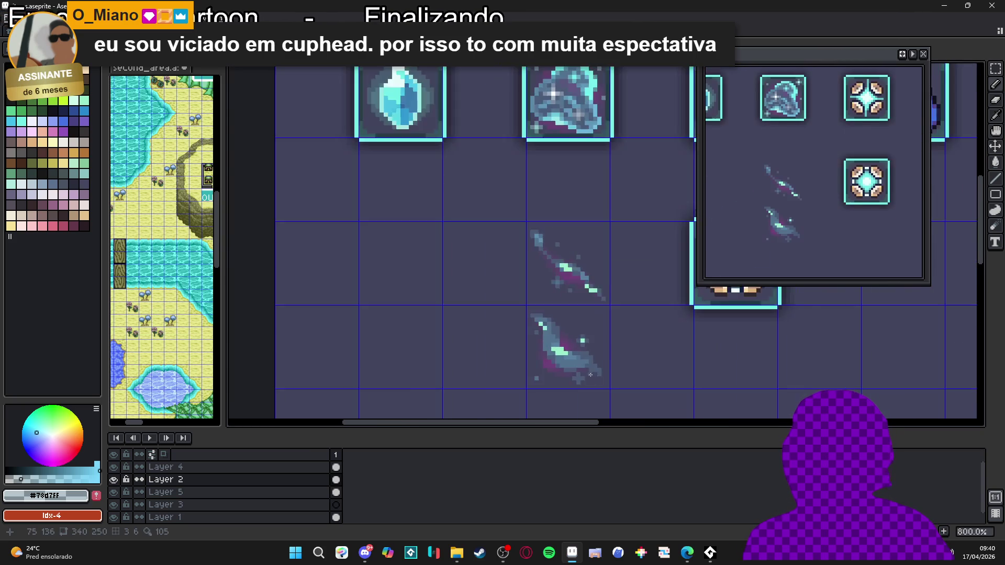
pyautogui.scroll(-4, 603, 377)
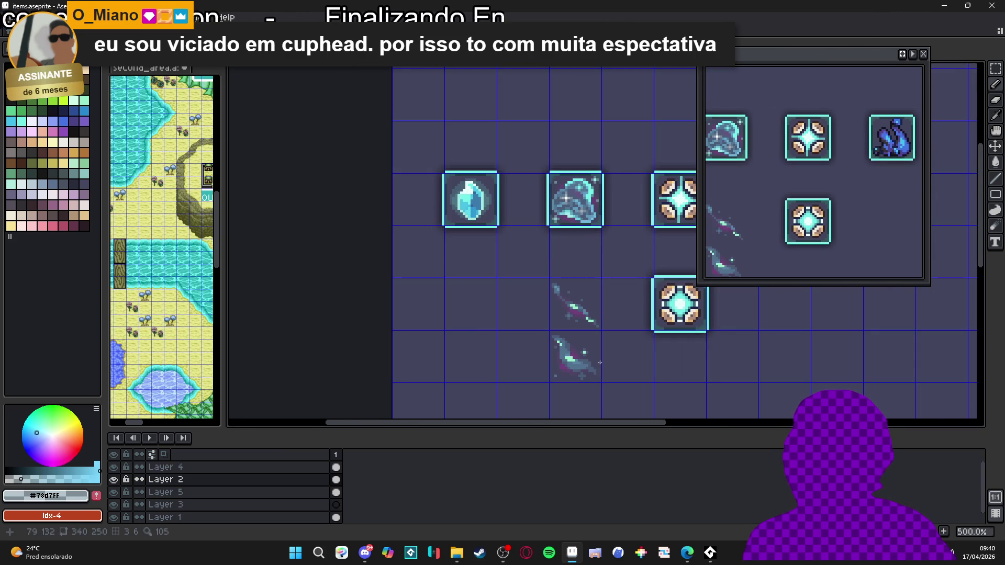
pyautogui.scroll(5, 585, 353)
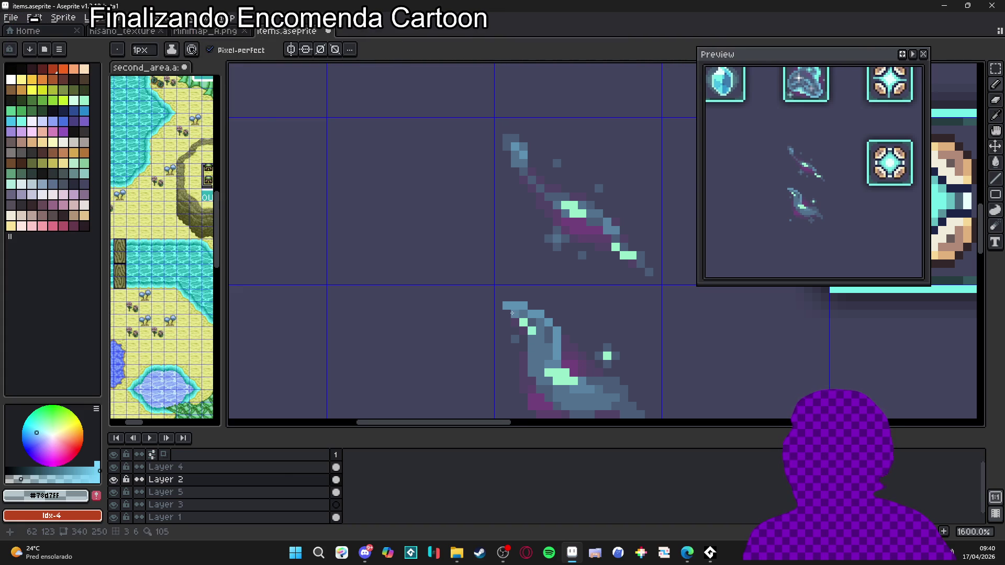
pyautogui.scroll(-3, 519, 315)
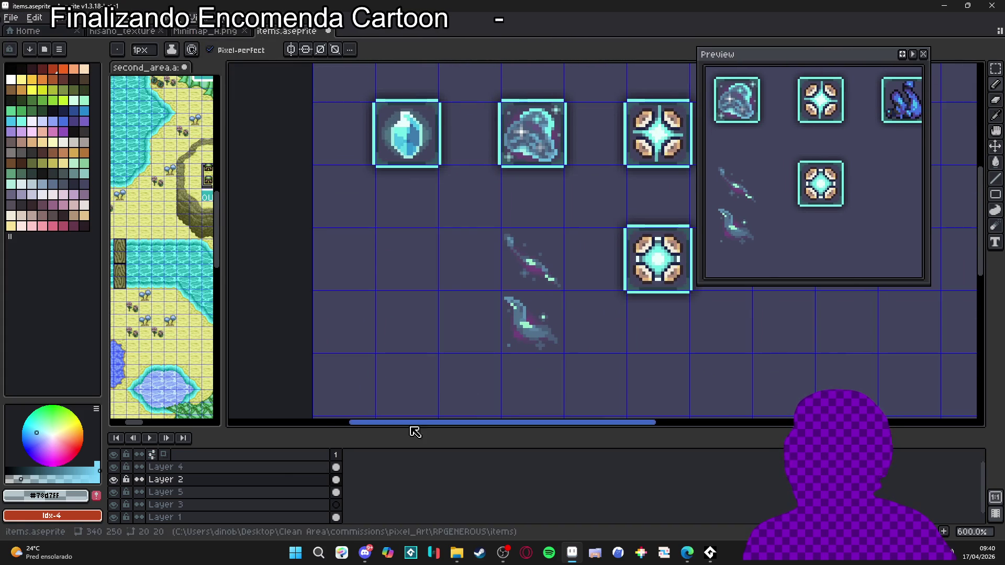
pyautogui.scroll(-1, 484, 378)
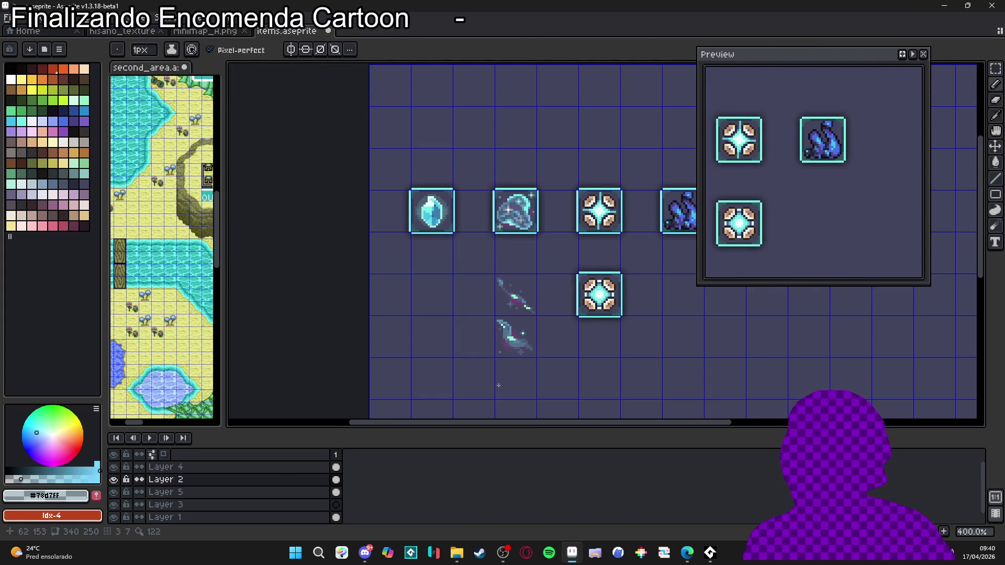
pyautogui.scroll(6, 518, 349)
pyautogui.moveTo(522, 352)
pyautogui.mouseDown()
pyautogui.moveTo(594, 340)
pyautogui.moveTo(619, 359)
pyautogui.mouseUp()
# Bring the Discord chat window to the front
pyautogui.scroll(-1, 625, 366)
pyautogui.scroll(1, 541, 346)
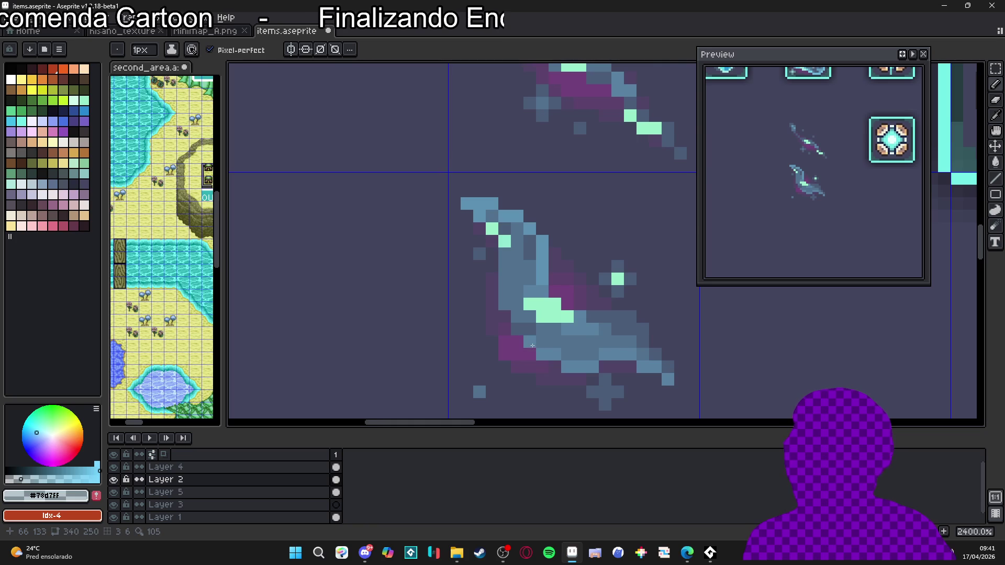
pyautogui.scroll(-8, 536, 350)
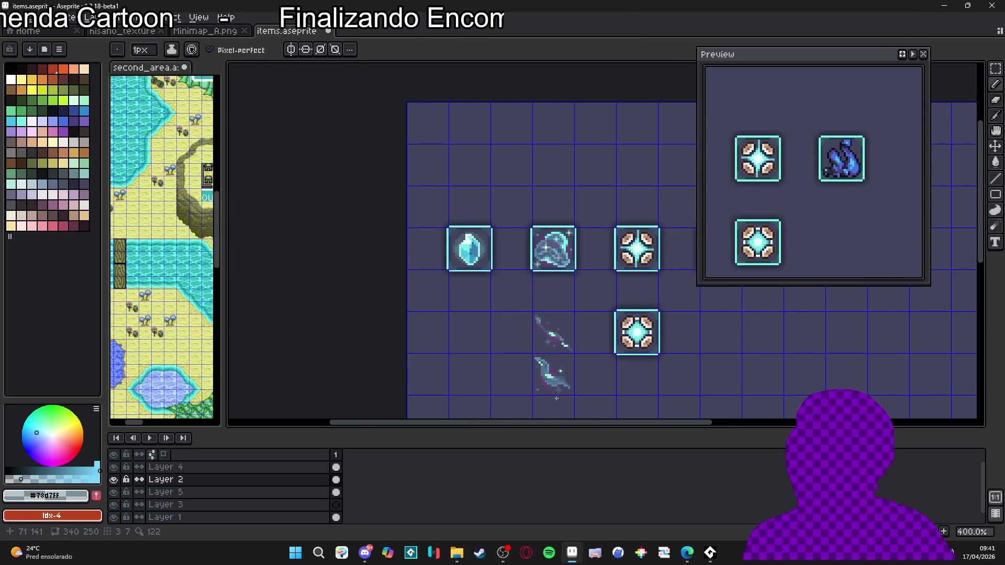
pyautogui.scroll(6, 557, 398)
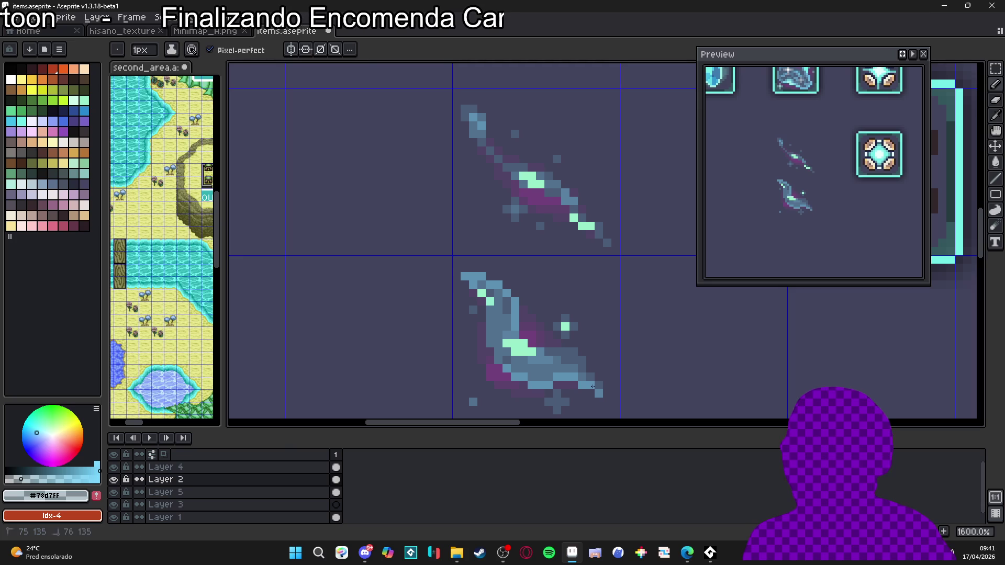
pyautogui.scroll(-5, 595, 386)
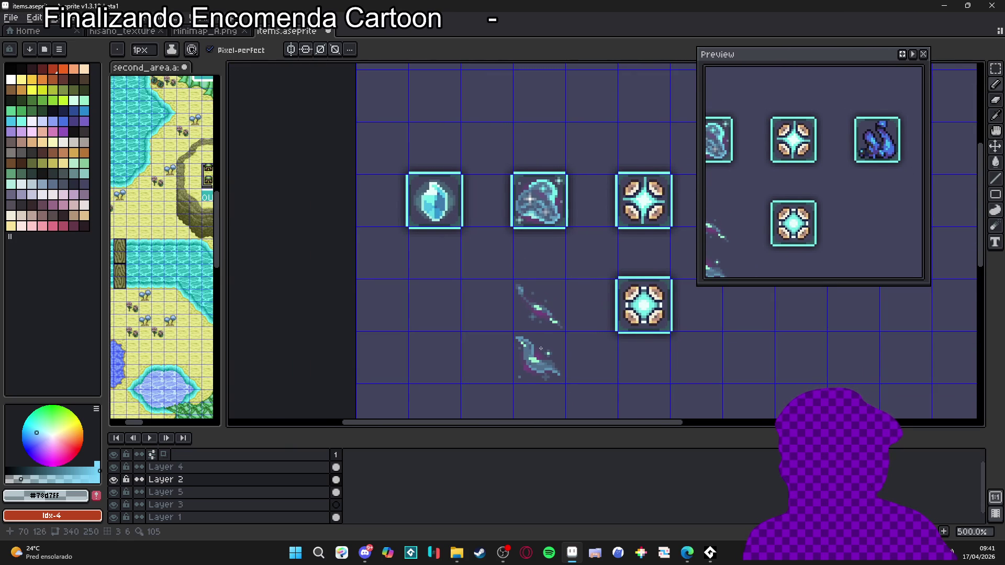
pyautogui.scroll(2, 541, 348)
pyautogui.scroll(-2, 531, 352)
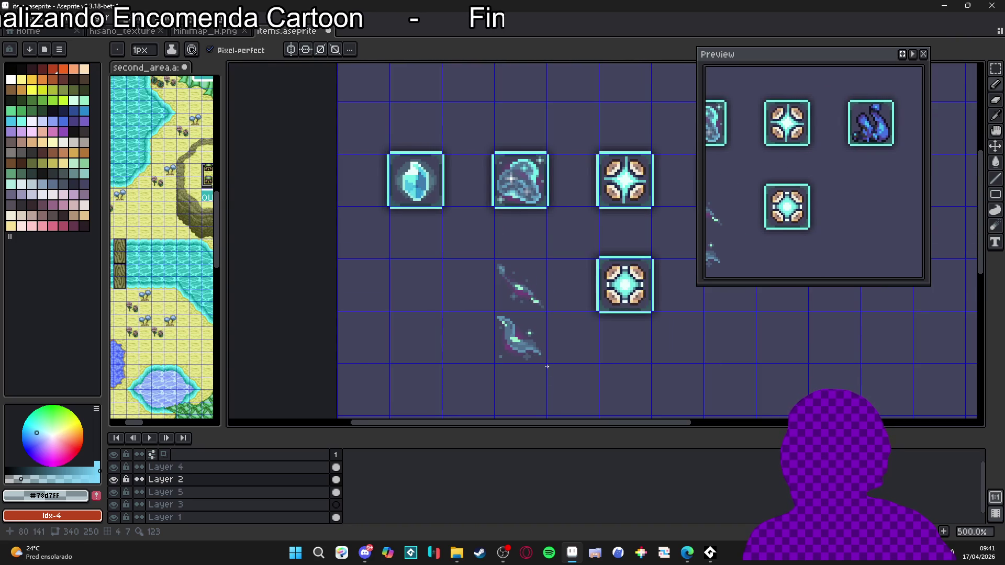
pyautogui.click(360, 562)
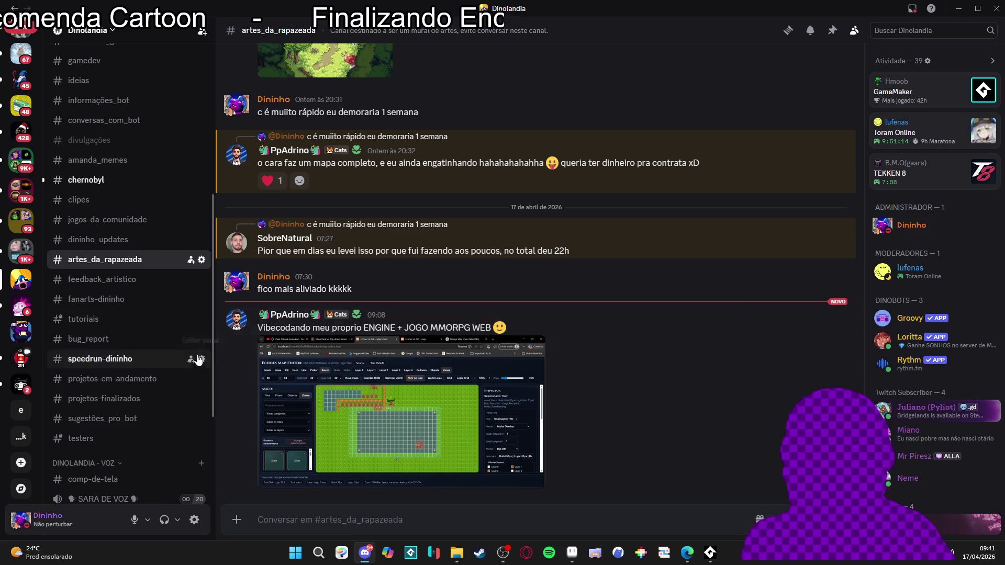
# Scroll the chat and open the #chernobyl channel
pyautogui.scroll(-2, 151, 298)
pyautogui.scroll(-2, 139, 292)
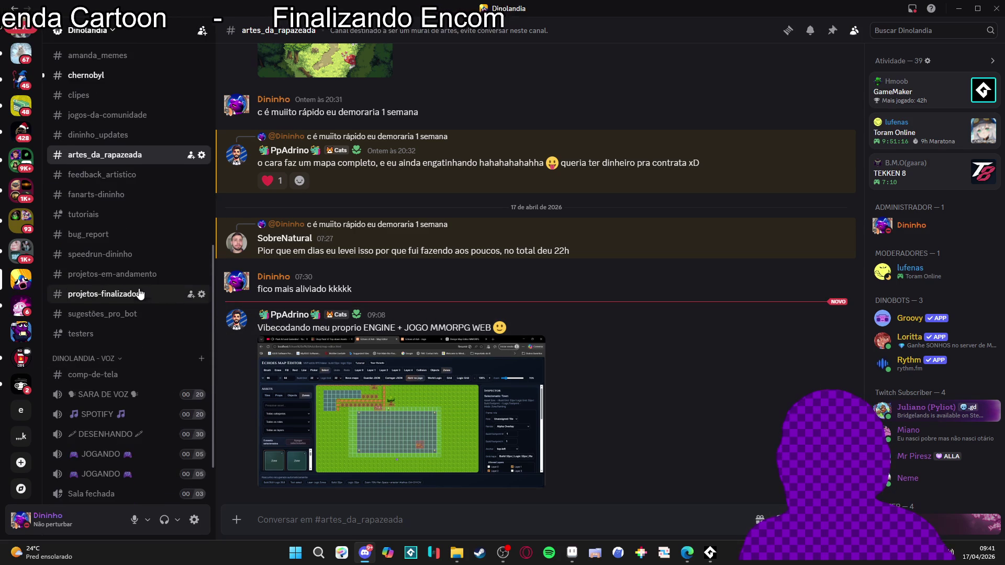
pyautogui.scroll(2, 139, 269)
pyautogui.scroll(-1, 137, 293)
pyautogui.scroll(5, 140, 288)
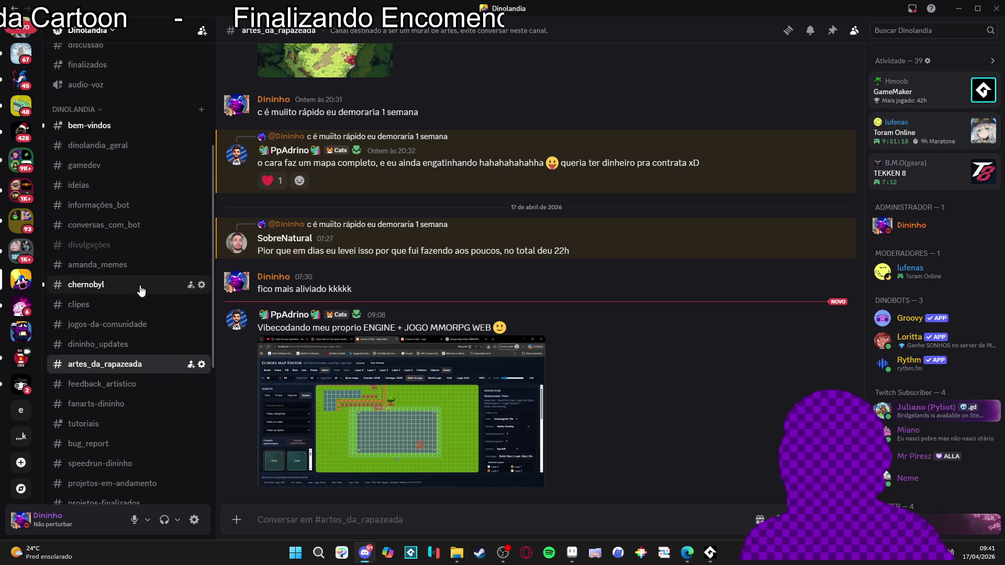
pyautogui.click(131, 289)
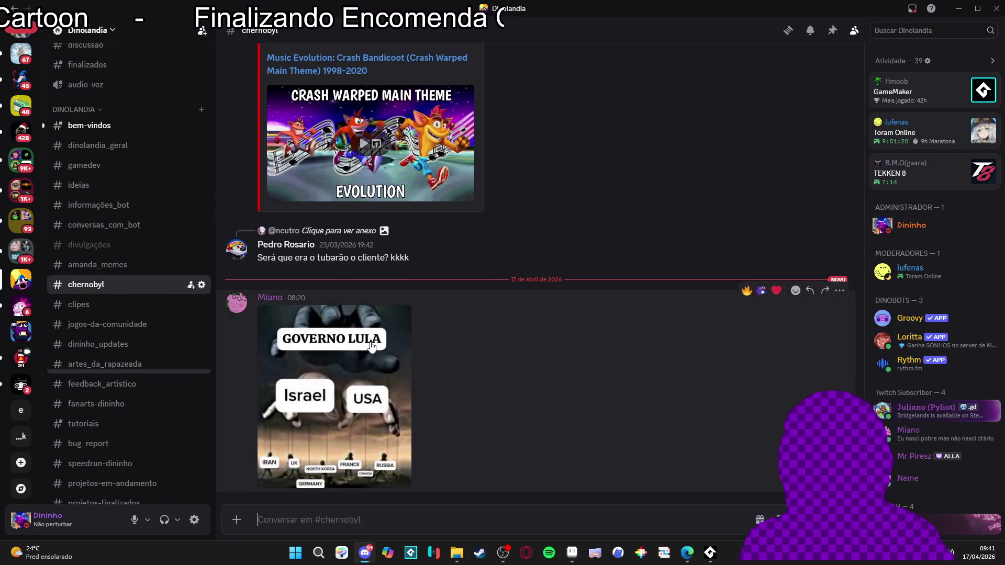
# View the meme enlarged, then add an emoji reaction to it from the picker
pyautogui.click(371, 348)
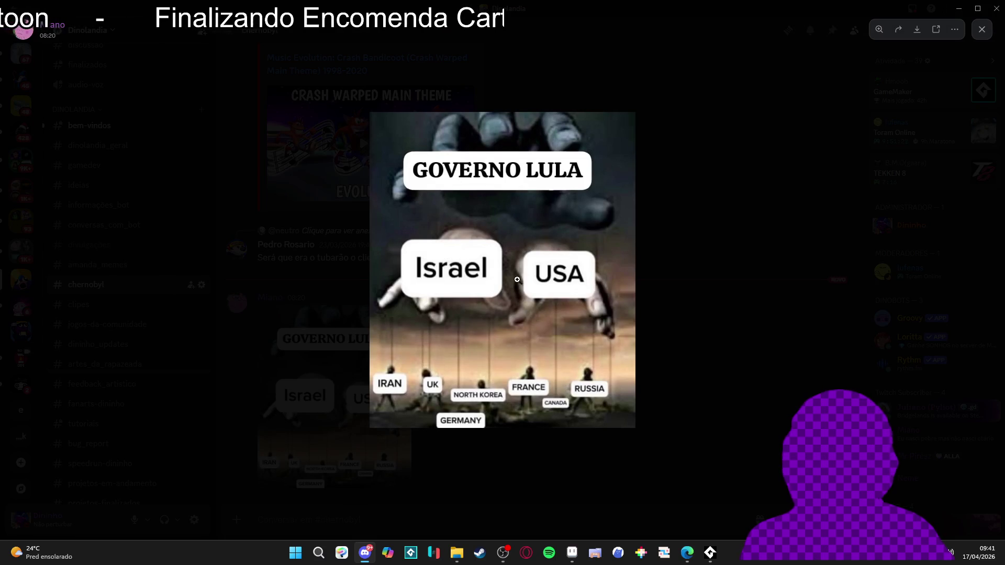
pyautogui.click(696, 267)
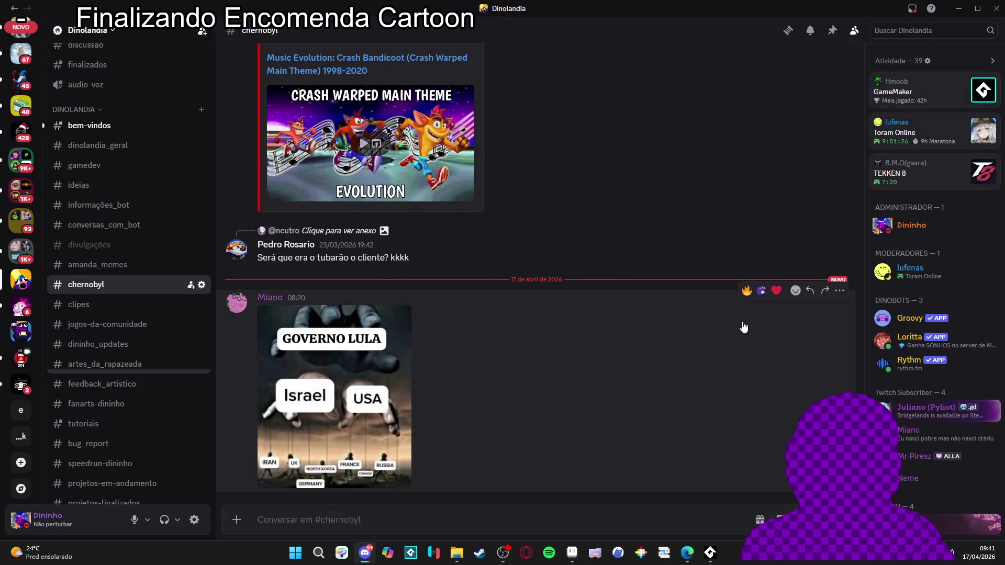
pyautogui.click(795, 290)
pyautogui.scroll(-1, 750, 355)
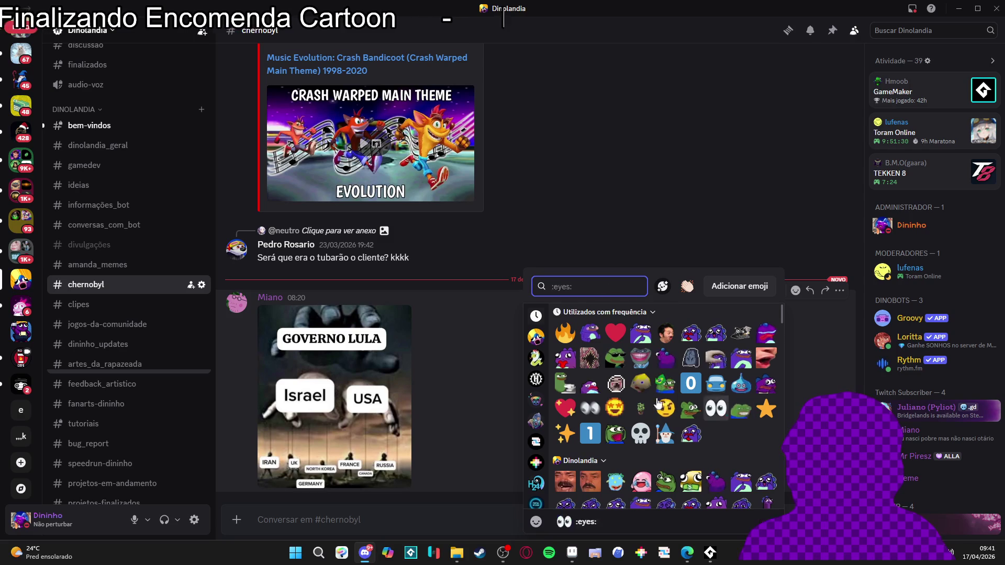
pyautogui.click(590, 358)
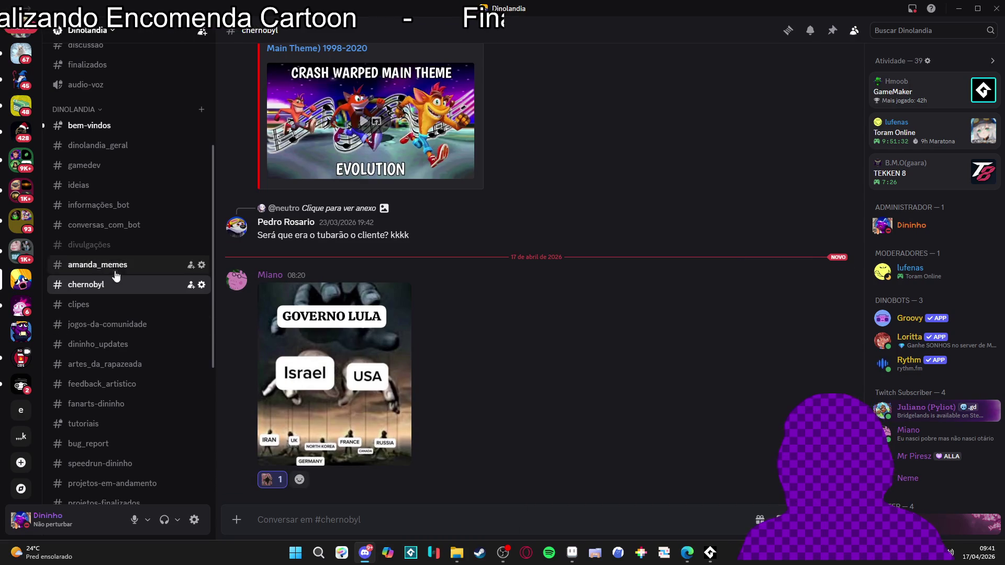
# Switch to #dinolandia_geral and minimize Discord to return to Aseprite
pyautogui.click(105, 127)
pyautogui.click(126, 145)
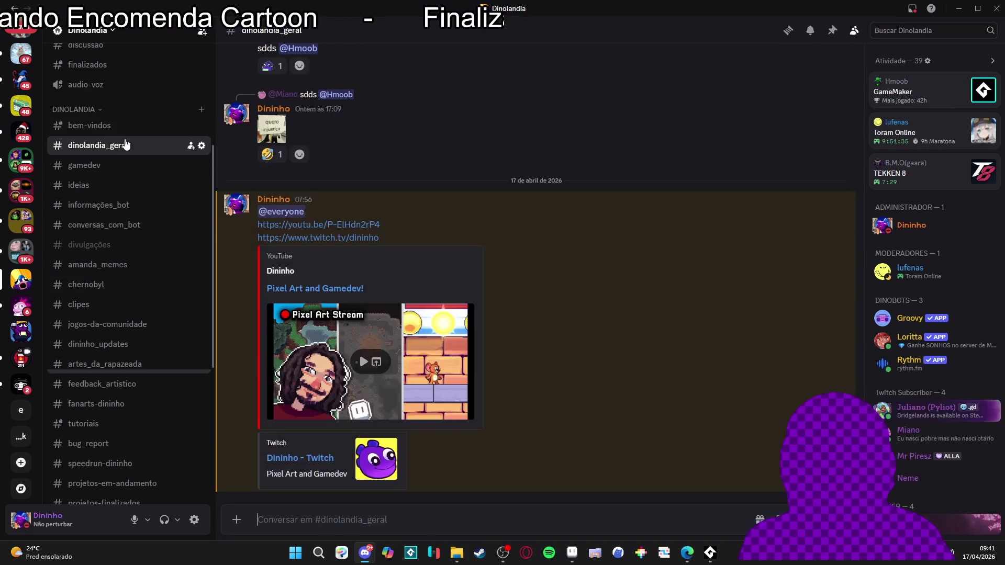
pyautogui.scroll(-3, 152, 327)
pyautogui.scroll(3, 153, 324)
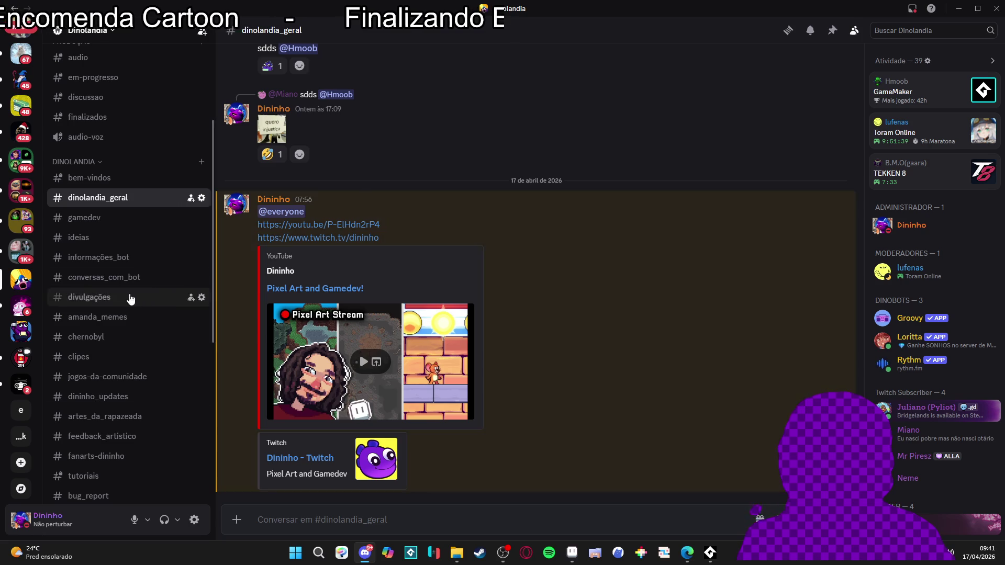
pyautogui.click(953, 9)
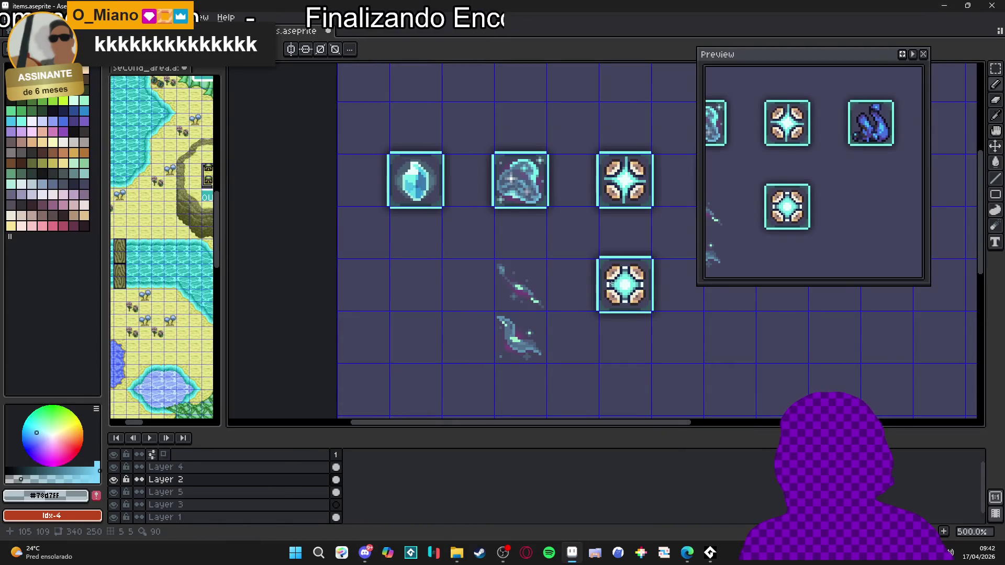
# Dismiss the Discord popup and pan the canvas until all four item icons are visible
pyautogui.click(366, 553)
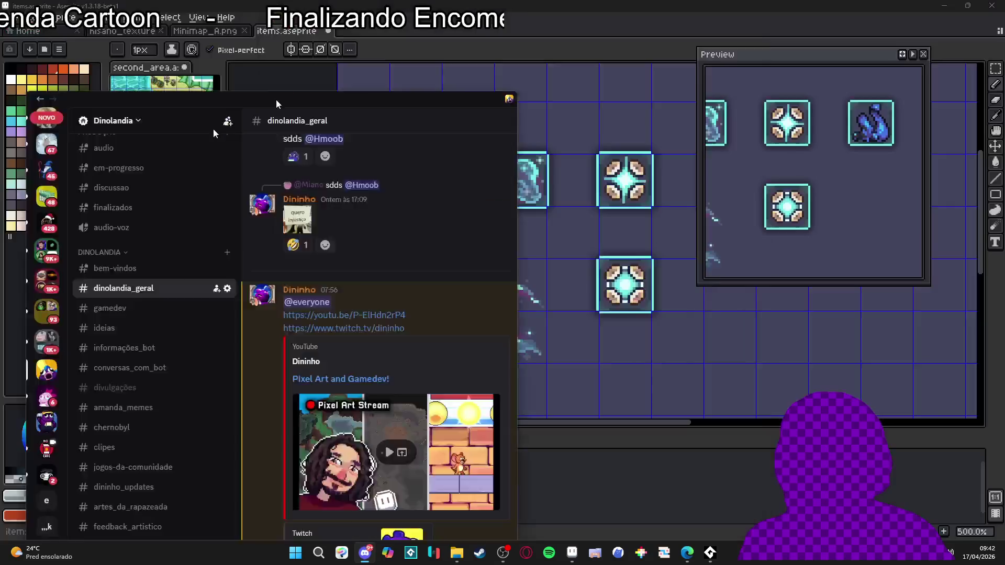
pyautogui.click(366, 554)
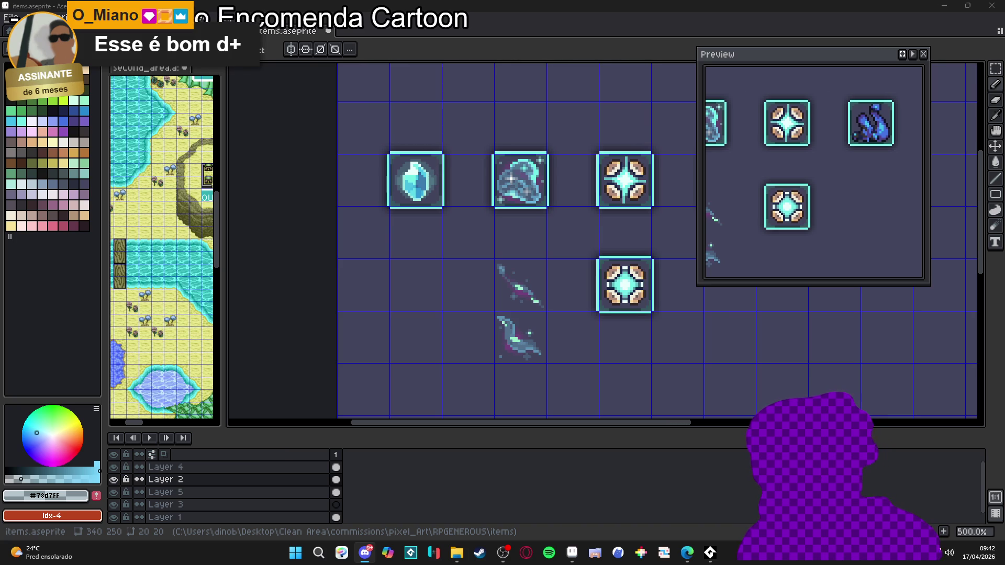
pyautogui.scroll(1, 497, 219)
pyautogui.moveTo(498, 220)
pyautogui.mouseDown()
pyautogui.moveTo(367, 259)
pyautogui.moveTo(423, 242)
pyautogui.mouseUp()
pyautogui.scroll(-1, 356, 275)
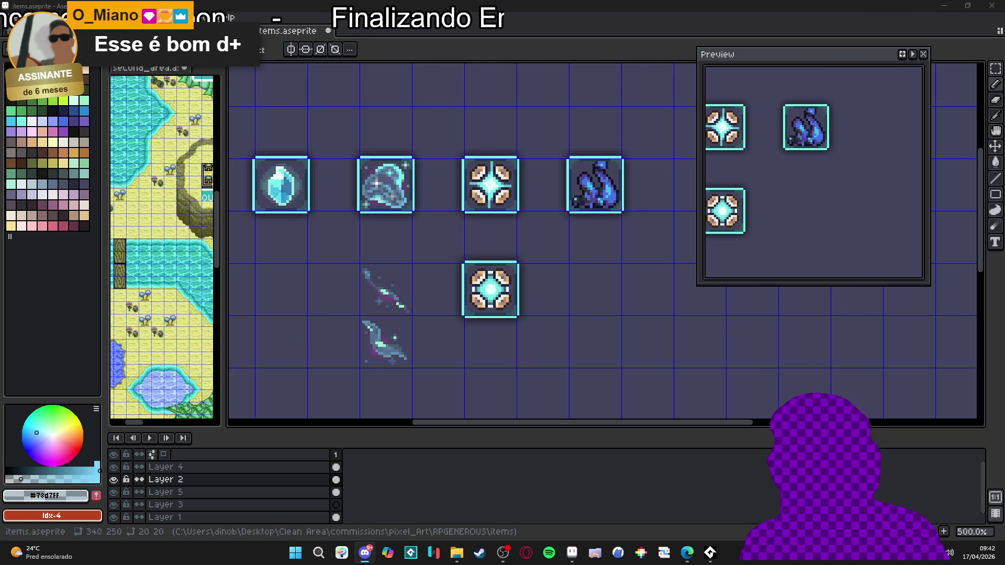
pyautogui.scroll(-2, 503, 309)
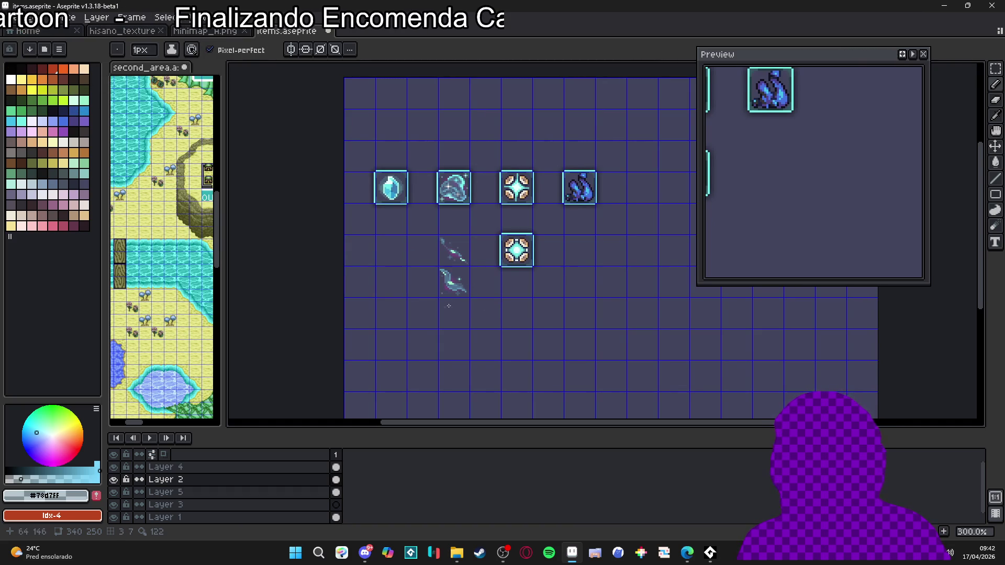
# Zoom the canvas to 800% on the two curved blade sprites and the empty space below them
pyautogui.scroll(2, 448, 306)
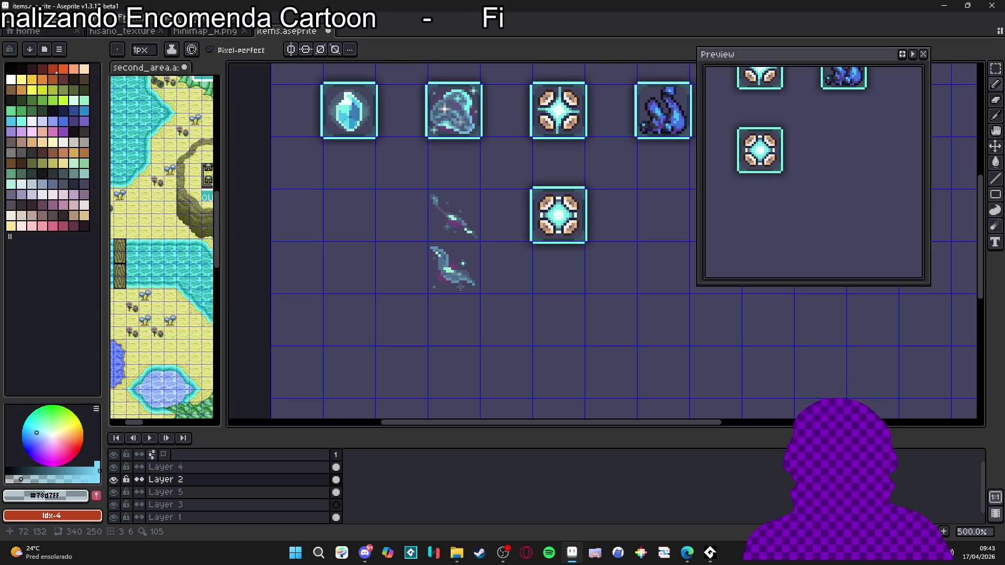
pyautogui.scroll(-2, 506, 265)
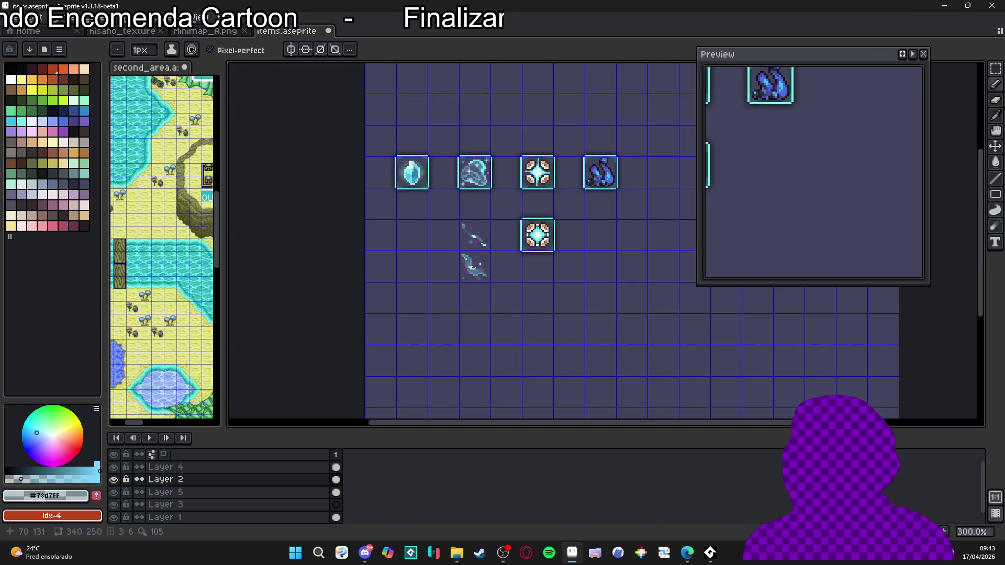
pyautogui.scroll(6, 474, 268)
pyautogui.scroll(-5, 497, 288)
pyautogui.scroll(8, 502, 296)
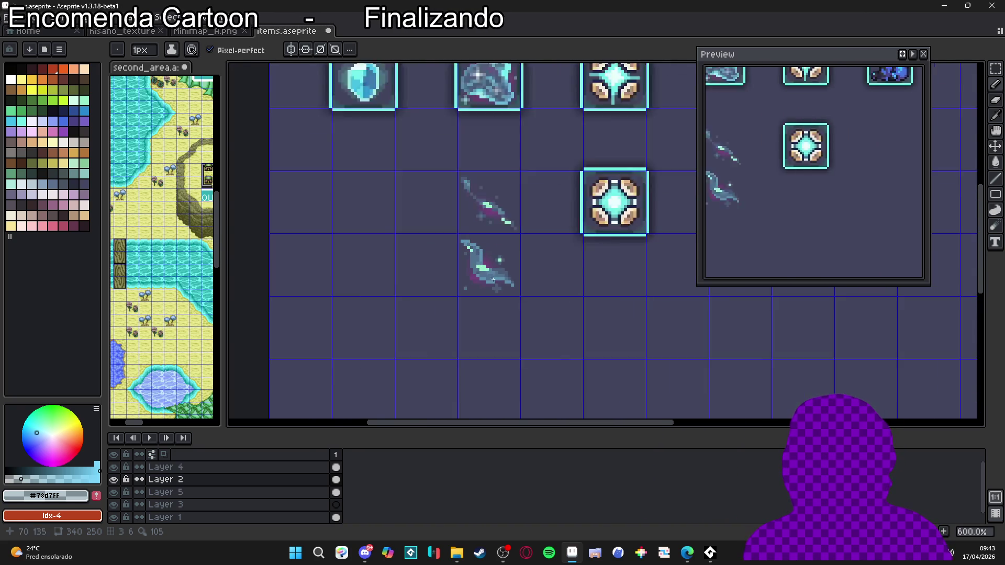
pyautogui.scroll(-5, 501, 300)
pyautogui.scroll(-3, 500, 300)
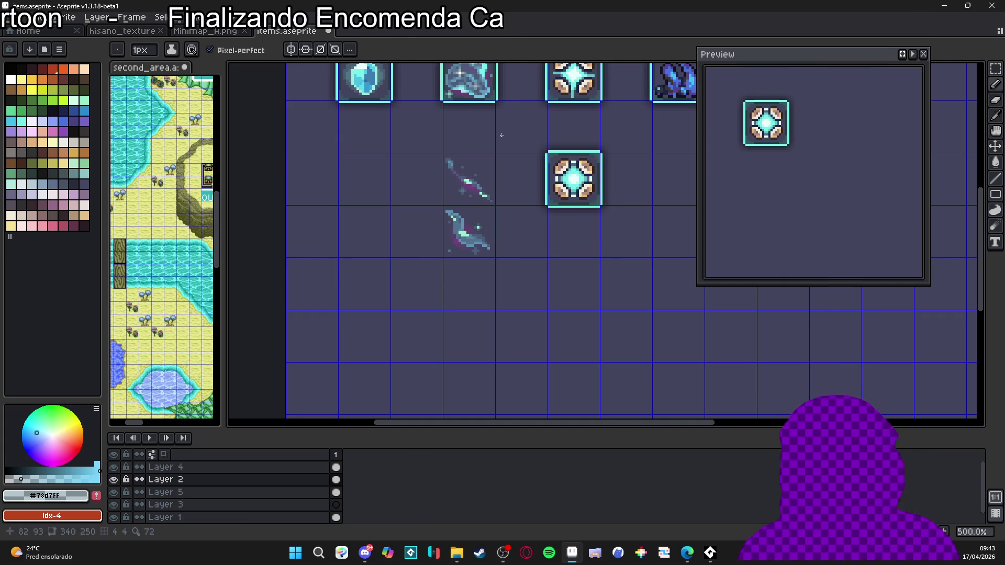
pyautogui.scroll(1, 461, 269)
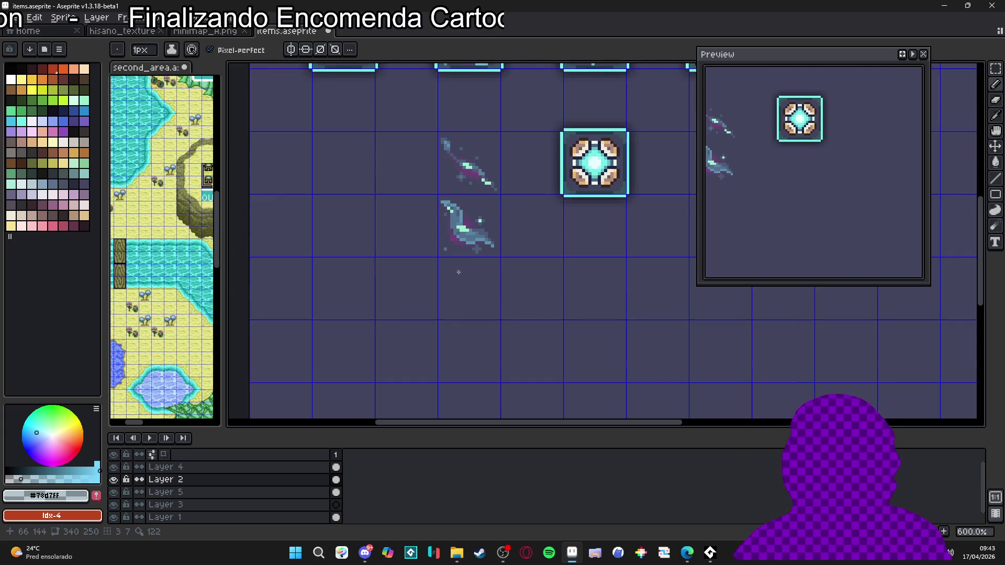
pyautogui.scroll(1, 445, 274)
pyautogui.scroll(-1, 450, 265)
pyautogui.scroll(-1, 455, 256)
pyautogui.scroll(2, 454, 257)
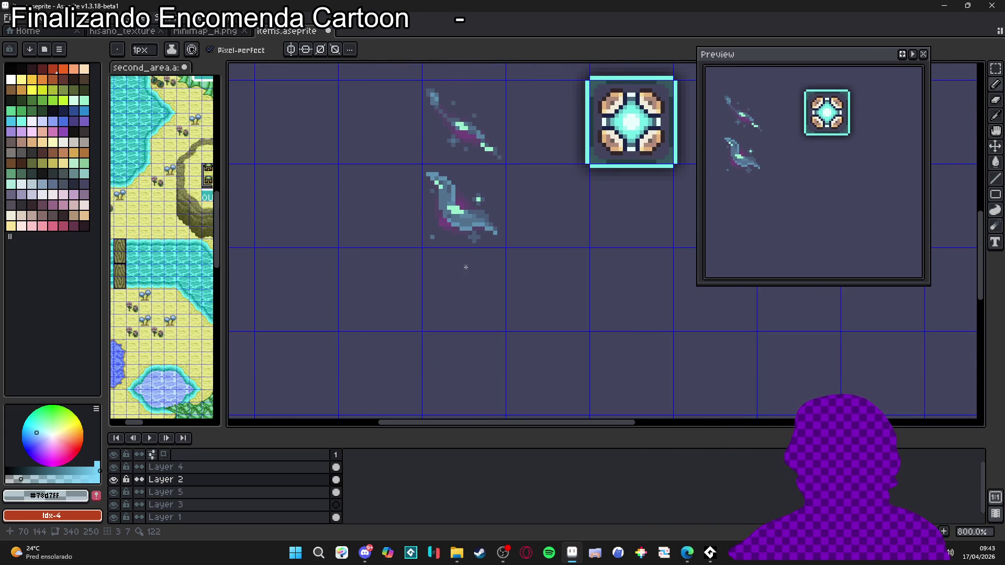
pyautogui.scroll(2, 450, 275)
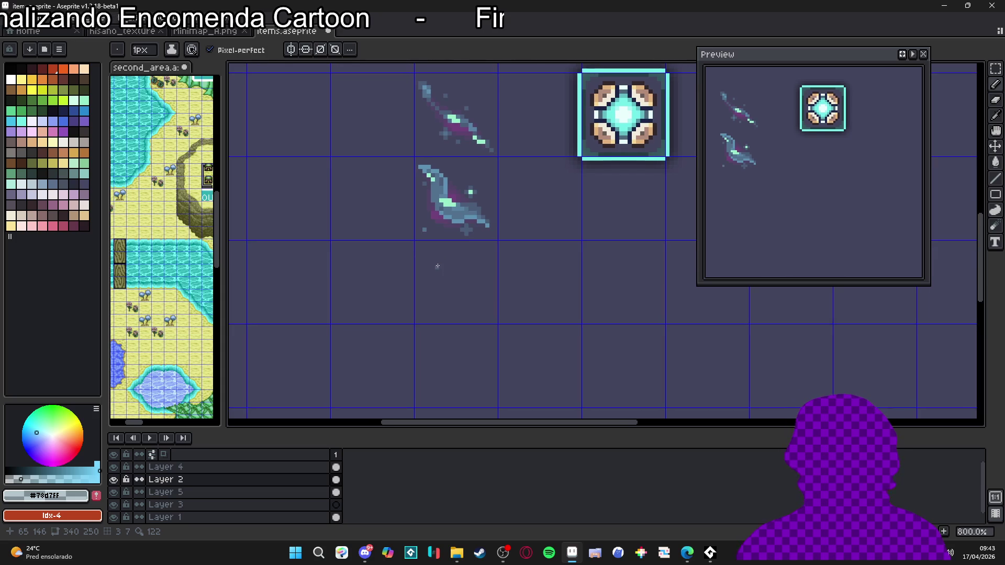
# Draw the curved outline of a new swirl sprite below the blades, reworking its tail
pyautogui.moveTo(424, 246)
pyautogui.mouseDown()
pyautogui.moveTo(439, 271)
pyautogui.moveTo(466, 285)
pyautogui.moveTo(475, 323)
pyautogui.moveTo(437, 336)
pyautogui.mouseUp()
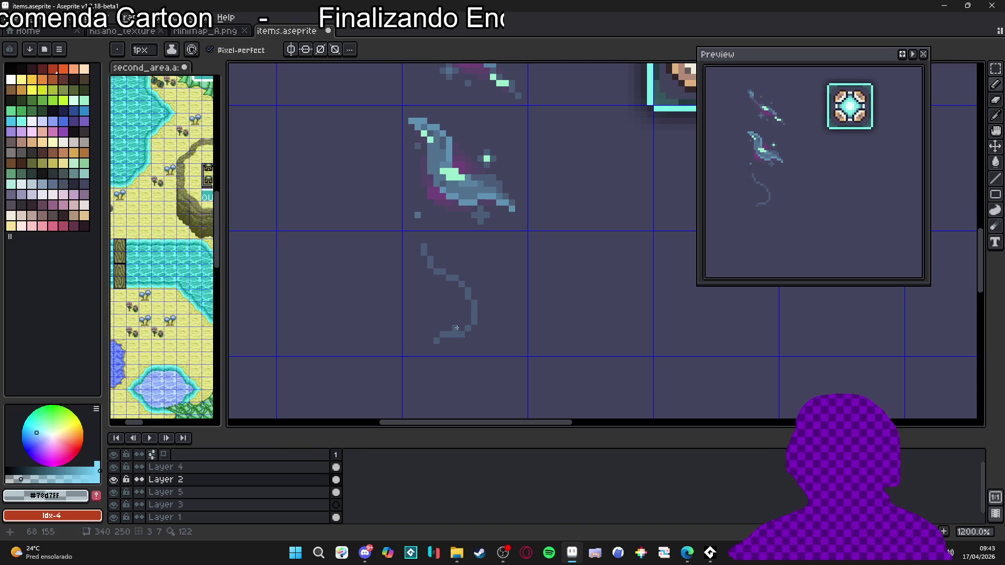
pyautogui.press('e')
pyautogui.moveTo(457, 333); pyautogui.dragTo(431, 342)
pyautogui.press('b')
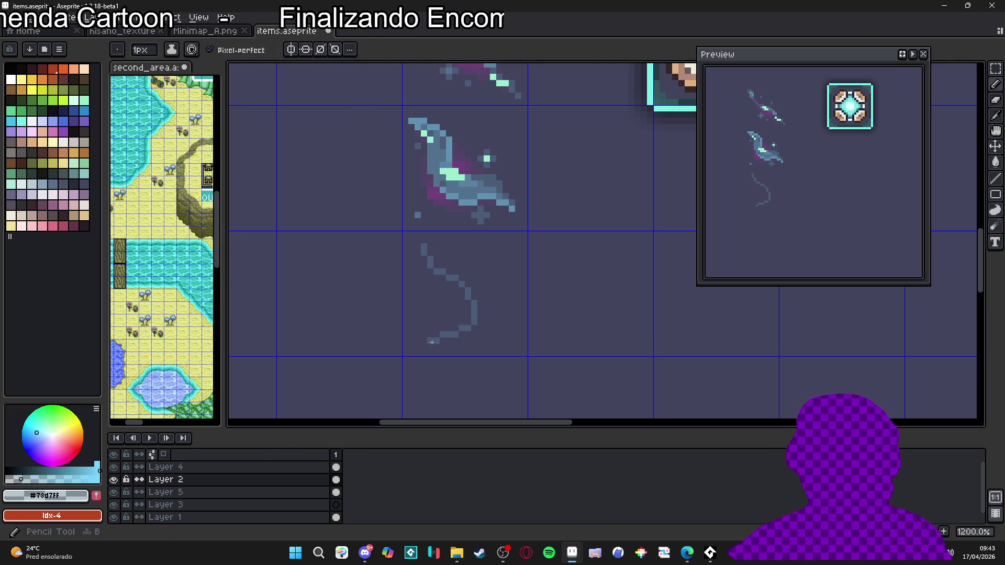
pyautogui.click(436, 332)
pyautogui.moveTo(414, 282); pyautogui.dragTo(419, 264)
# Fill the swirl solid blue-grey, then add a diagonal stroke down-right and pixels along its top
pyautogui.press('g')
pyautogui.click(420, 265)
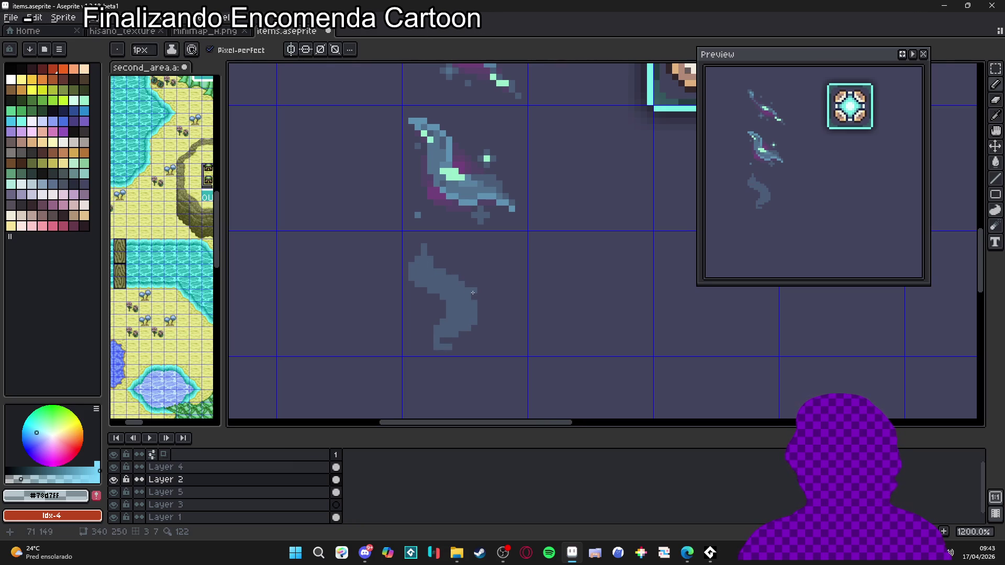
pyautogui.moveTo(463, 280)
pyautogui.mouseDown()
pyautogui.moveTo(505, 314)
pyautogui.moveTo(501, 336)
pyautogui.mouseUp()
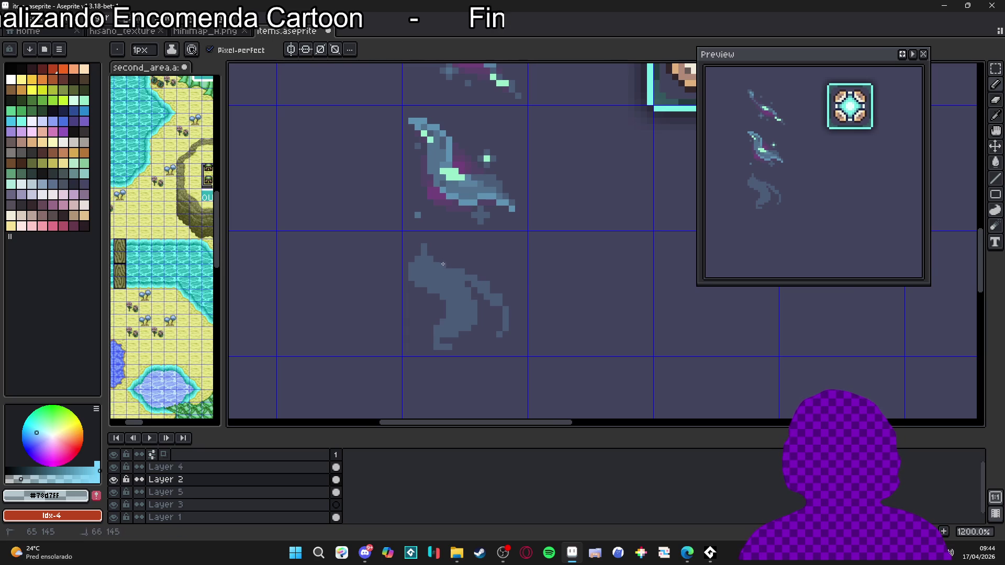
pyautogui.moveTo(496, 284)
pyautogui.mouseDown()
pyautogui.moveTo(491, 278)
pyautogui.moveTo(513, 289)
pyautogui.mouseUp()
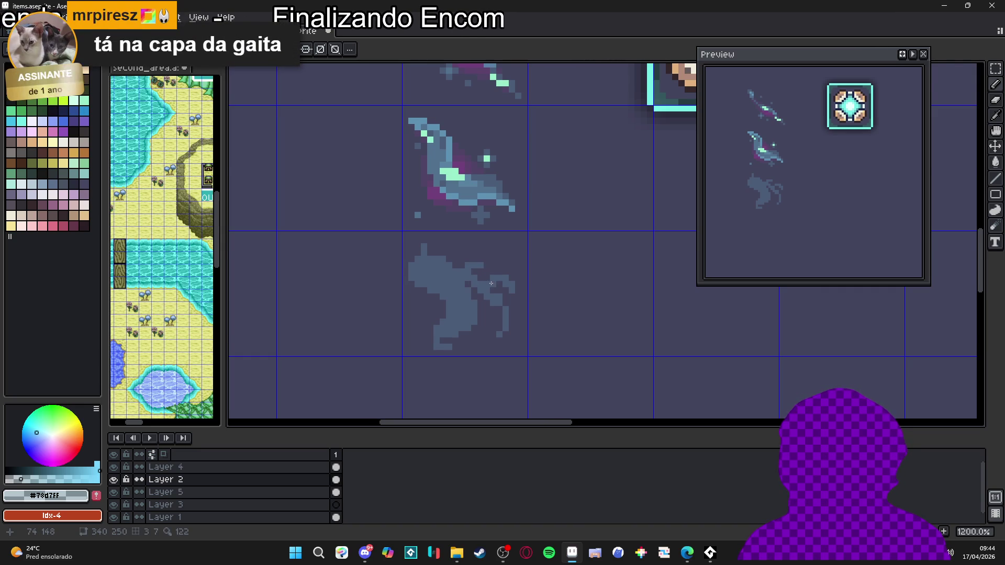
# Paint a block and a short column of lighter blue shading on the swirl's upper body
pyautogui.scroll(-3, 491, 284)
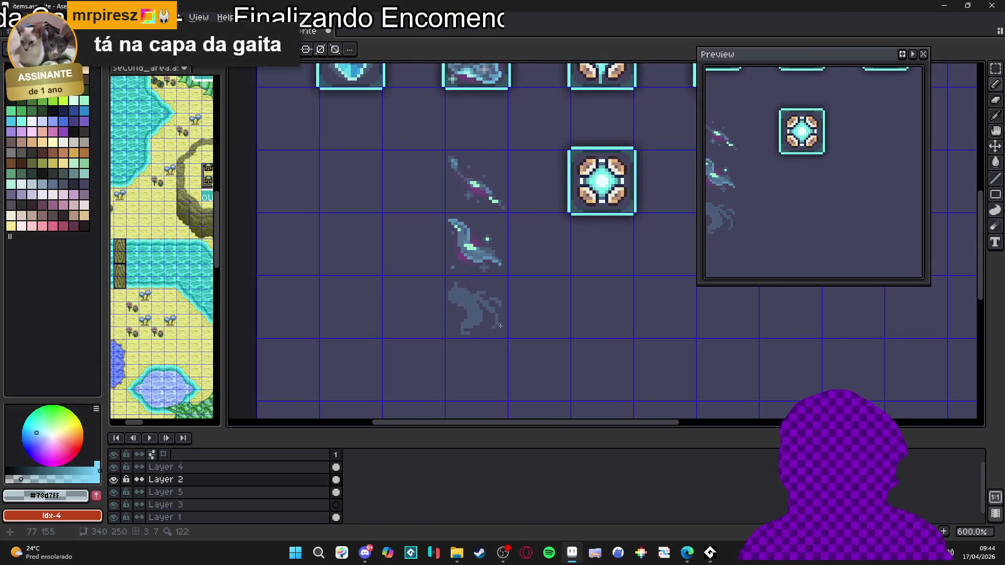
pyautogui.scroll(3, 460, 287)
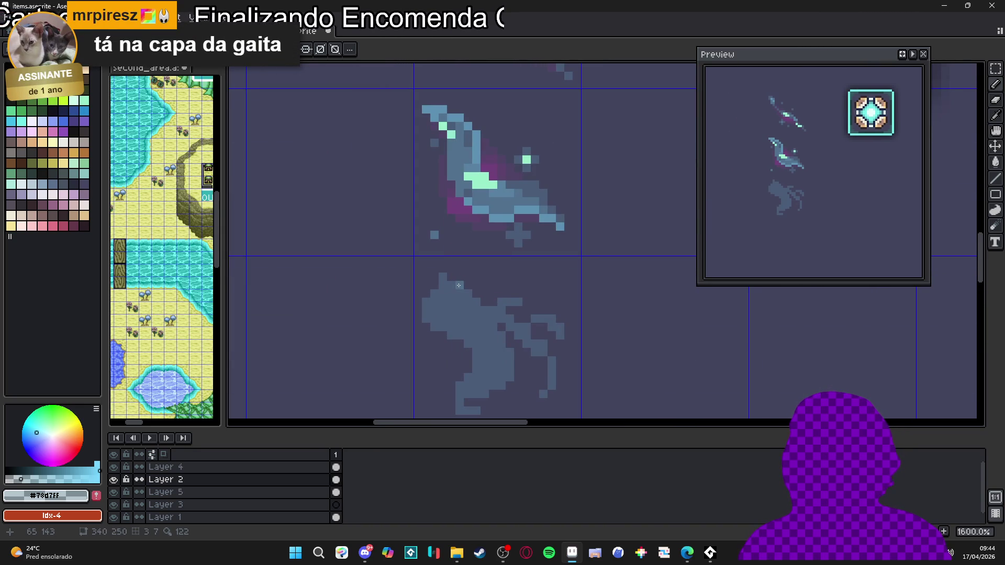
pyautogui.scroll(-5, 448, 277)
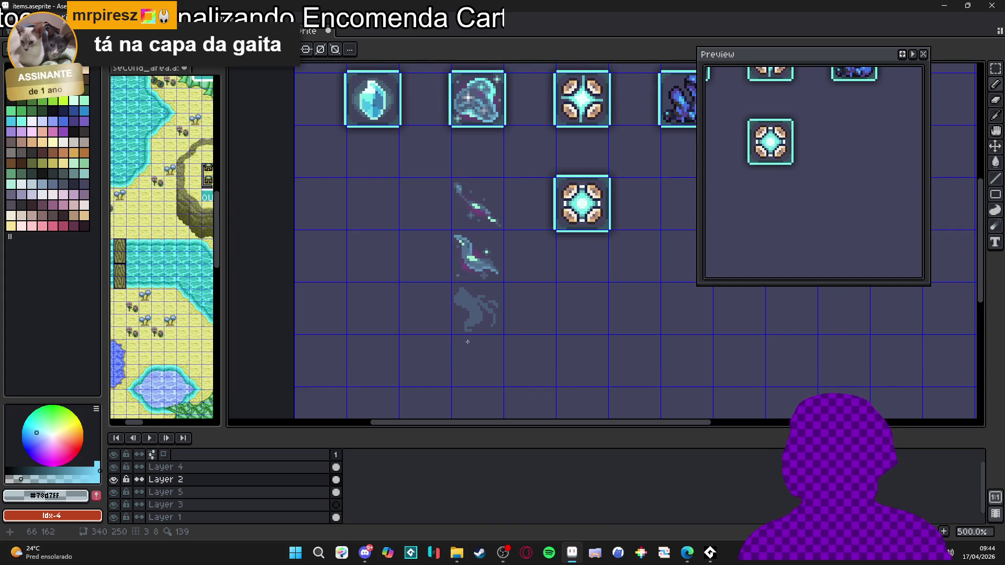
pyautogui.scroll(-1, 460, 316)
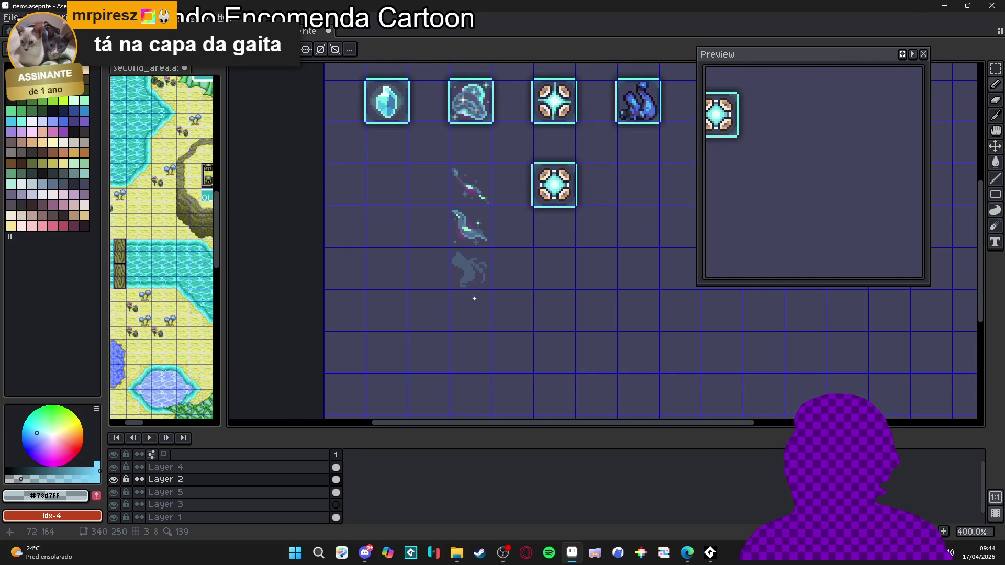
pyautogui.scroll(8, 474, 298)
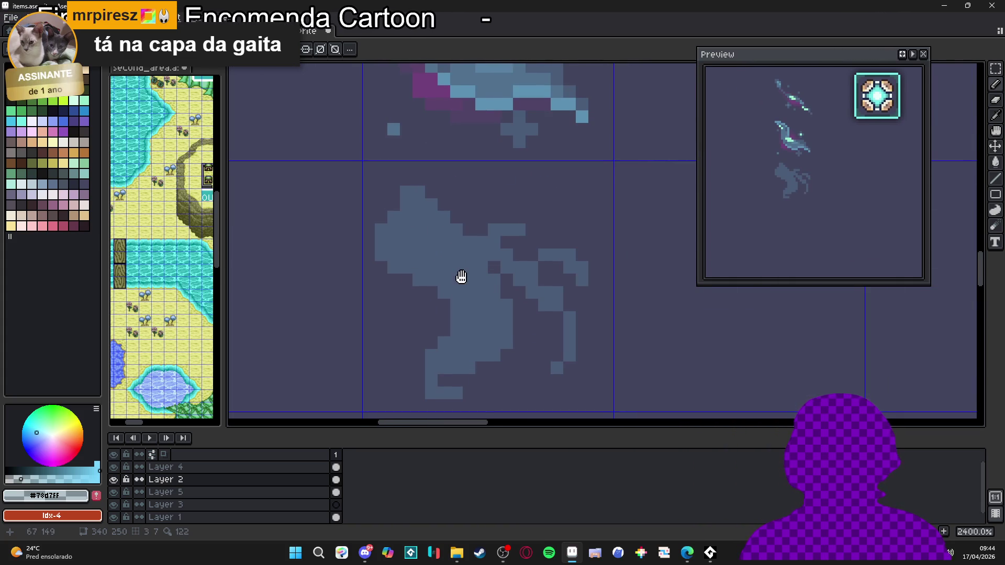
pyautogui.moveTo(482, 281)
pyautogui.mouseDown()
pyautogui.moveTo(449, 259)
pyautogui.moveTo(458, 270)
pyautogui.mouseUp()
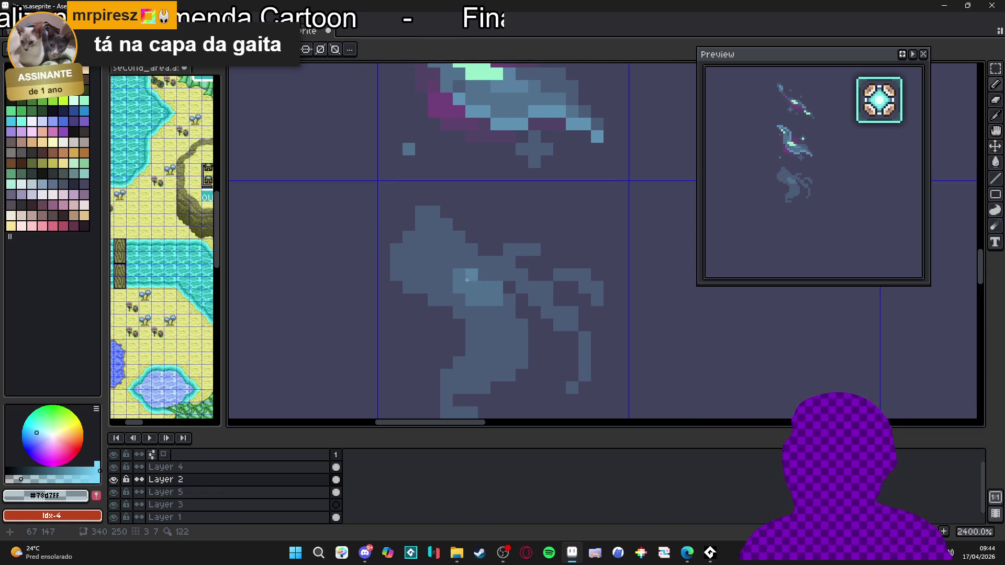
pyautogui.click(445, 262)
pyautogui.click(444, 262)
pyautogui.moveTo(439, 265); pyautogui.dragTo(438, 233)
pyautogui.click(451, 257)
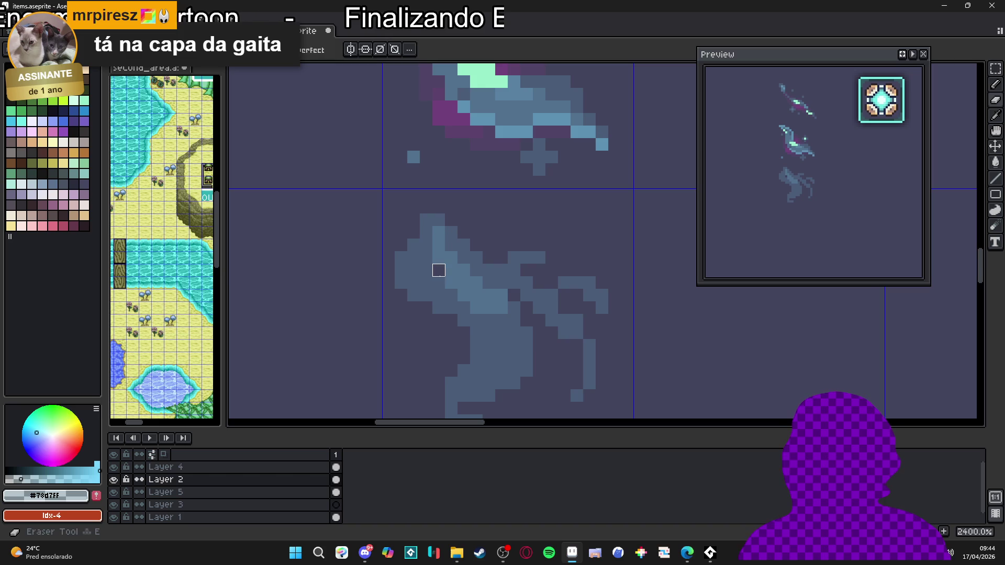
# Shade the swirl's left edge with lighter blue
pyautogui.scroll(-2, 486, 317)
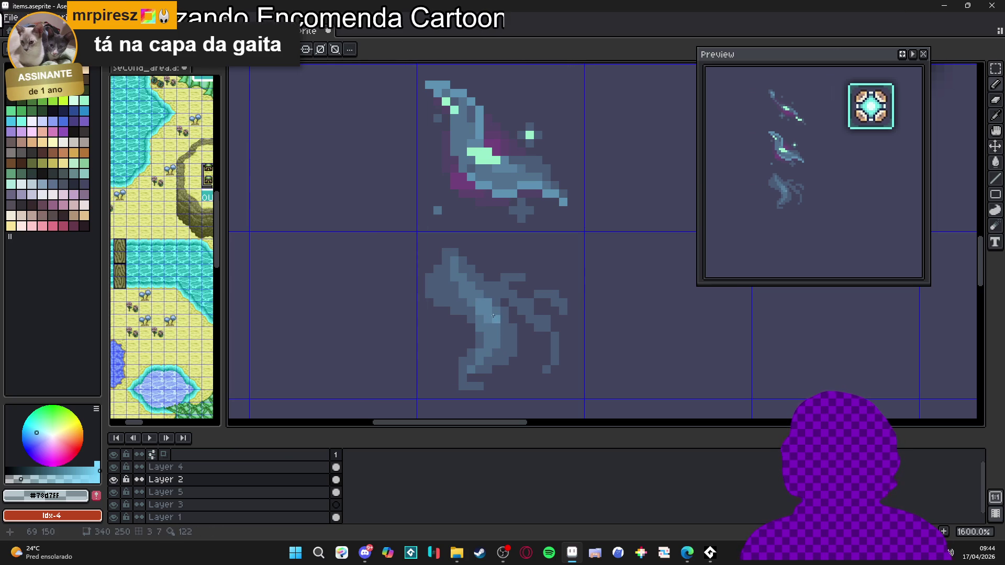
pyautogui.click(487, 337)
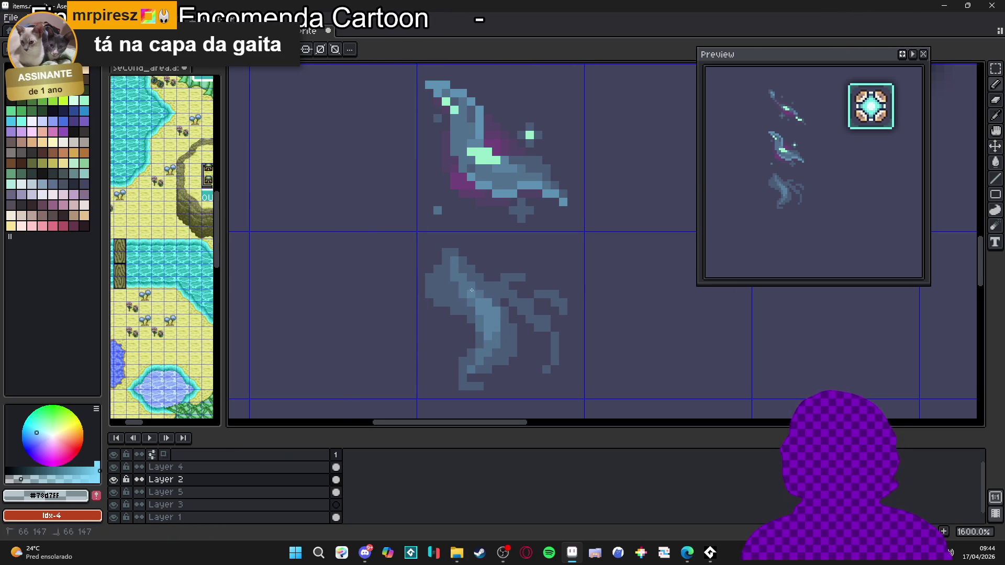
pyautogui.scroll(-4, 461, 285)
pyautogui.scroll(6, 463, 288)
pyautogui.moveTo(453, 295); pyautogui.dragTo(429, 258)
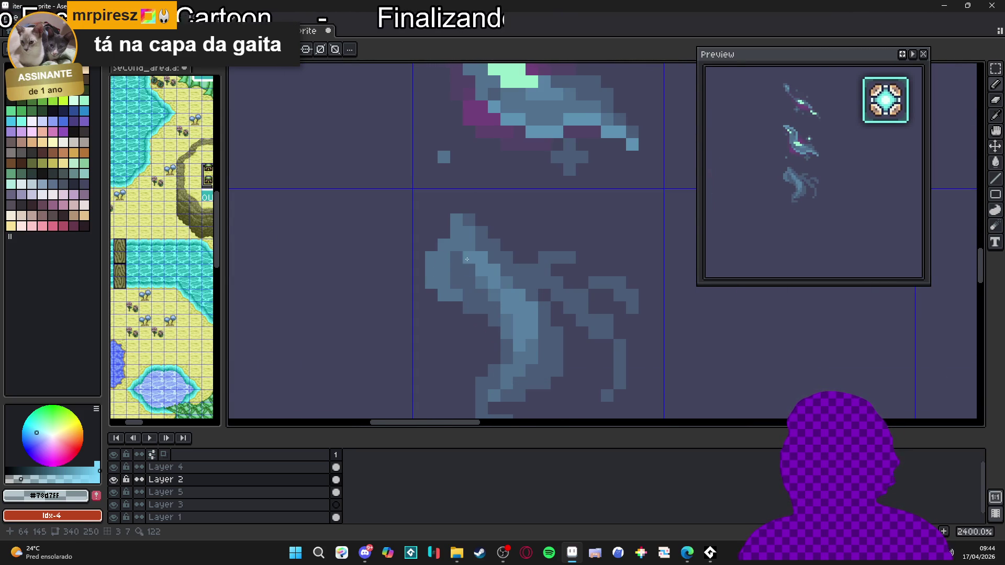
pyautogui.scroll(-2, 467, 259)
pyautogui.scroll(-1, 489, 330)
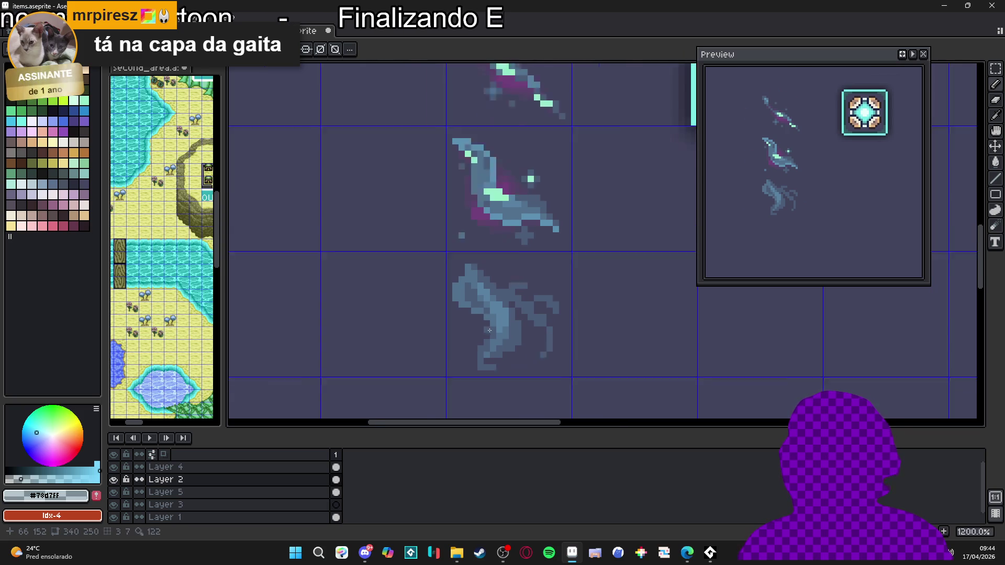
pyautogui.scroll(3, 532, 313)
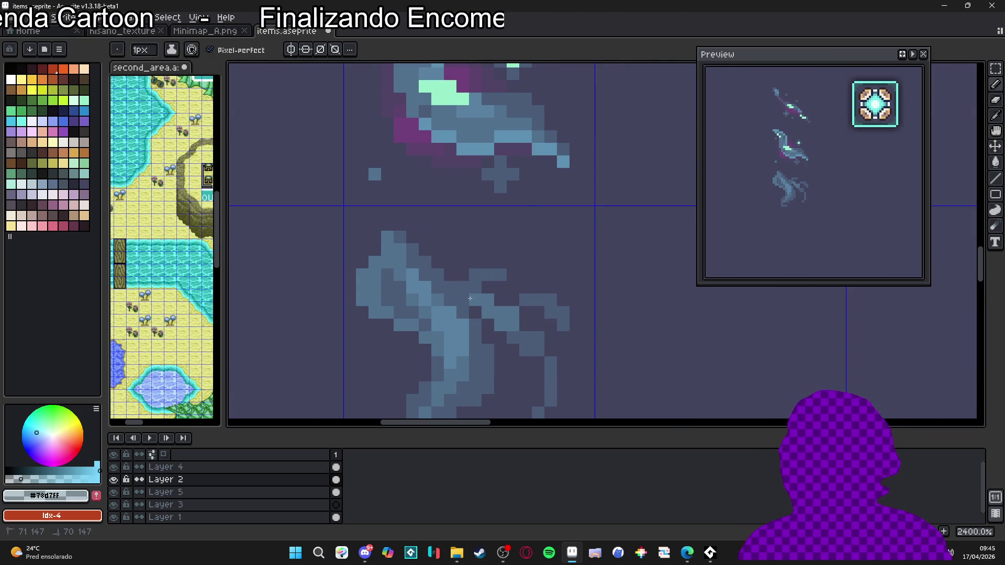
# Paint light-blue shading along the swirl's right arm and the pixels next to it
pyautogui.moveTo(504, 317); pyautogui.dragTo(519, 337)
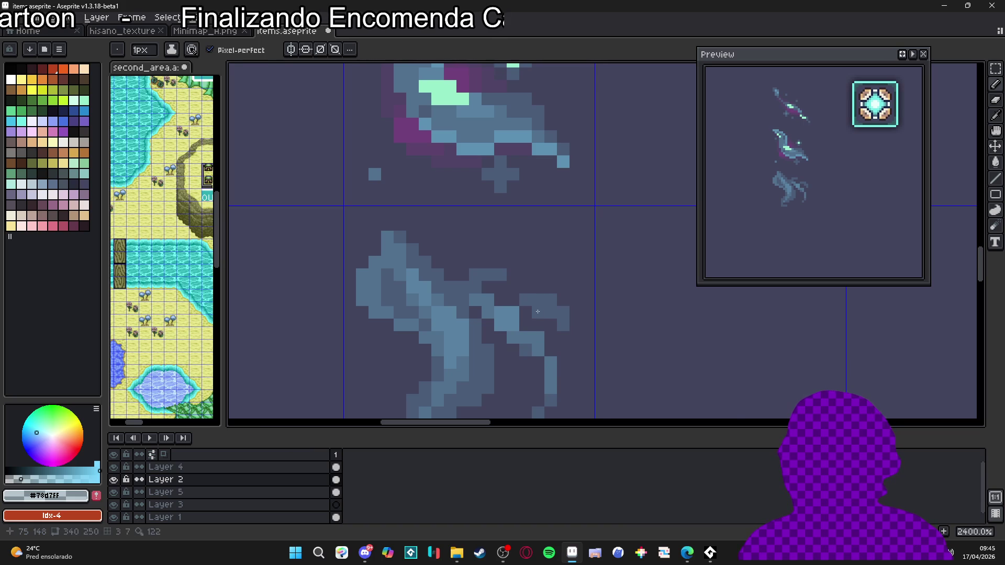
pyautogui.moveTo(552, 301); pyautogui.dragTo(554, 314)
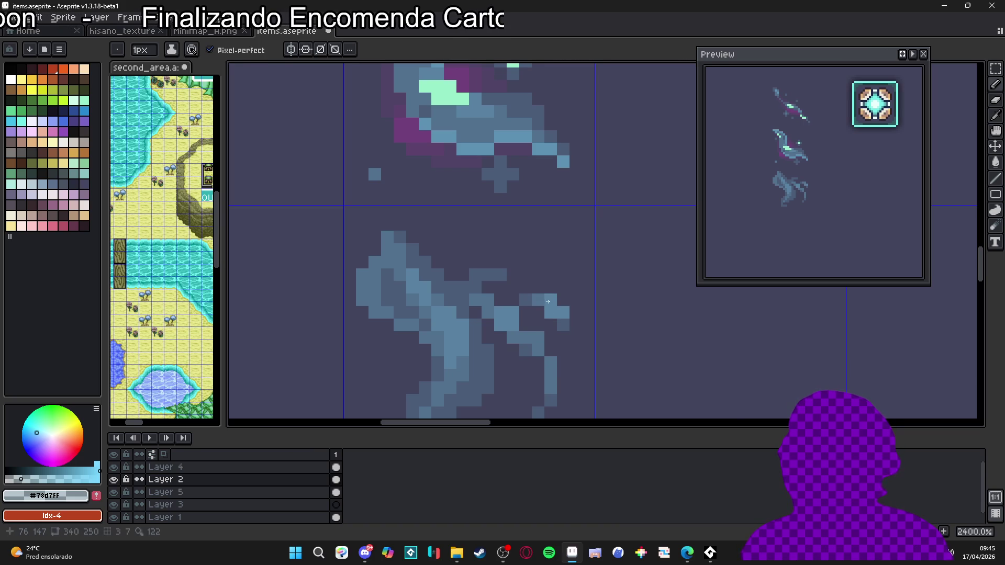
pyautogui.click(476, 275)
pyautogui.click(488, 275)
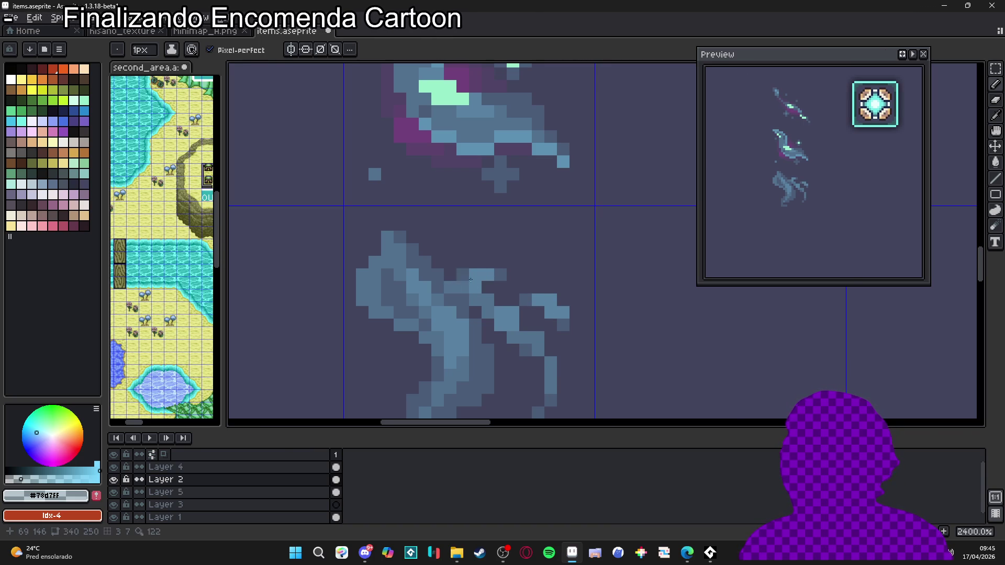
pyautogui.scroll(-4, 471, 280)
pyautogui.scroll(4, 478, 281)
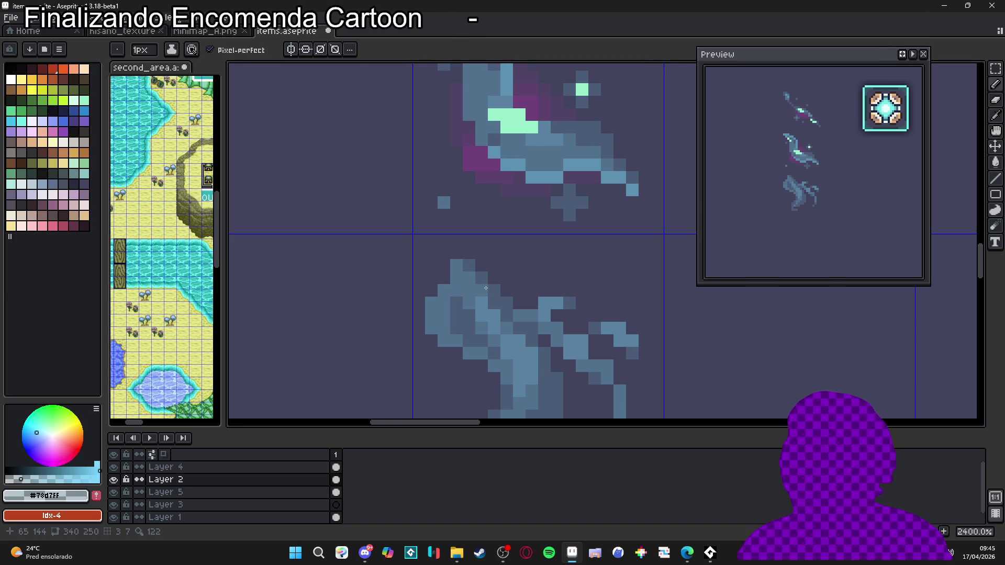
pyautogui.scroll(-7, 471, 265)
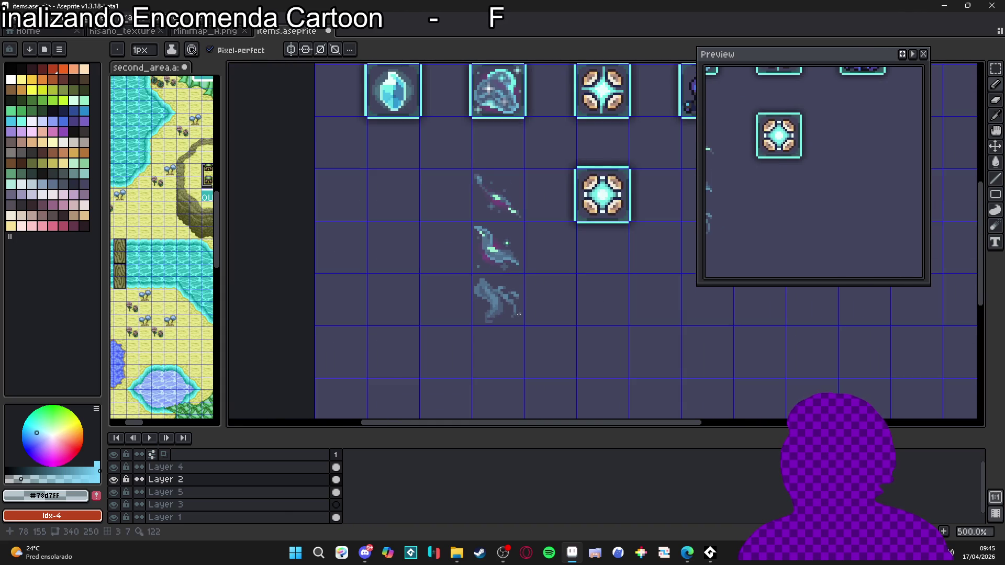
pyautogui.scroll(4, 519, 315)
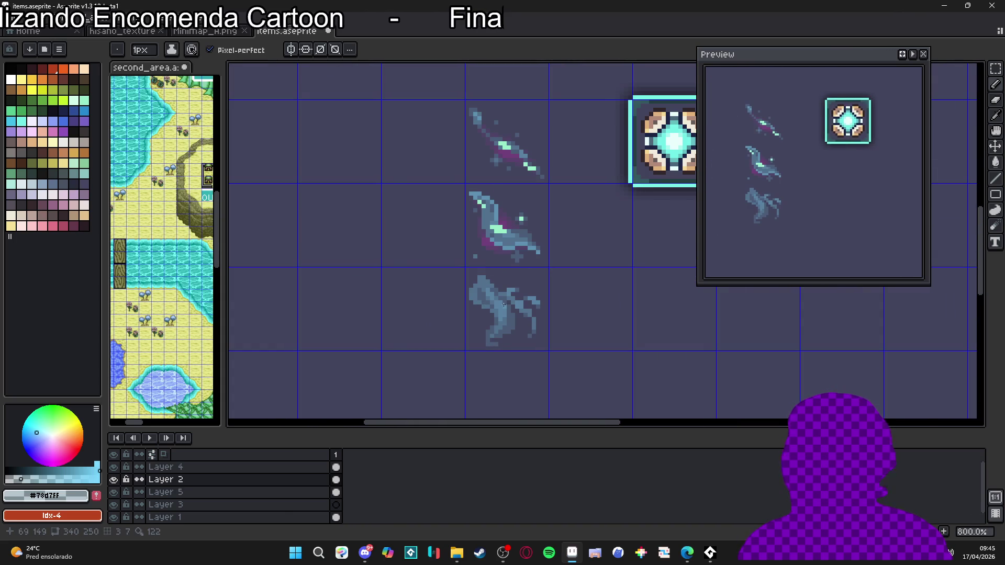
pyautogui.scroll(3, 506, 345)
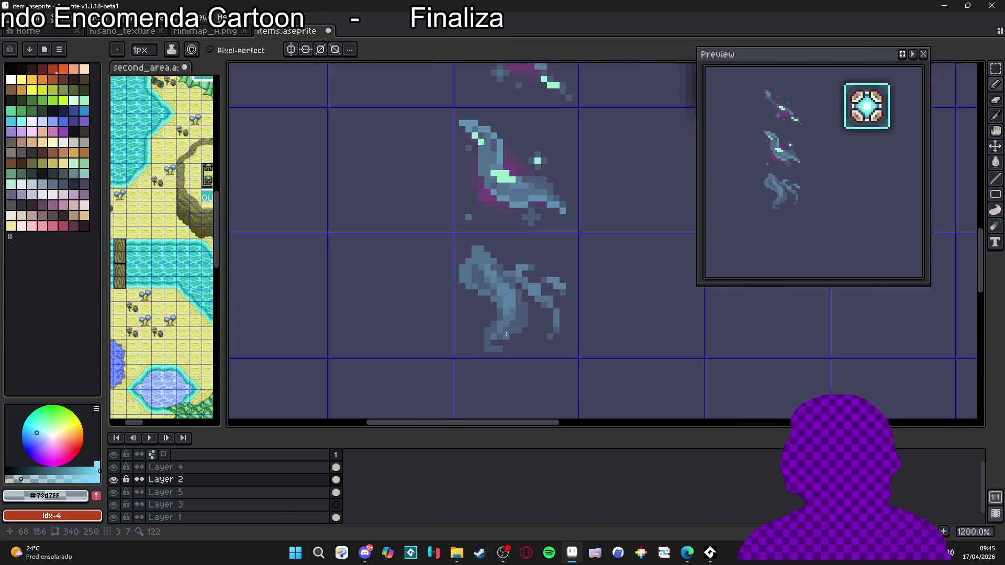
pyautogui.scroll(1, 505, 332)
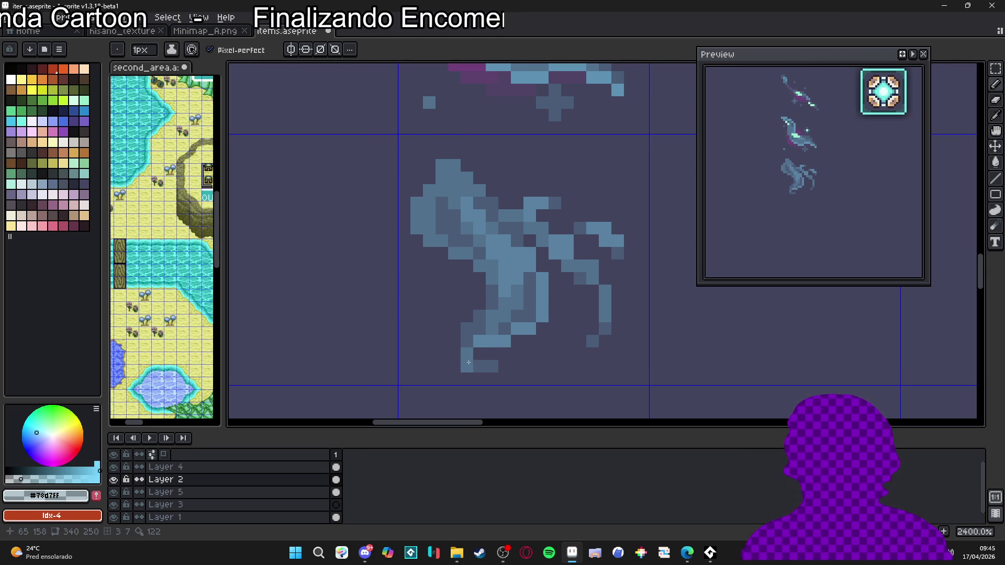
# Shade the swirl's lower leg with light blue
pyautogui.moveTo(465, 367); pyautogui.dragTo(467, 371)
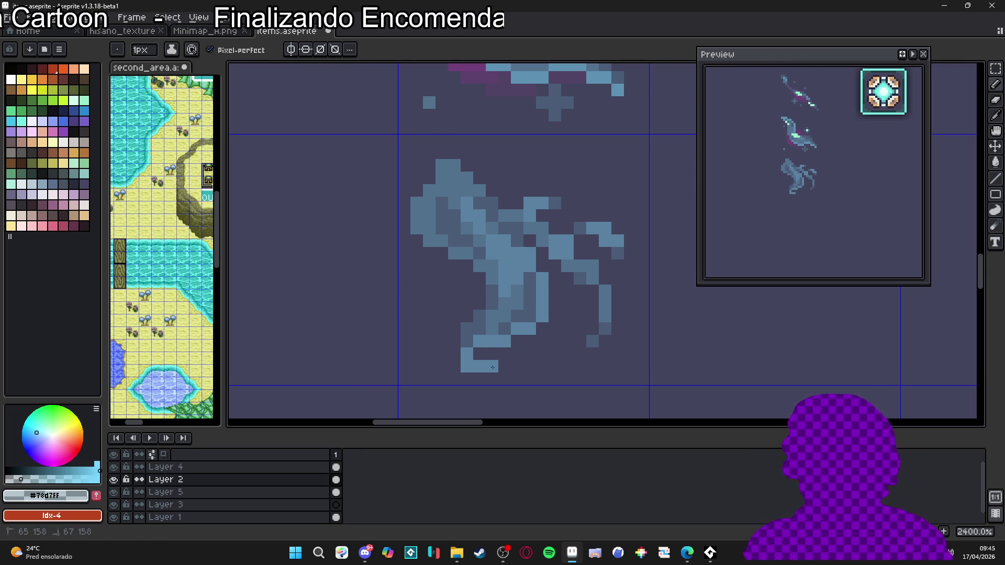
pyautogui.scroll(-5, 492, 367)
pyautogui.scroll(3, 491, 340)
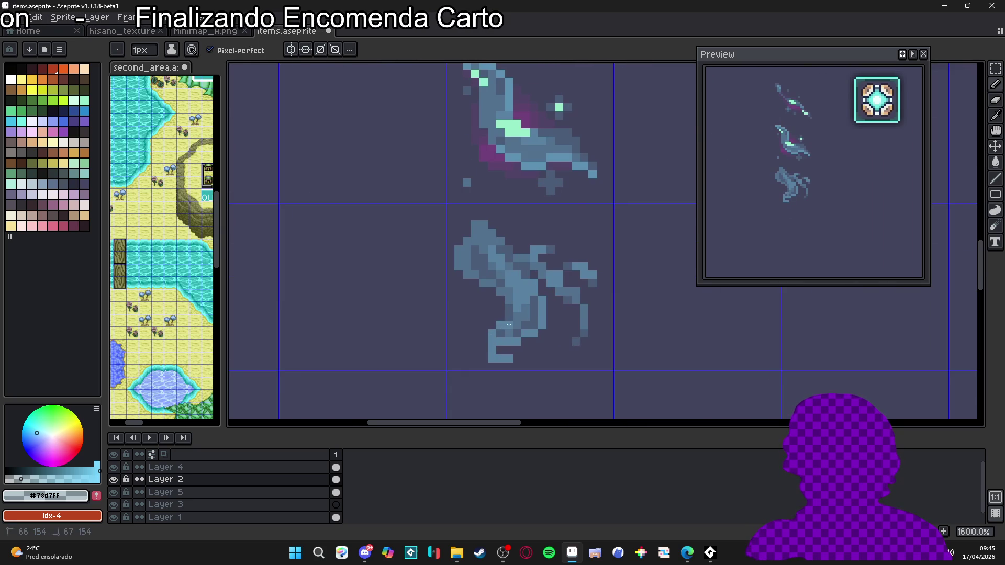
pyautogui.scroll(-3, 511, 319)
pyautogui.scroll(5, 488, 285)
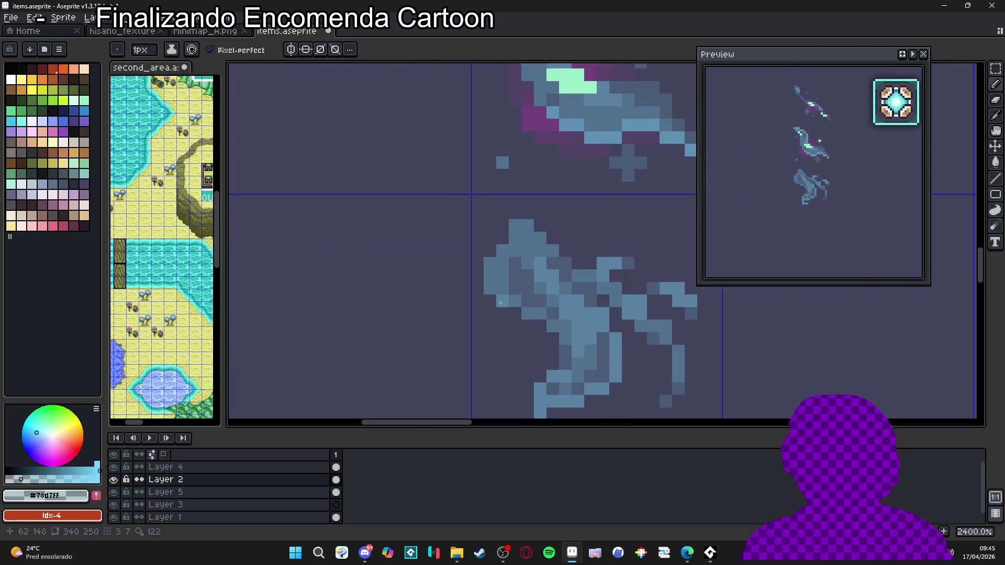
pyautogui.scroll(-5, 552, 326)
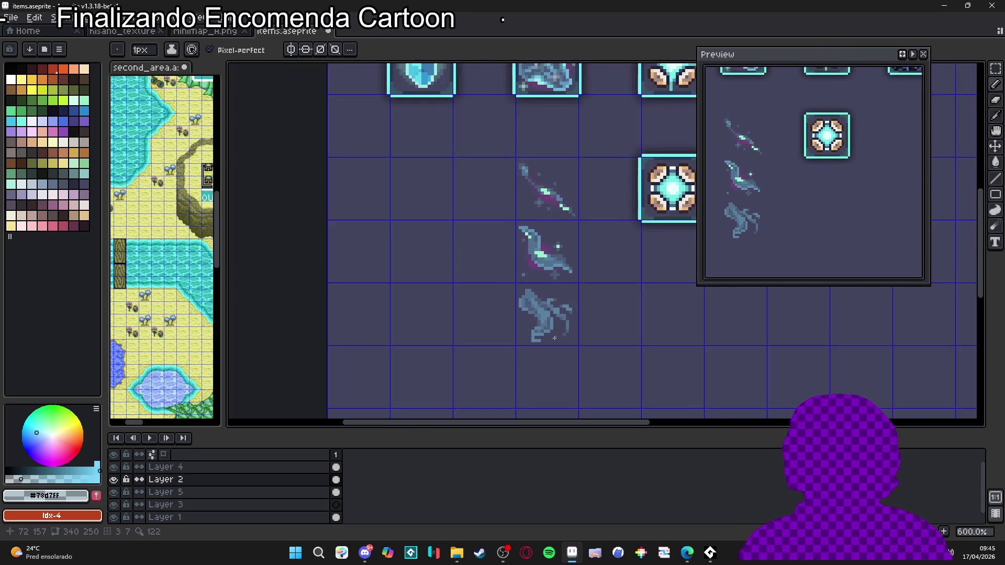
pyautogui.scroll(3, 529, 269)
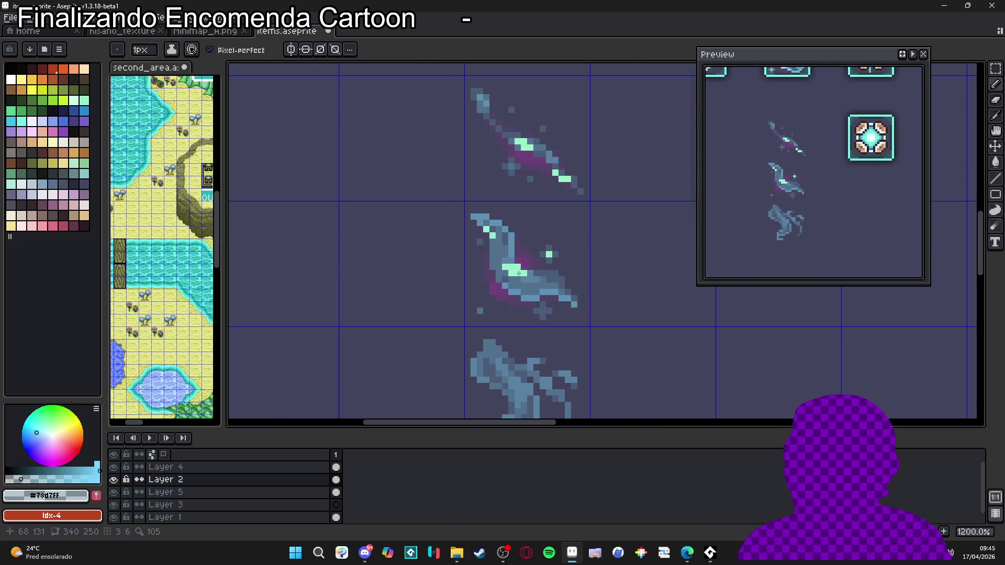
# Pick mint #97edc0 and place highlight pixels on the swirl's body and arm tip
pyautogui.keyDown('alt'); pyautogui.click(515, 270); pyautogui.keyUp('alt')
pyautogui.moveTo(529, 359); pyautogui.dragTo(527, 308)
pyautogui.click(527, 306)
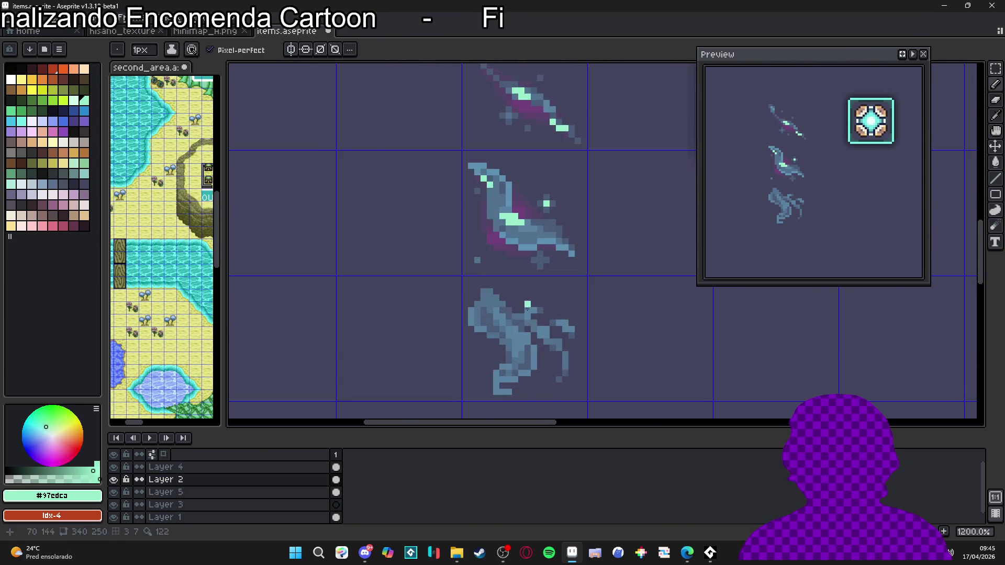
pyautogui.scroll(1, 527, 307)
pyautogui.click(513, 346)
pyautogui.click(519, 347)
pyautogui.click(522, 355)
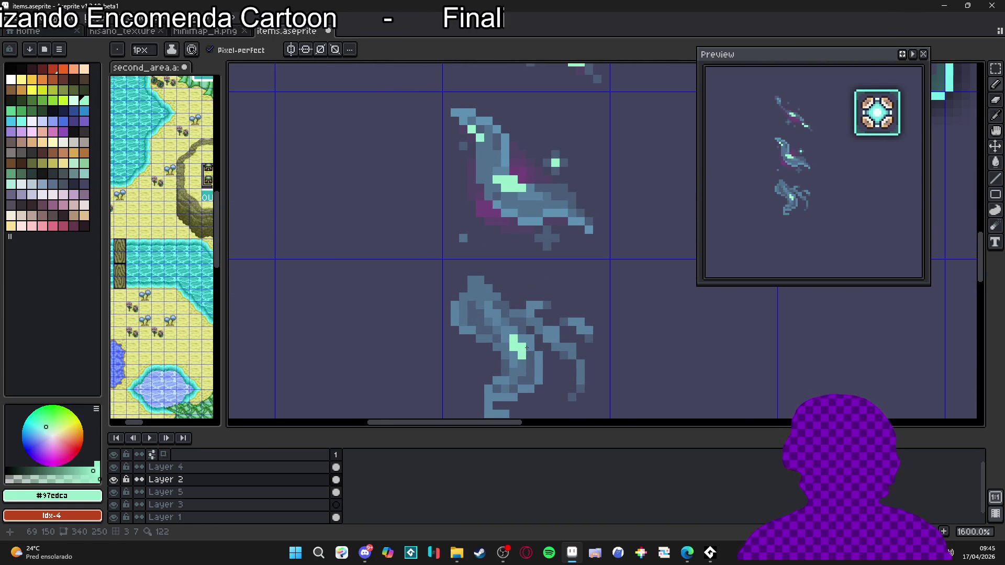
# Zoom to review the mint highlights and pick the dark magenta shading colour
pyautogui.scroll(-2, 500, 299)
pyautogui.scroll(2, 546, 312)
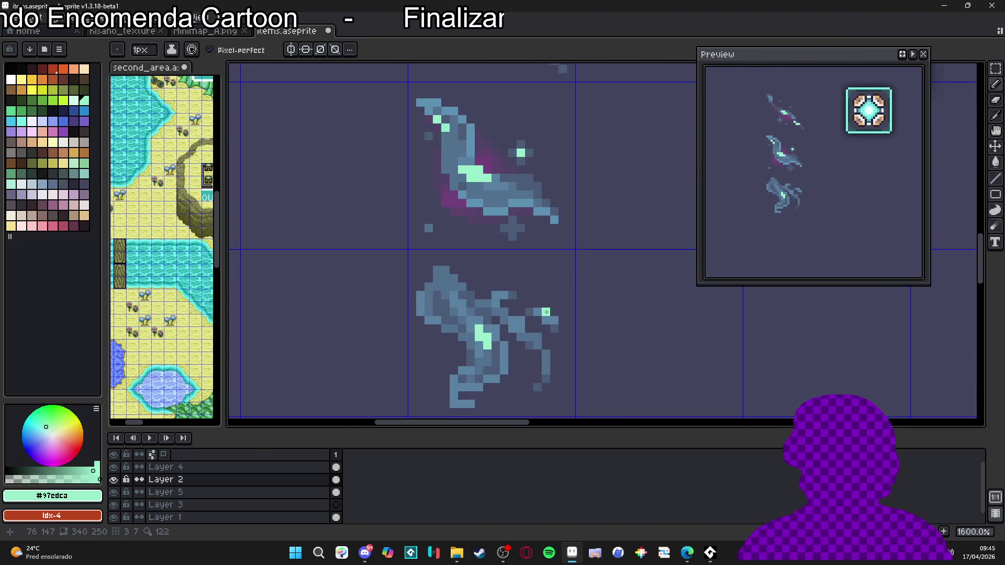
pyautogui.scroll(-4, 546, 317)
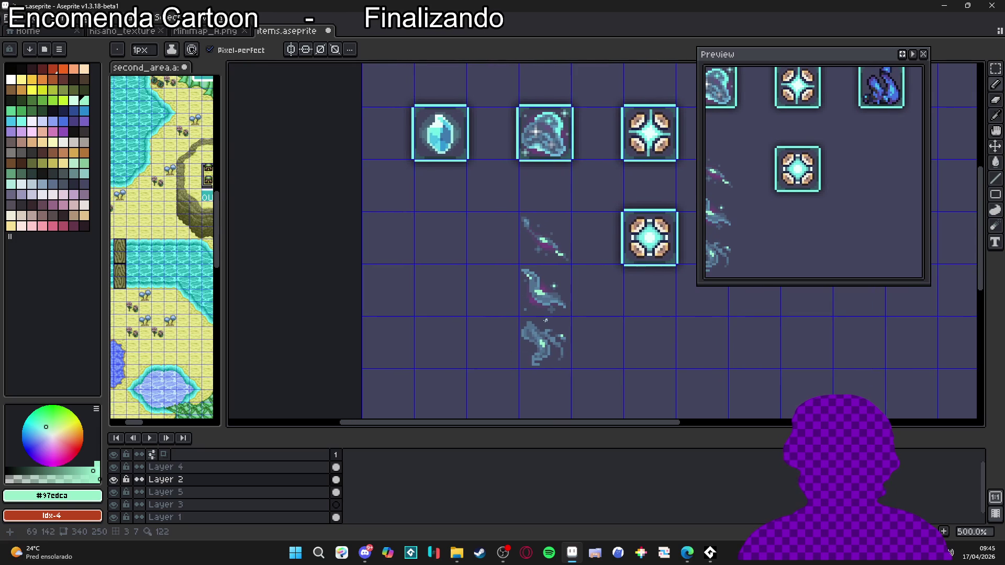
pyautogui.scroll(2, 519, 266)
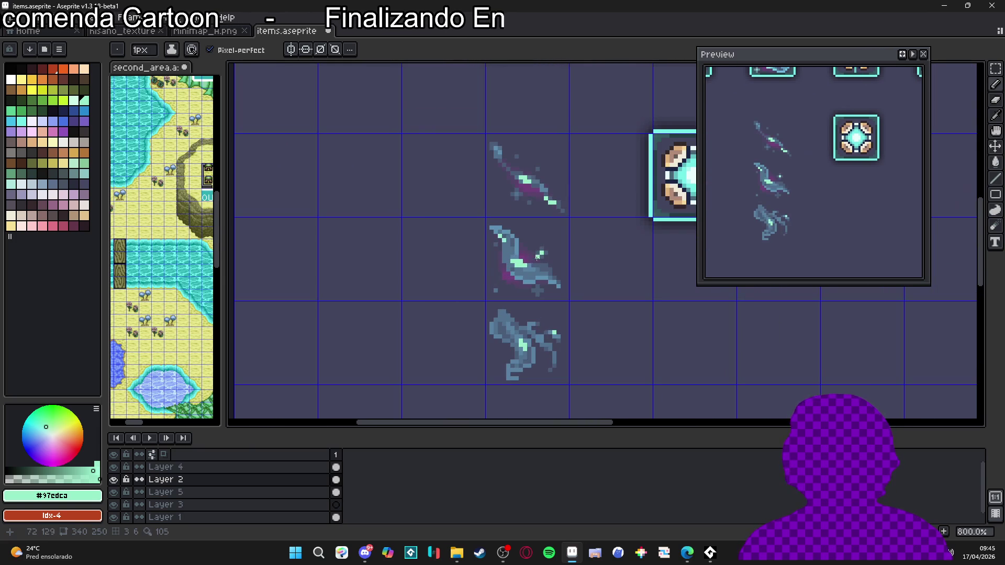
pyautogui.scroll(3, 537, 257)
pyautogui.keyDown('alt'); pyautogui.click(539, 258); pyautogui.keyUp('alt')
pyautogui.scroll(-2, 539, 258)
# Paint dark magenta shading below the swirl's shadow and left of its lower body
pyautogui.scroll(1, 541, 358)
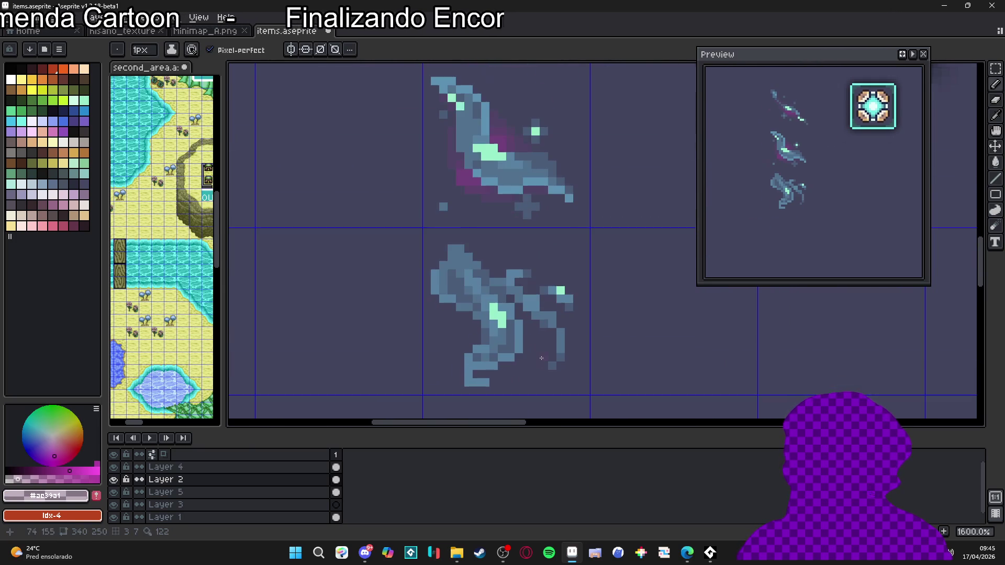
pyautogui.scroll(1, 525, 324)
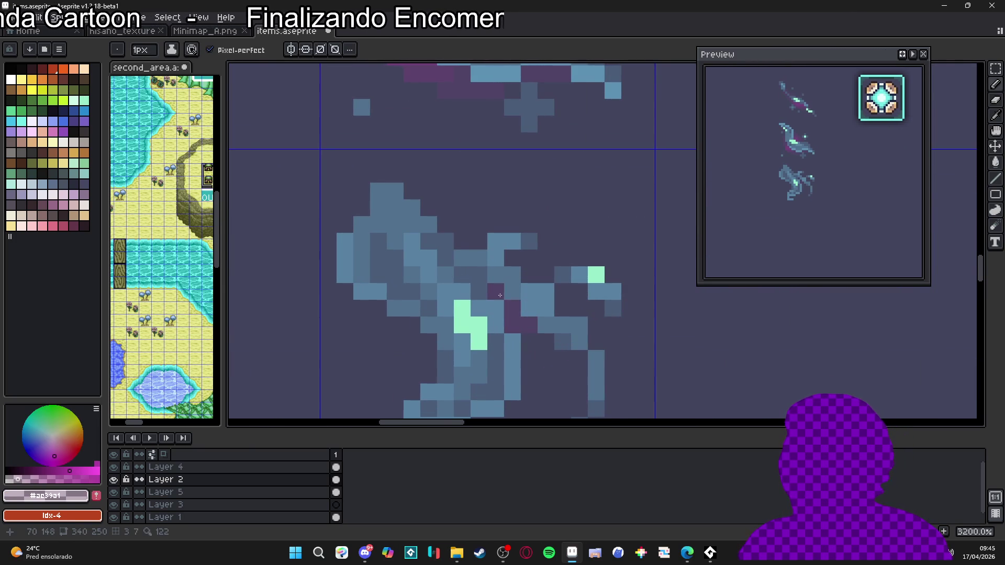
pyautogui.moveTo(545, 361); pyautogui.dragTo(542, 369)
pyautogui.scroll(-1, 542, 369)
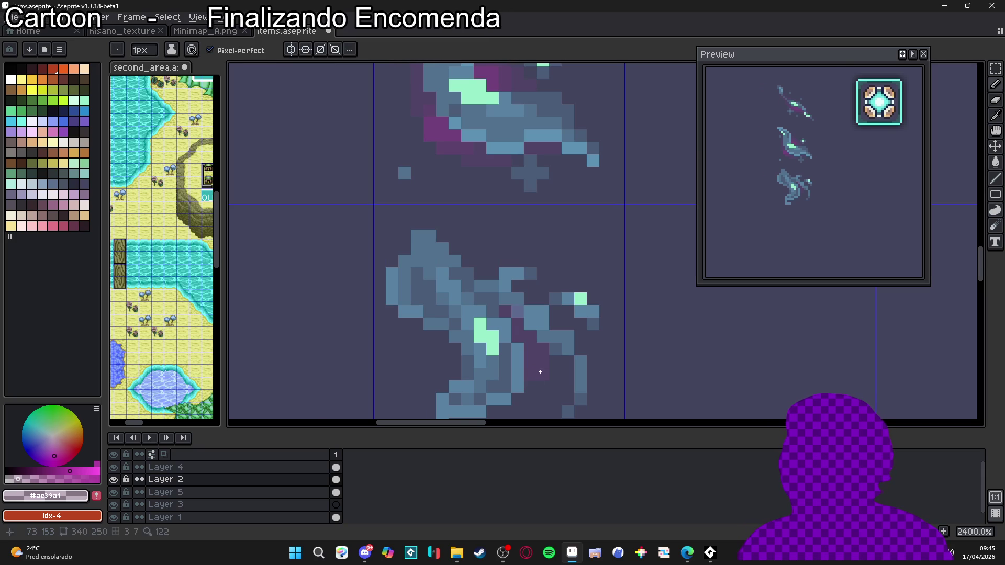
pyautogui.scroll(-1, 526, 352)
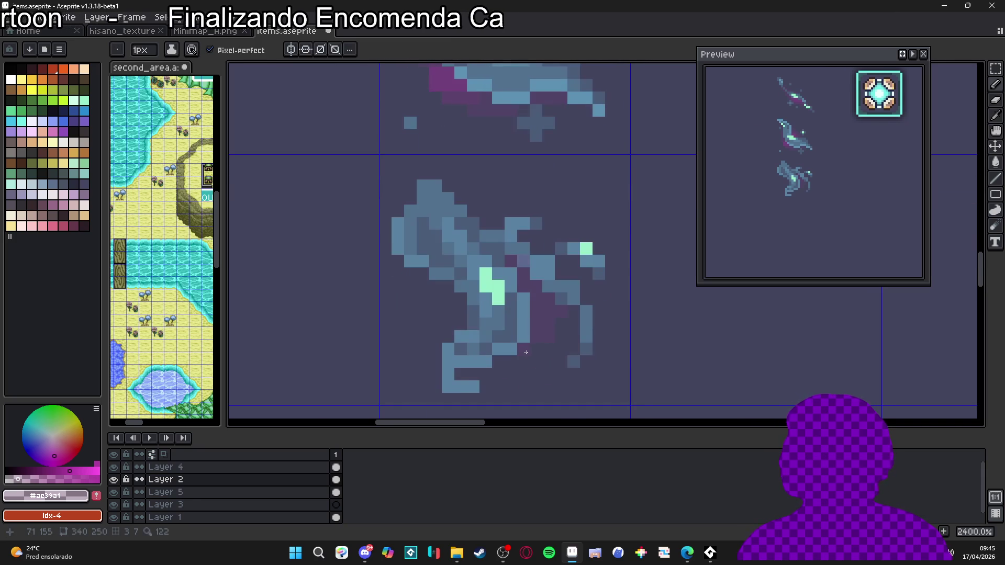
pyautogui.moveTo(460, 325)
pyautogui.mouseDown()
pyautogui.moveTo(451, 294)
pyautogui.moveTo(423, 275)
pyautogui.moveTo(437, 317)
pyautogui.mouseUp()
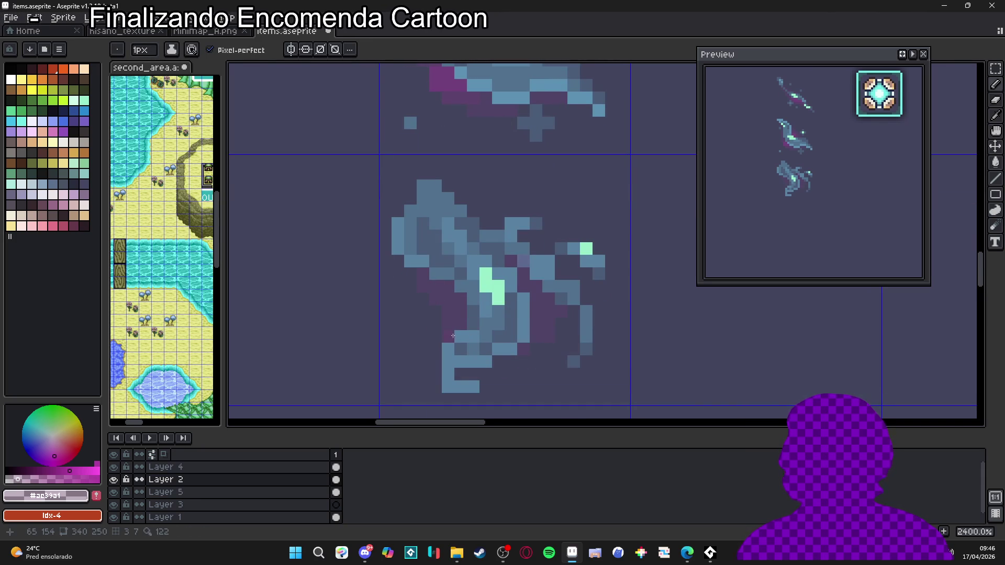
# Add dark magenta shading above the swirl's upper body and to the right of its middle
pyautogui.moveTo(487, 227); pyautogui.dragTo(460, 198)
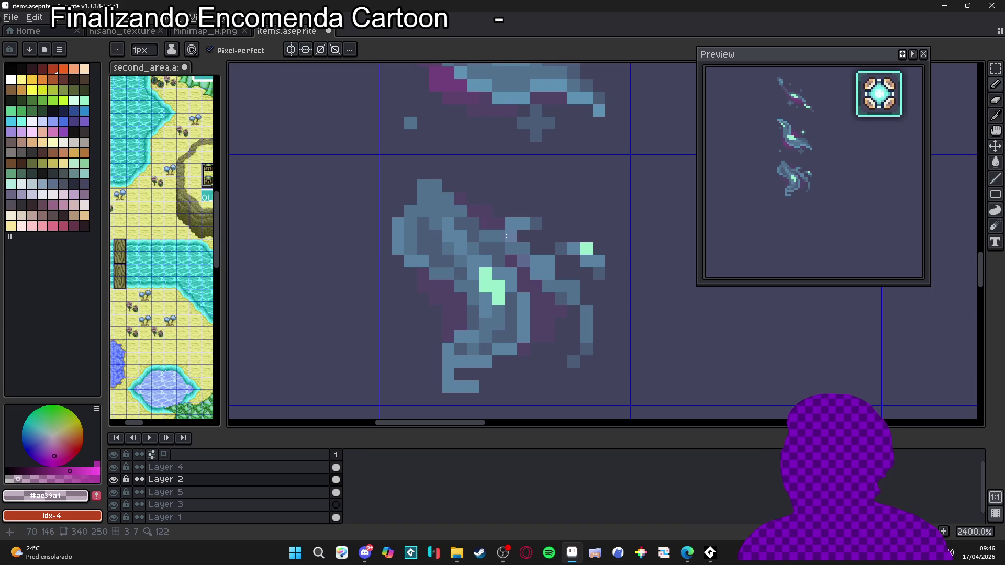
pyautogui.moveTo(533, 236); pyautogui.dragTo(547, 248)
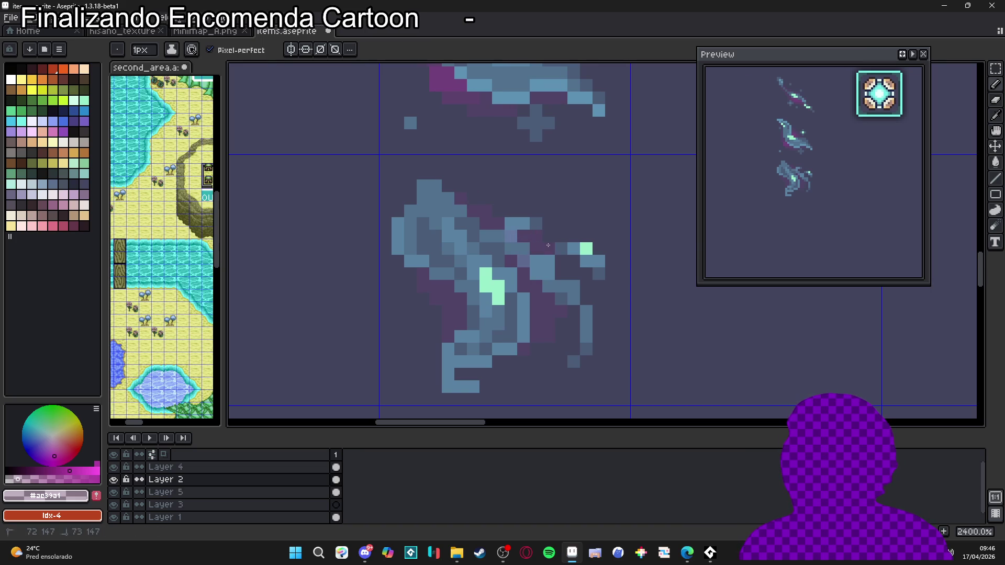
pyautogui.click(571, 270)
pyautogui.press('-')
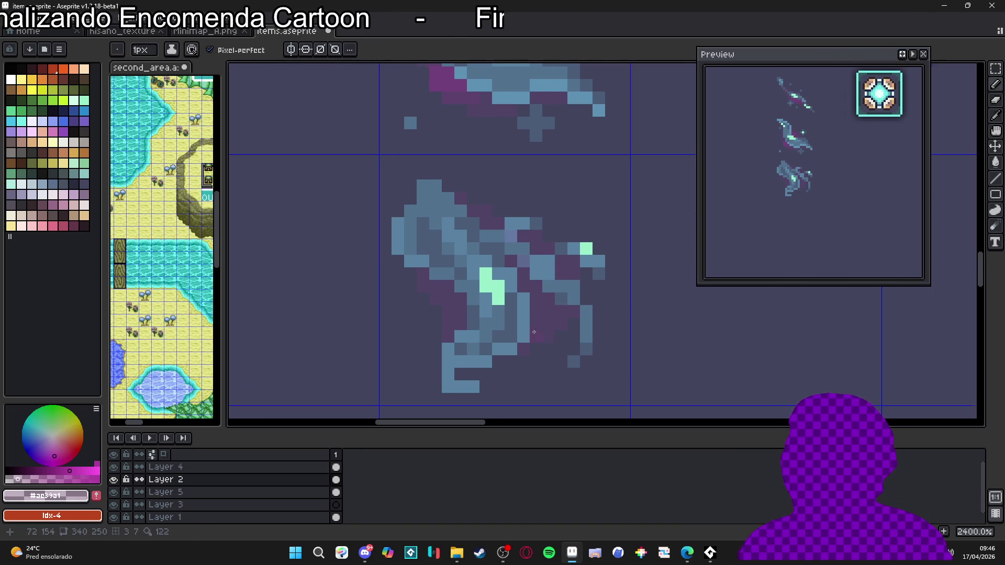
pyautogui.scroll(-2, 534, 332)
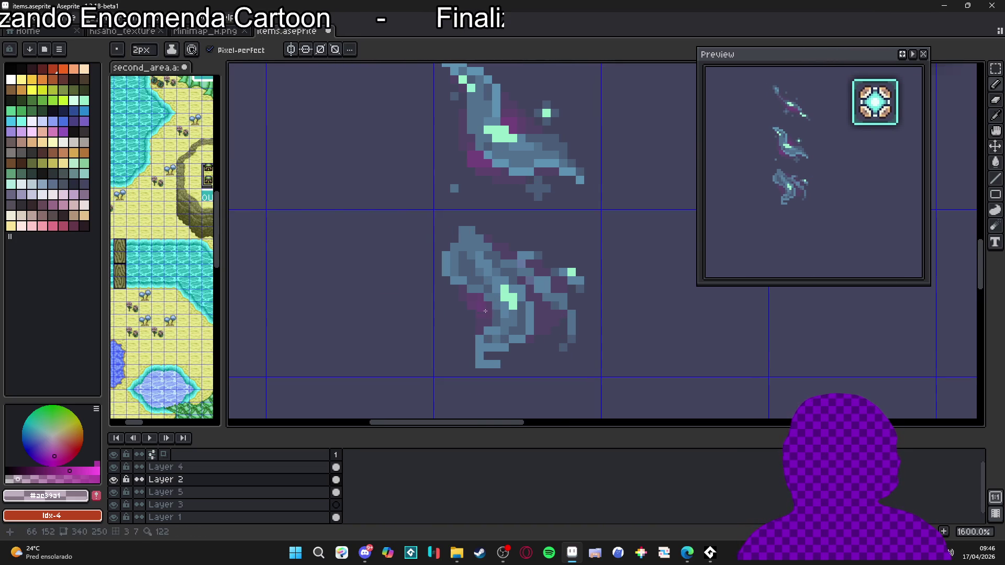
pyautogui.moveTo(480, 315); pyautogui.dragTo(480, 314)
pyautogui.scroll(-1, 535, 304)
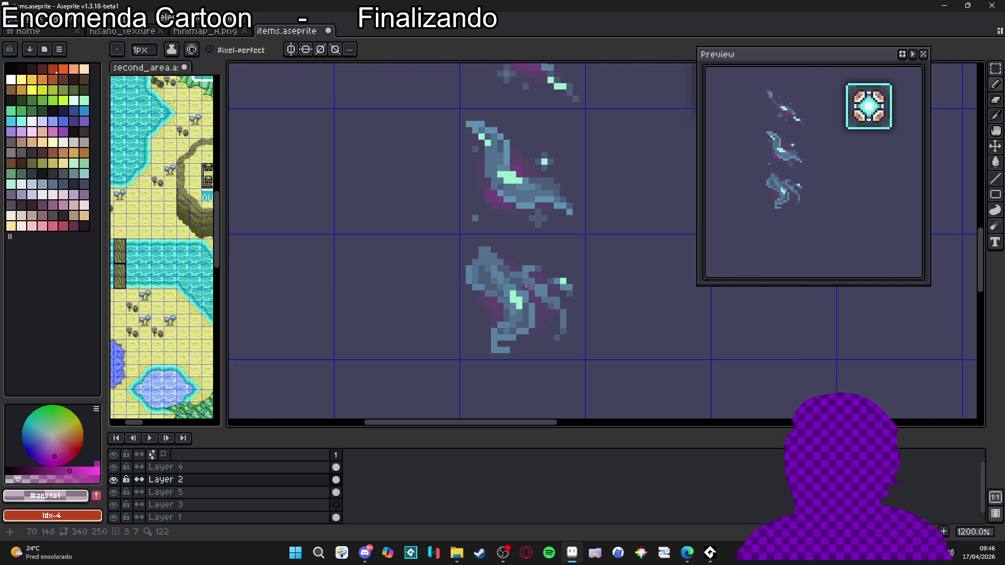
pyautogui.scroll(-5, 526, 286)
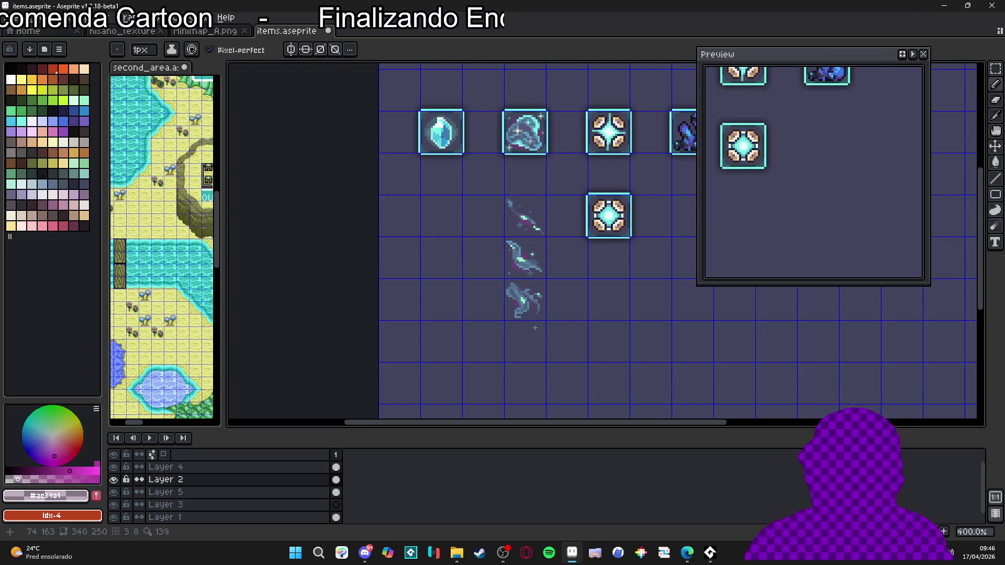
pyautogui.scroll(9, 535, 304)
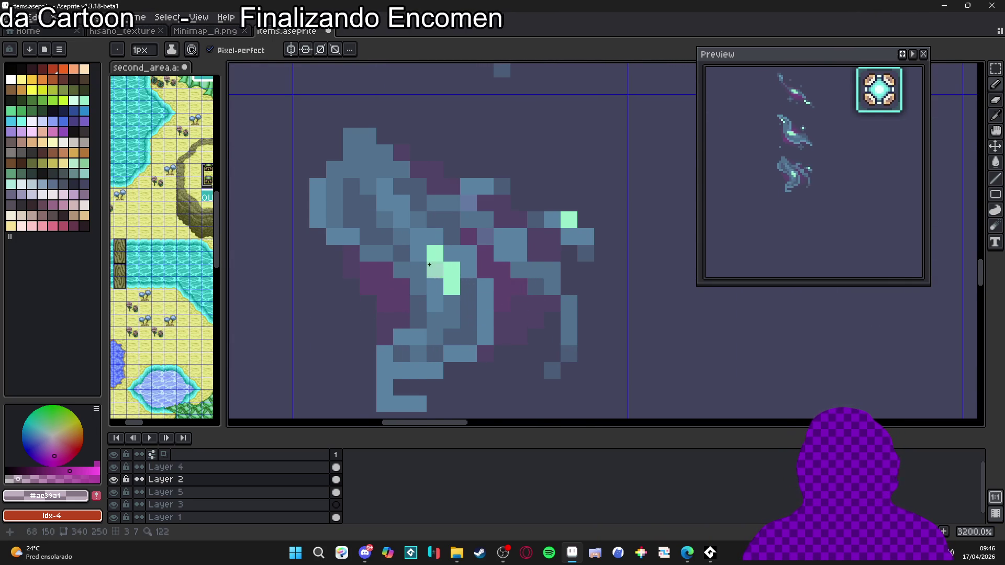
pyautogui.scroll(-1, 445, 349)
# Add a single dark purple shading pixel to the swirl sprite
pyautogui.click(402, 194)
pyautogui.scroll(-3, 354, 214)
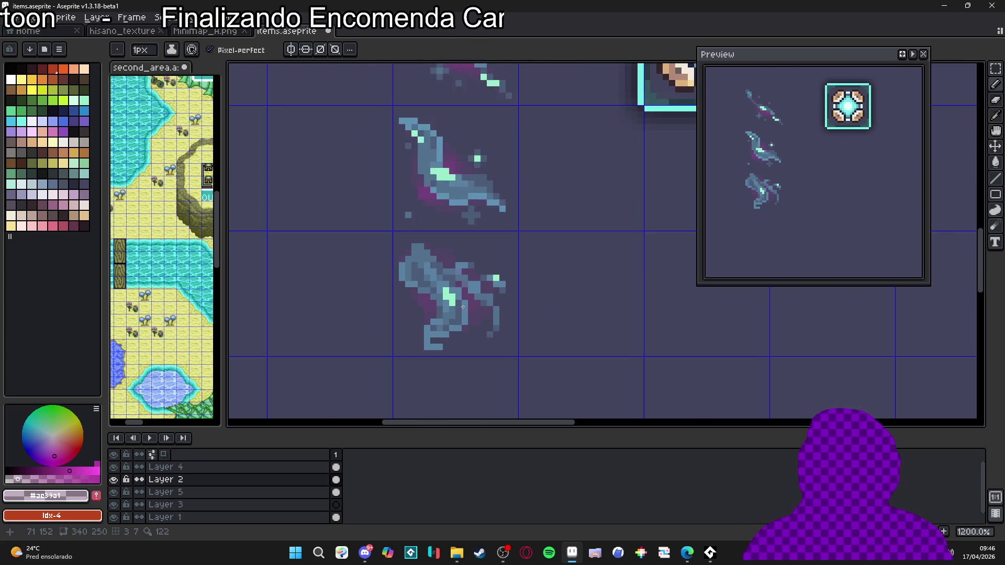
pyautogui.scroll(4, 340, 262)
pyautogui.scroll(-2, 310, 367)
pyautogui.scroll(1, 384, 347)
pyautogui.scroll(-5, 384, 347)
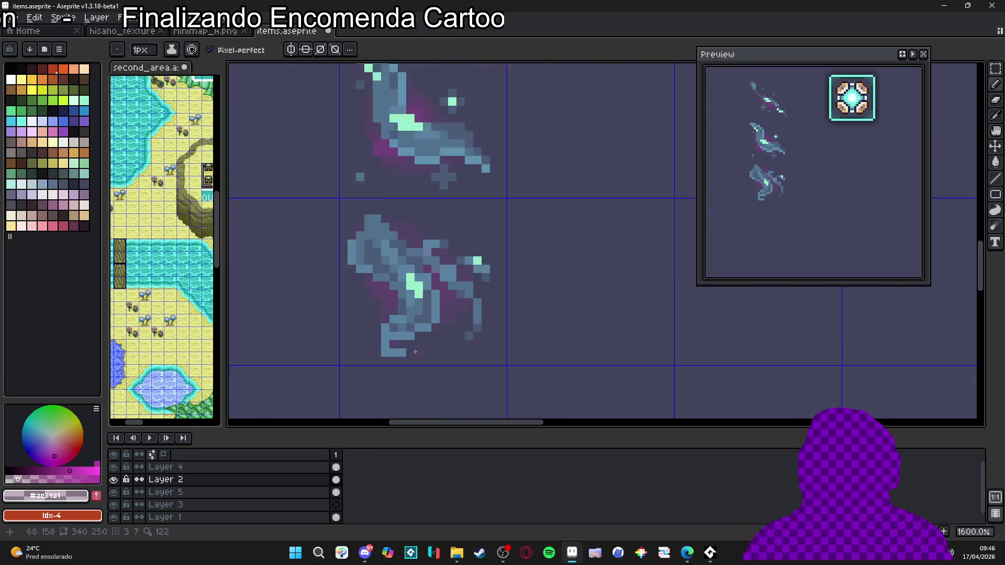
# Zoom in and out to compare the swirl against the full item sheet
pyautogui.scroll(2, 447, 332)
pyautogui.scroll(1, 415, 181)
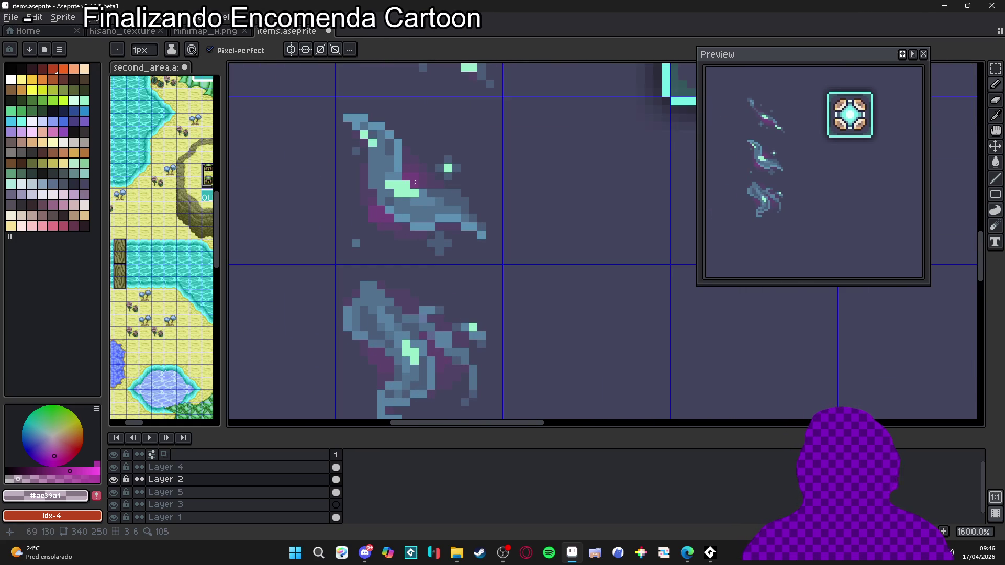
pyautogui.scroll(-1, 439, 361)
pyautogui.scroll(1, 445, 293)
pyautogui.scroll(1, 454, 264)
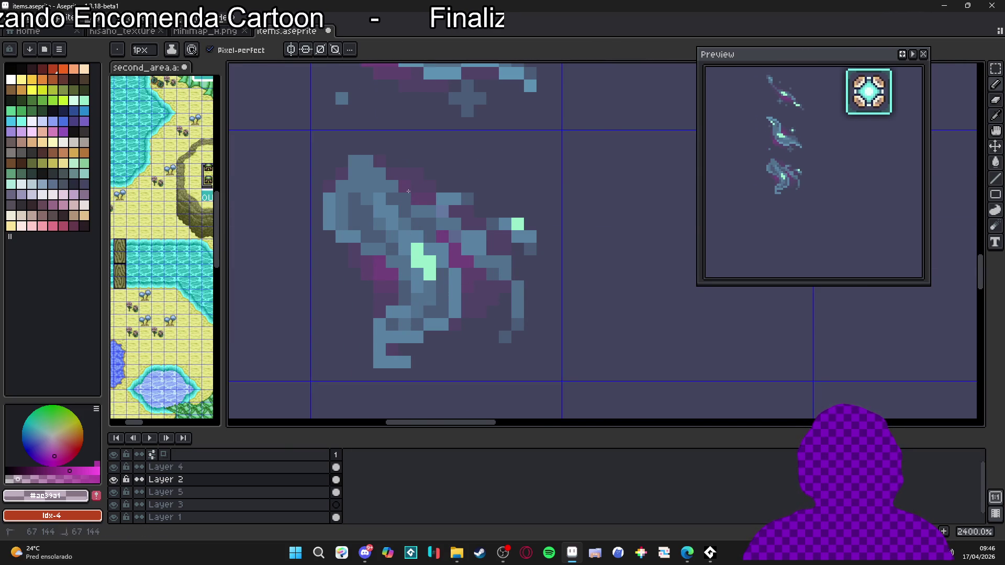
pyautogui.scroll(-5, 459, 266)
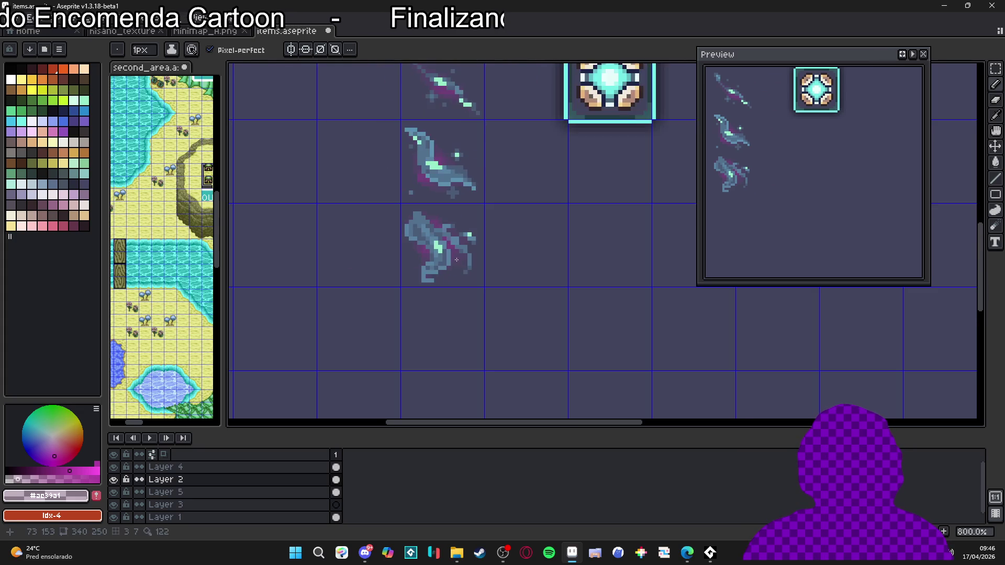
pyautogui.scroll(5, 459, 265)
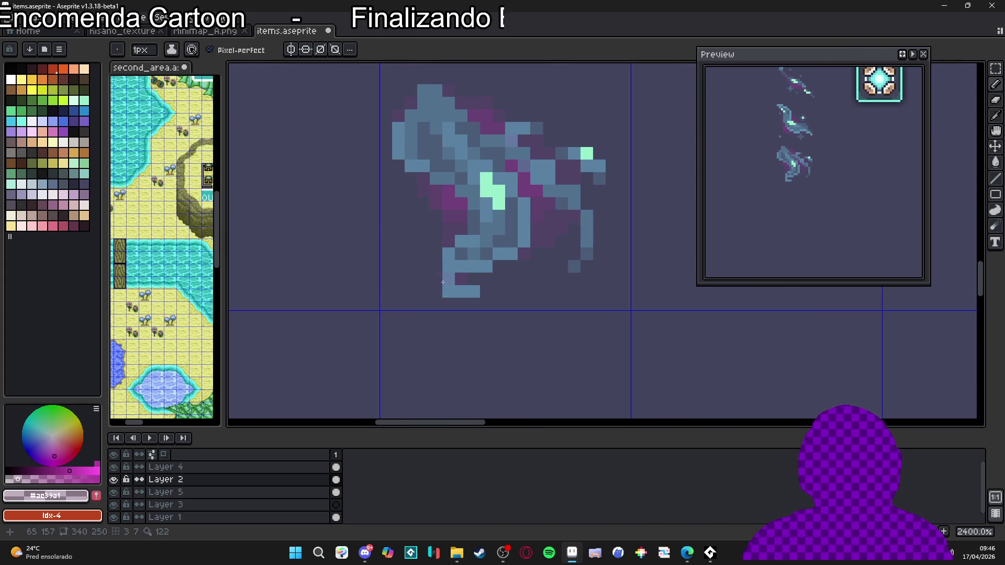
pyautogui.scroll(-3, 440, 296)
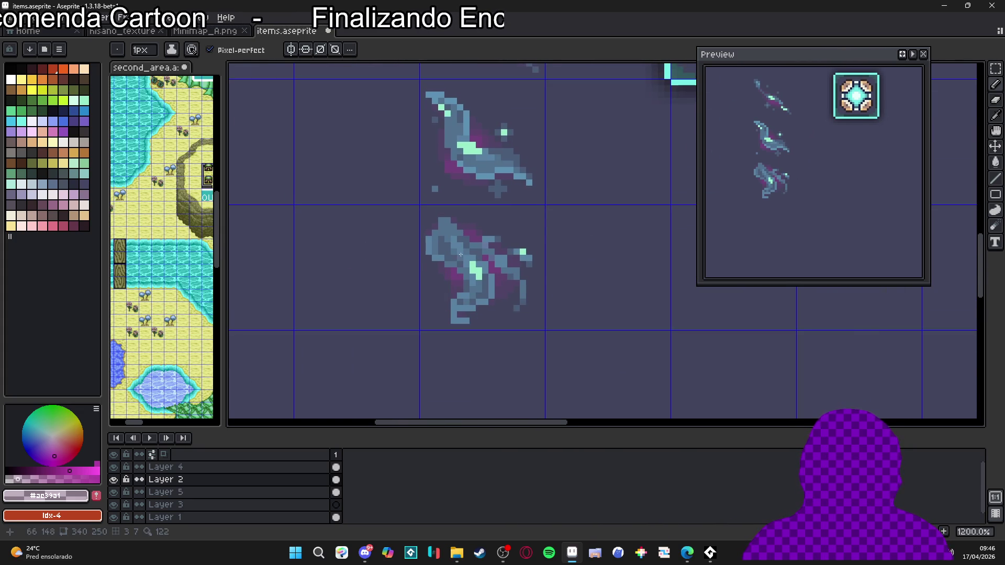
pyautogui.scroll(1, 460, 255)
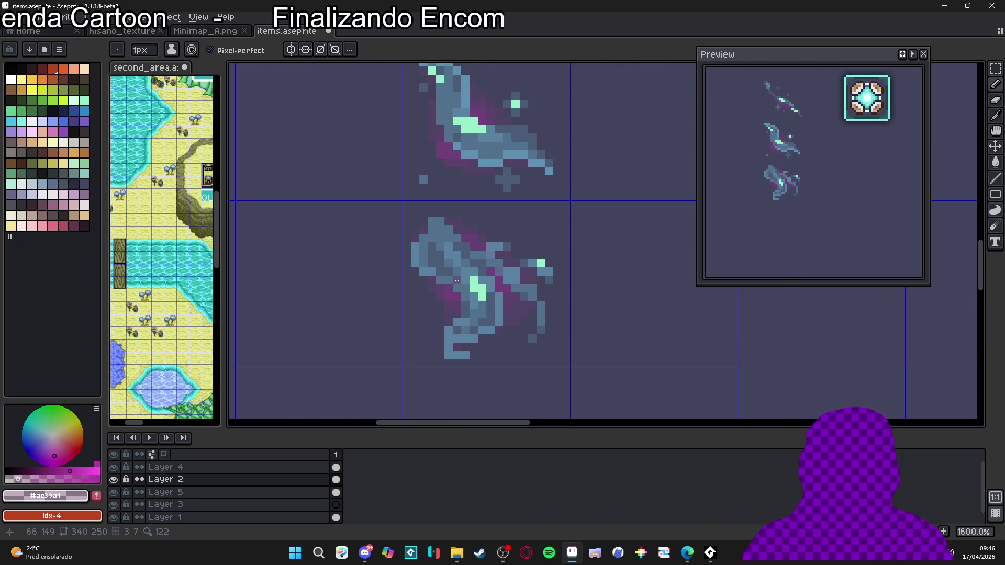
pyautogui.scroll(-5, 485, 328)
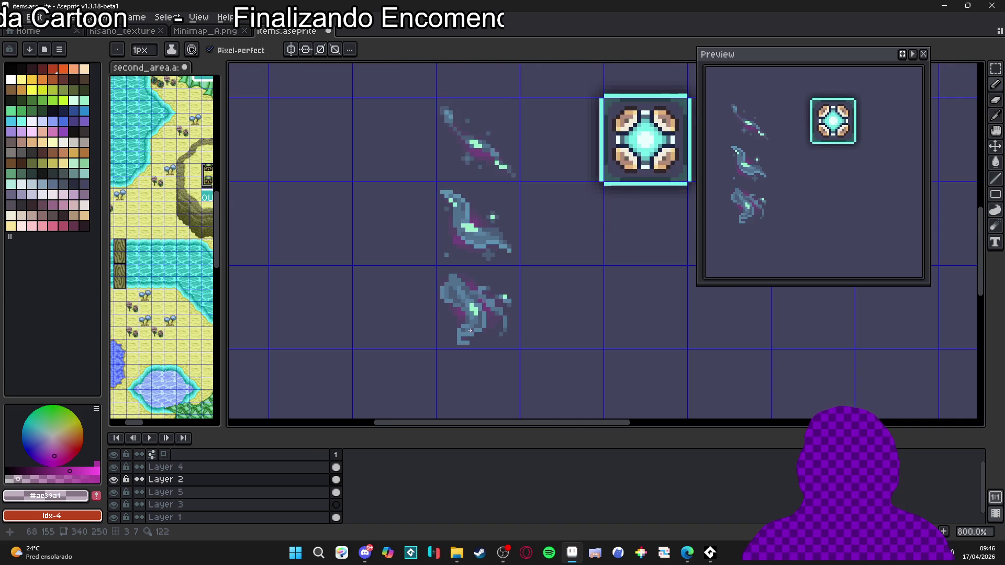
pyautogui.scroll(-1, 480, 340)
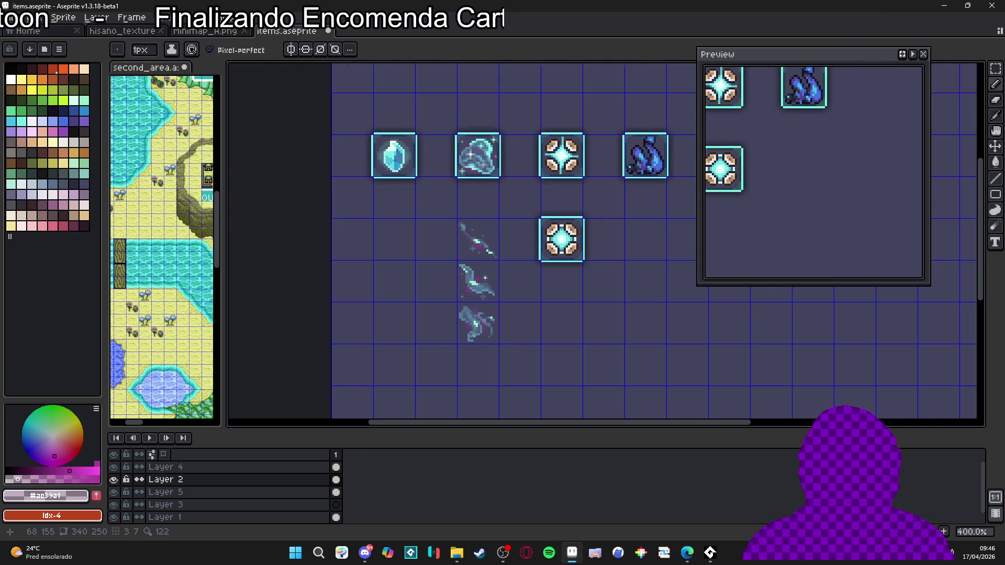
pyautogui.scroll(5, 474, 335)
pyautogui.scroll(-3, 506, 343)
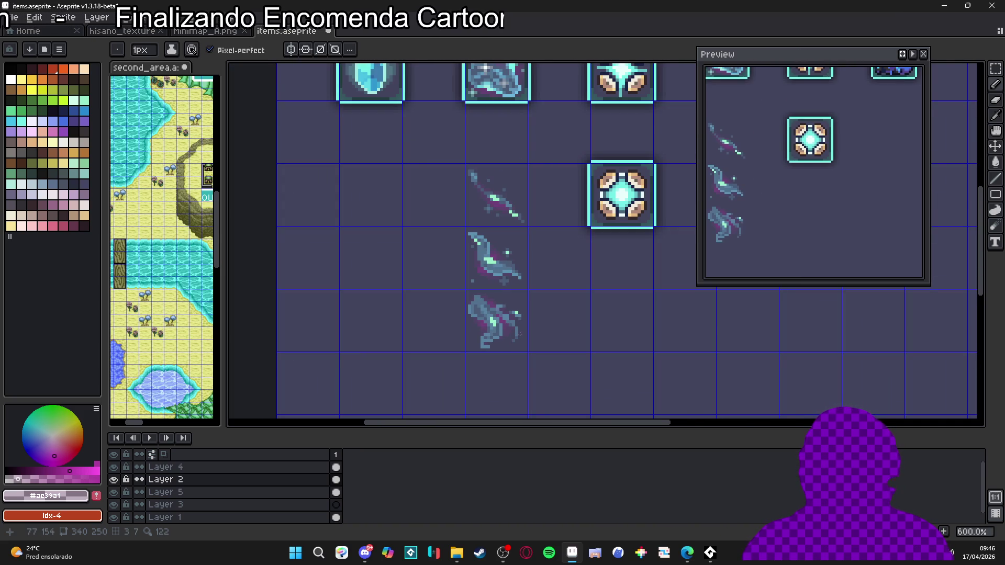
pyautogui.scroll(-2, 521, 333)
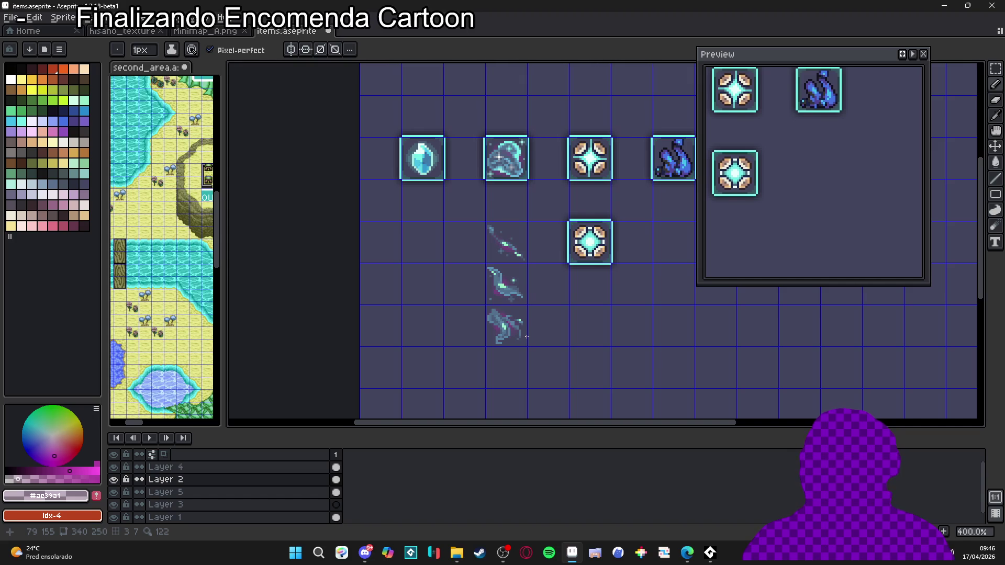
pyautogui.scroll(6, 524, 324)
pyautogui.press('alt')
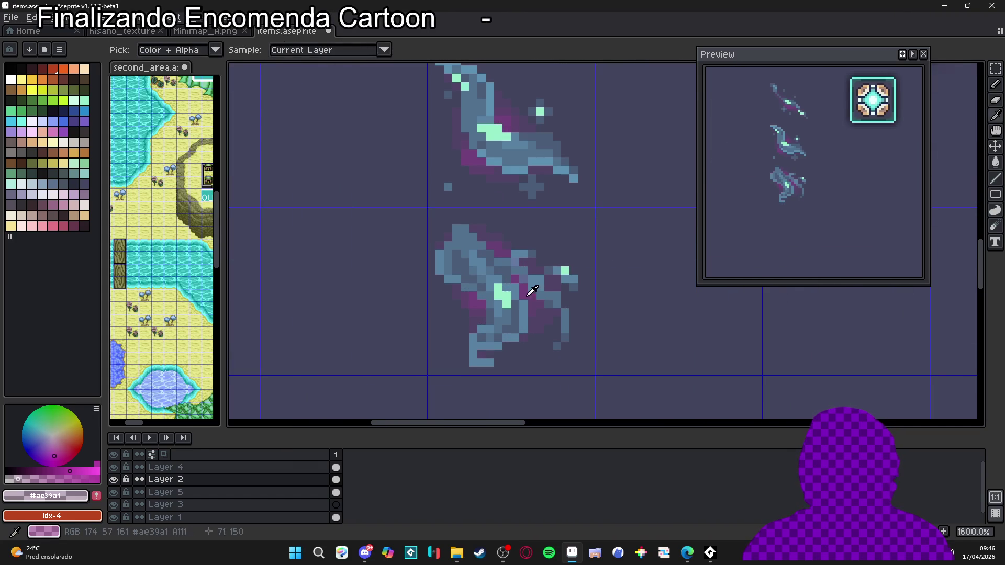
pyautogui.keyDown('alt'); pyautogui.click(554, 137); pyautogui.keyUp('alt')
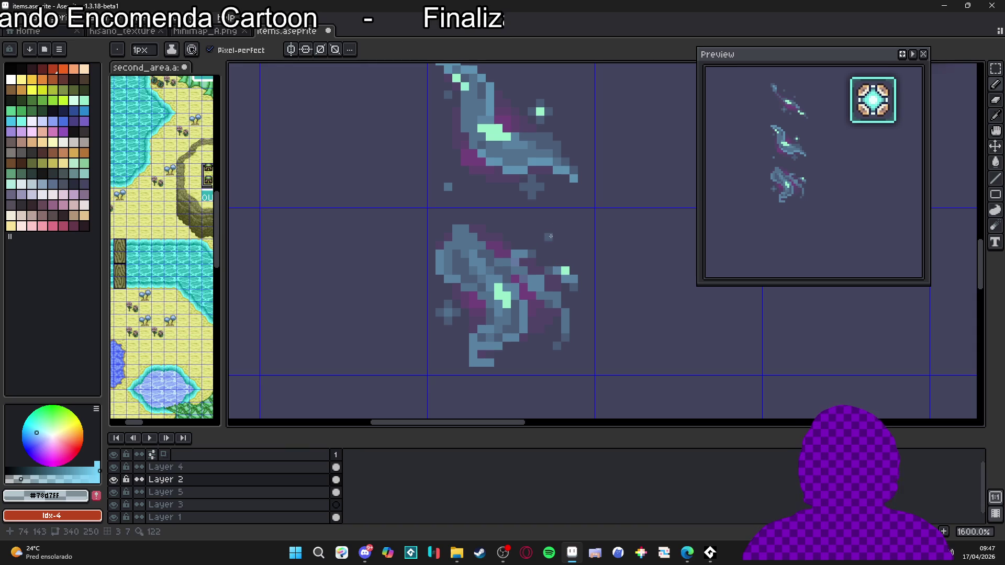
pyautogui.scroll(-1, 520, 328)
pyautogui.scroll(-3, 520, 328)
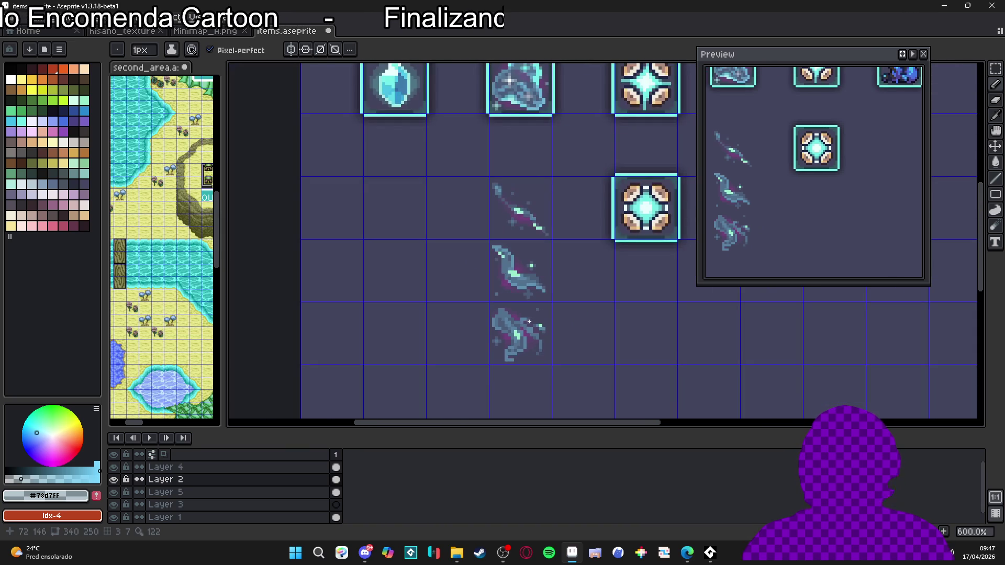
pyautogui.scroll(4, 547, 304)
pyautogui.moveTo(536, 353); pyautogui.dragTo(545, 259)
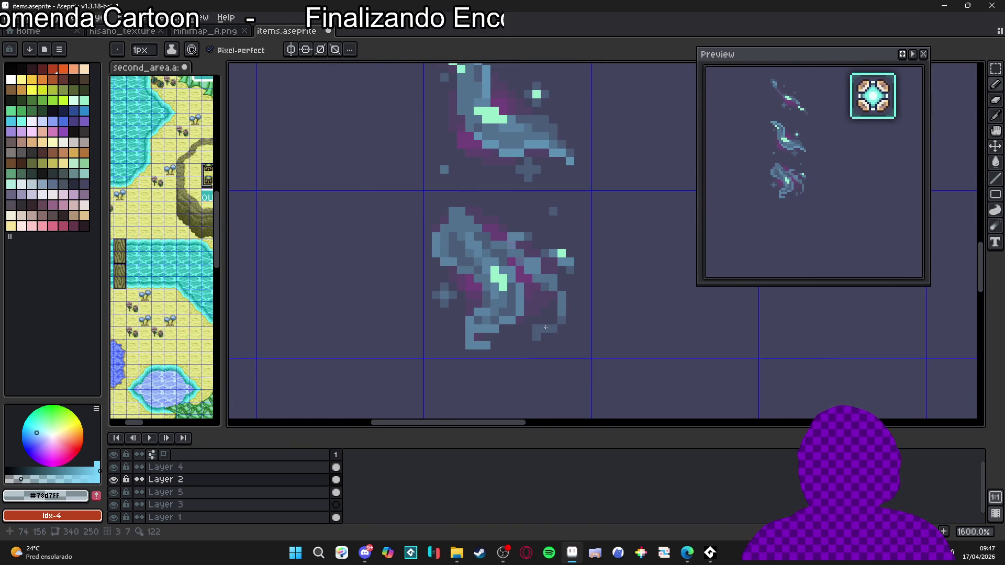
pyautogui.scroll(-4, 536, 329)
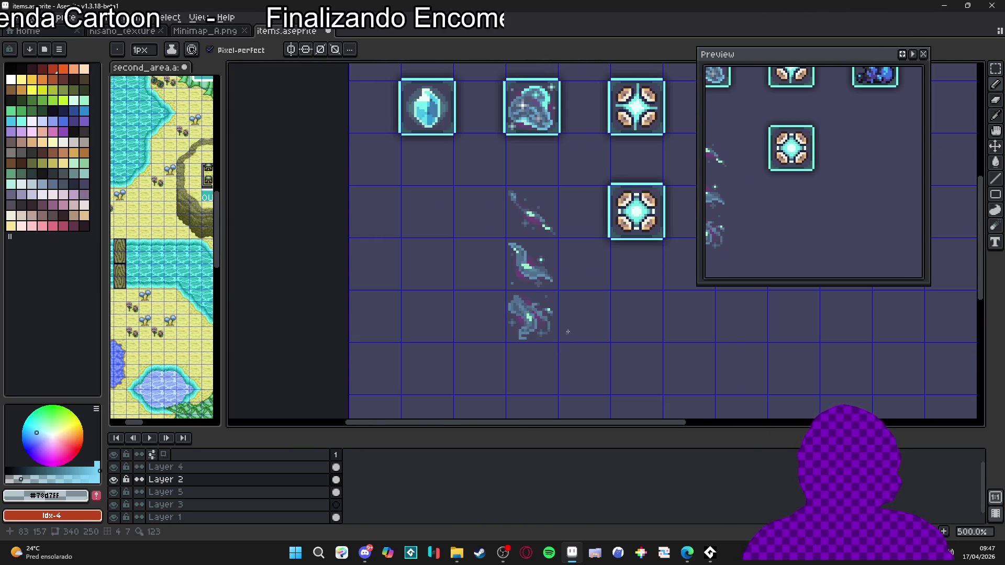
pyautogui.scroll(2, 567, 331)
pyautogui.scroll(3, 547, 330)
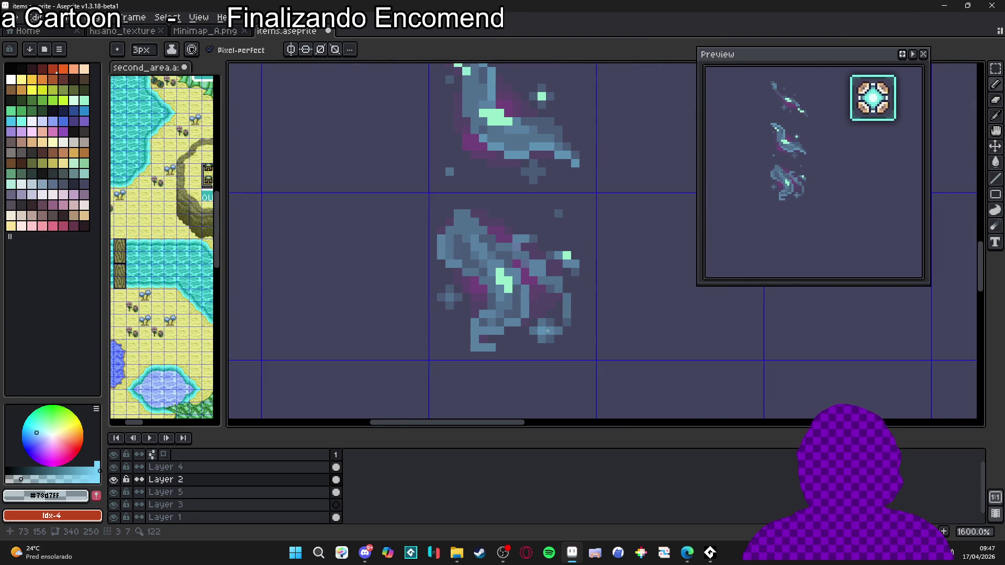
pyautogui.scroll(-4, 546, 361)
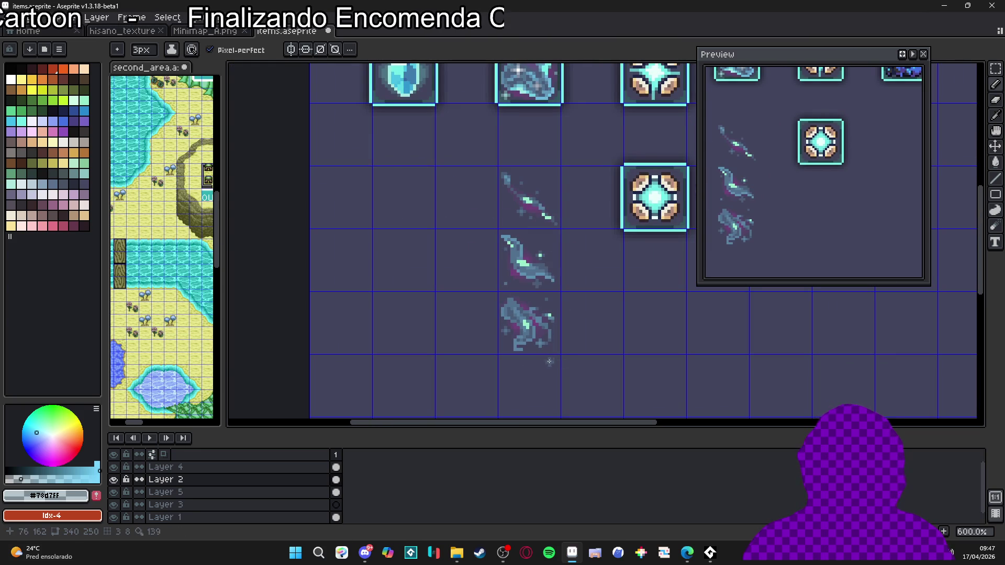
pyautogui.scroll(4, 543, 350)
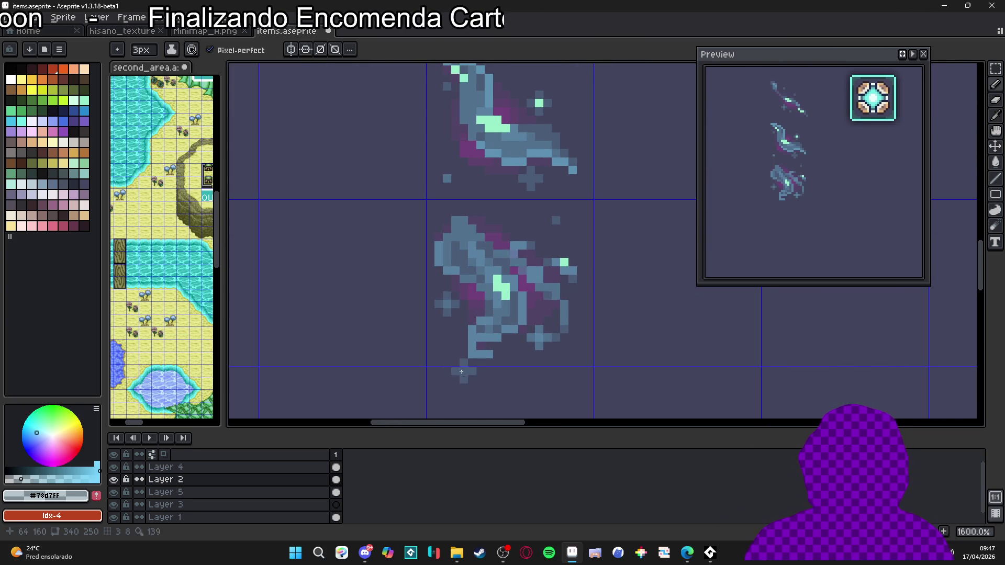
pyautogui.scroll(3, 531, 352)
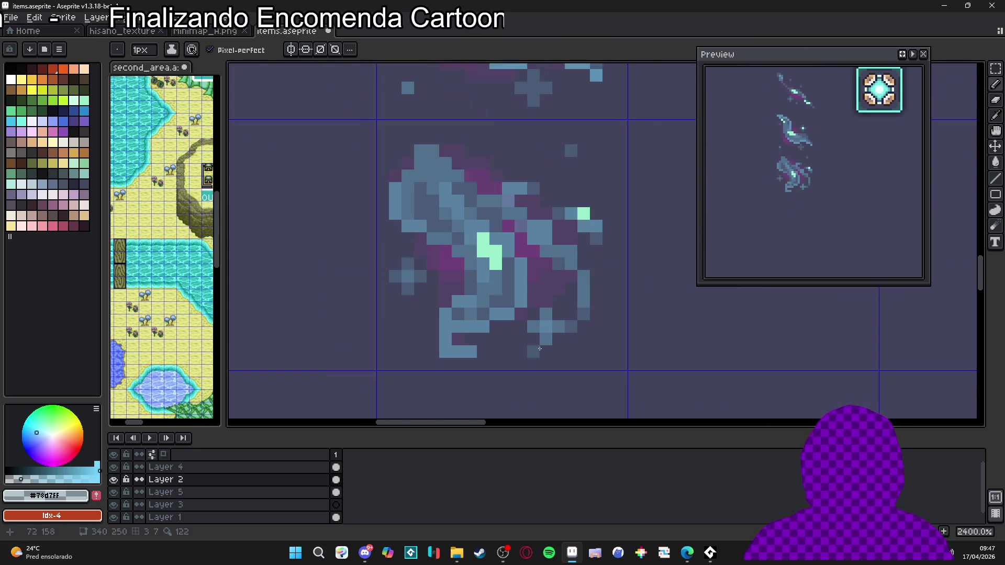
pyautogui.scroll(-6, 548, 318)
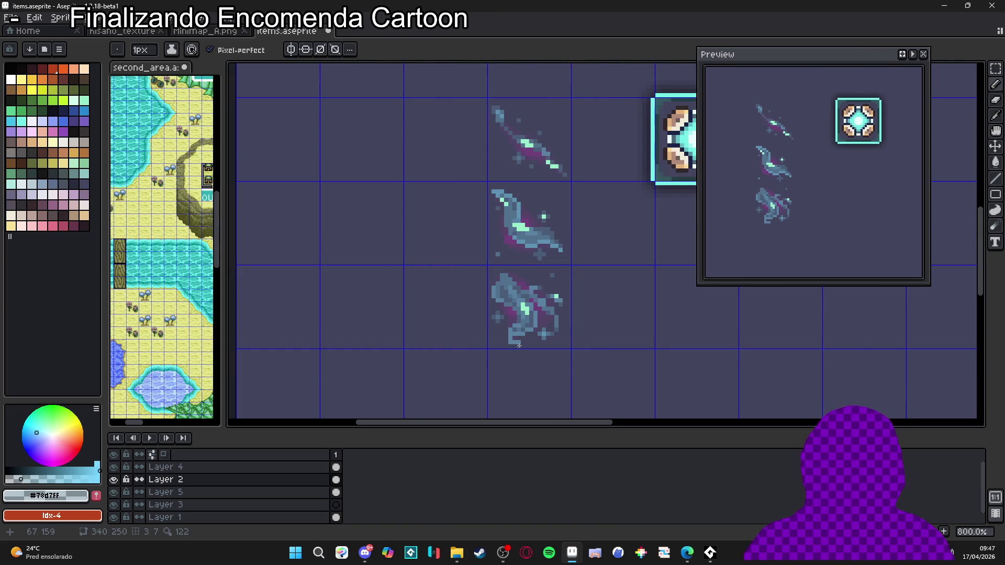
pyautogui.scroll(-3, 518, 343)
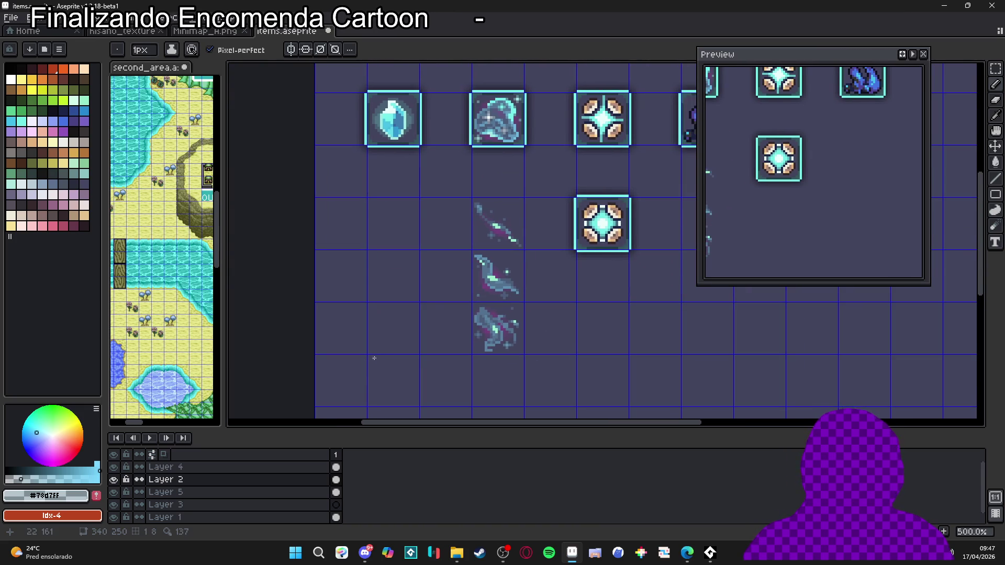
pyautogui.scroll(-1, 477, 375)
pyautogui.moveTo(478, 375); pyautogui.dragTo(468, 345)
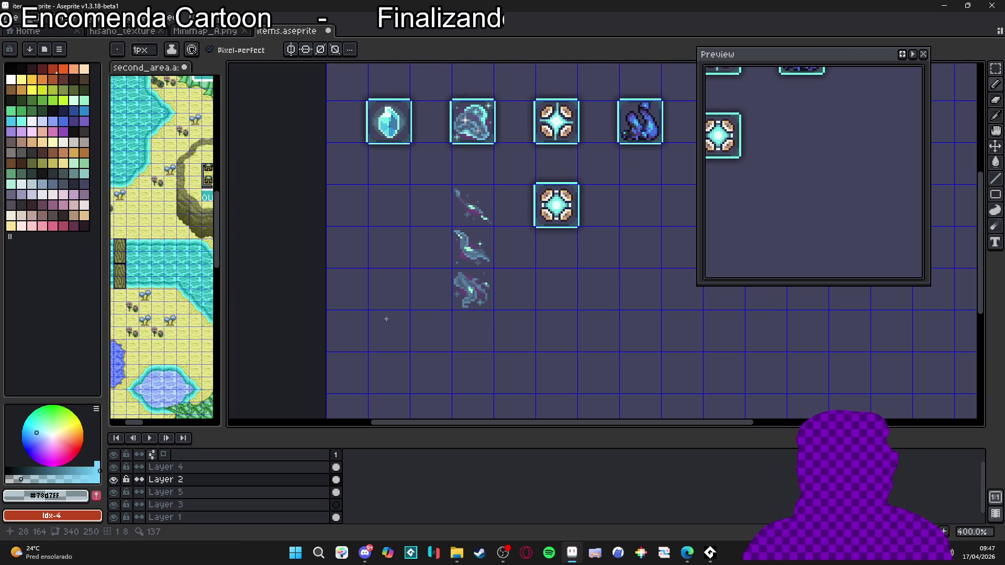
pyautogui.scroll(8, 473, 278)
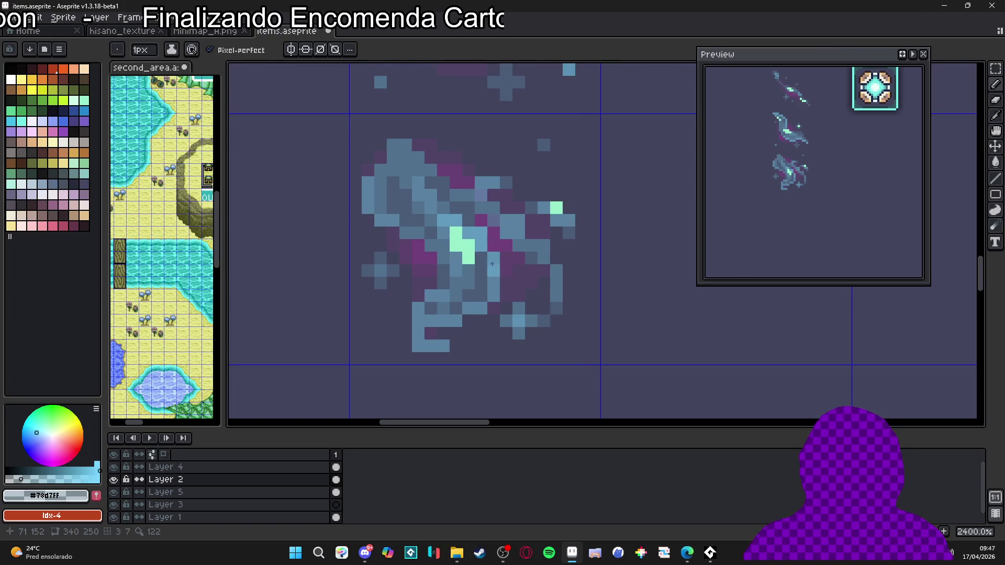
pyautogui.scroll(-6, 521, 307)
pyautogui.scroll(-1, 521, 306)
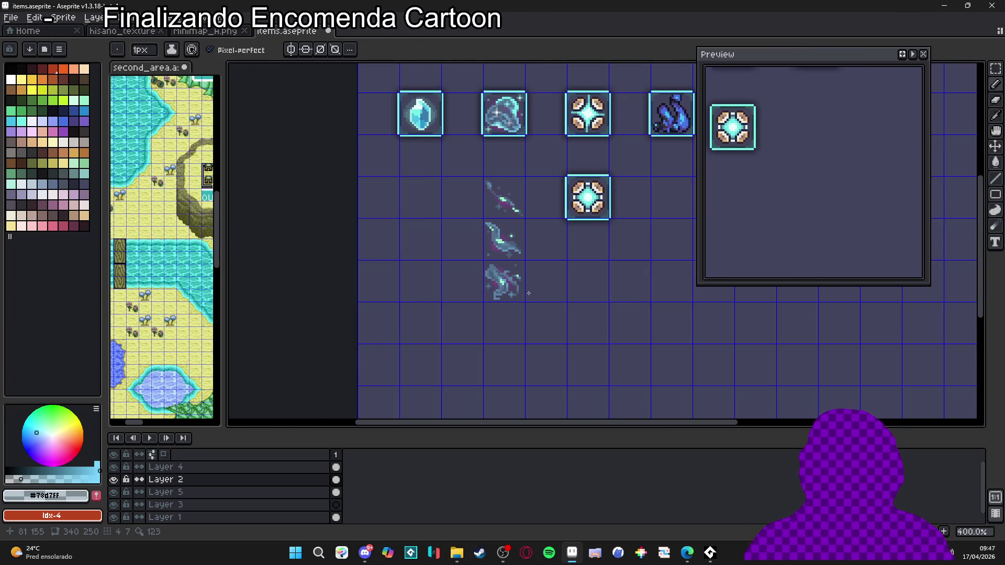
pyautogui.scroll(-1, 512, 264)
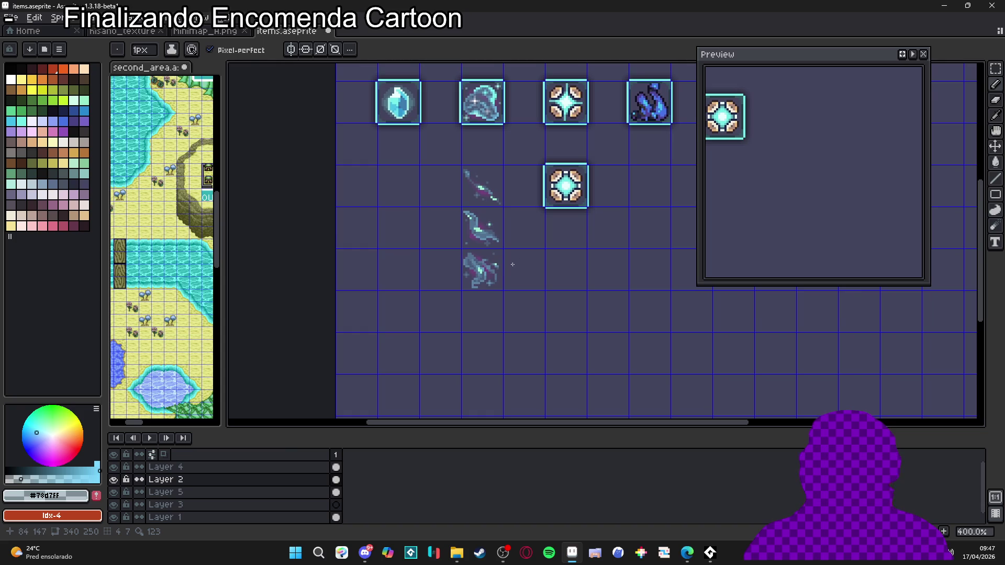
pyautogui.scroll(-1, 516, 262)
pyautogui.scroll(1, 514, 260)
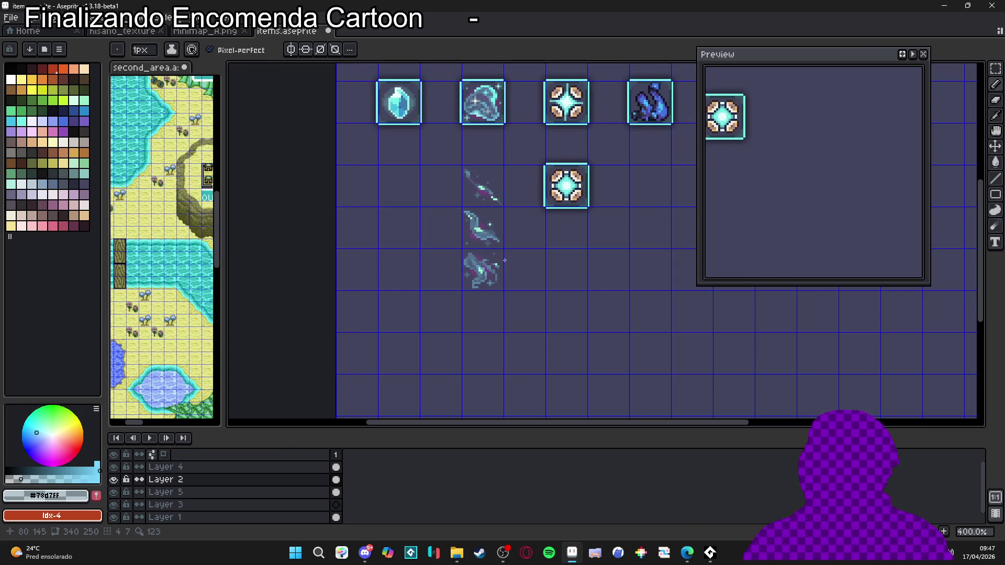
pyautogui.moveTo(494, 222); pyautogui.dragTo(510, 238)
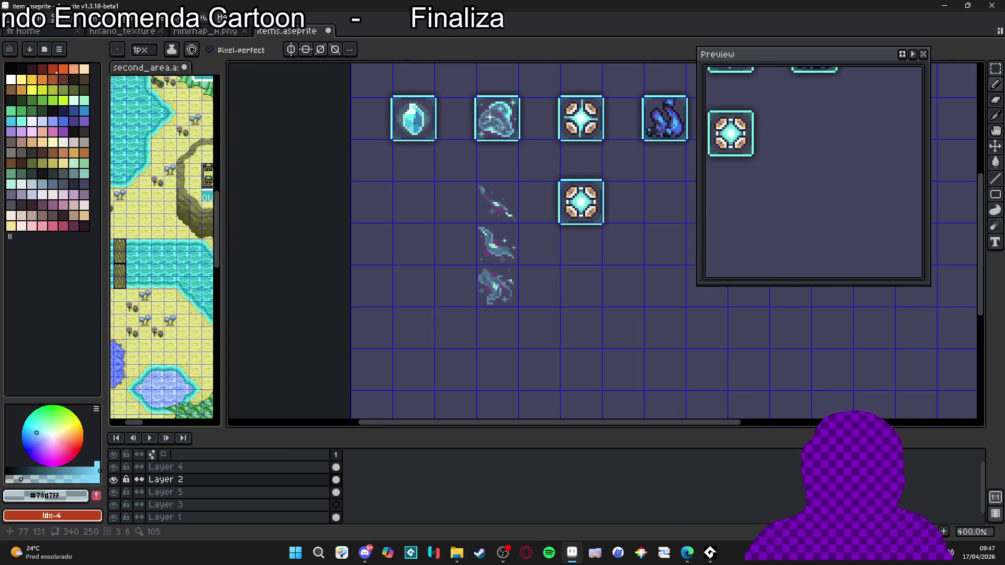
pyautogui.scroll(1, 501, 251)
pyautogui.scroll(2, 487, 284)
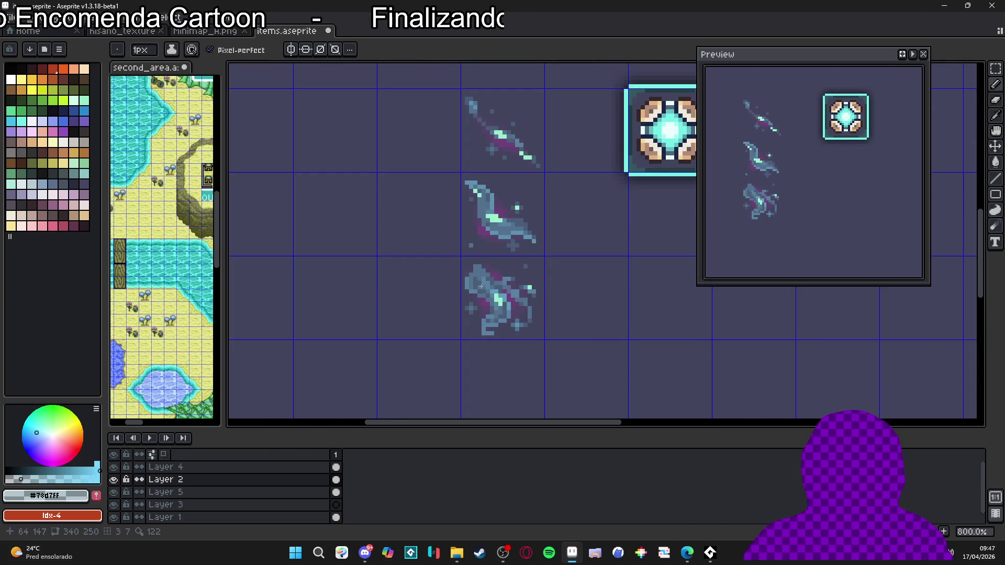
pyautogui.scroll(-2, 478, 273)
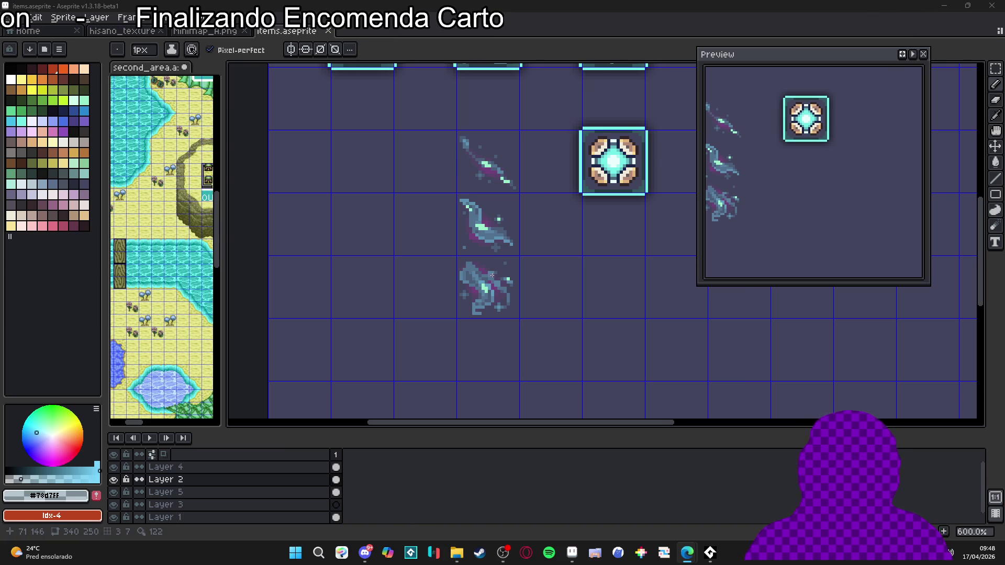
pyautogui.scroll(-2, 502, 285)
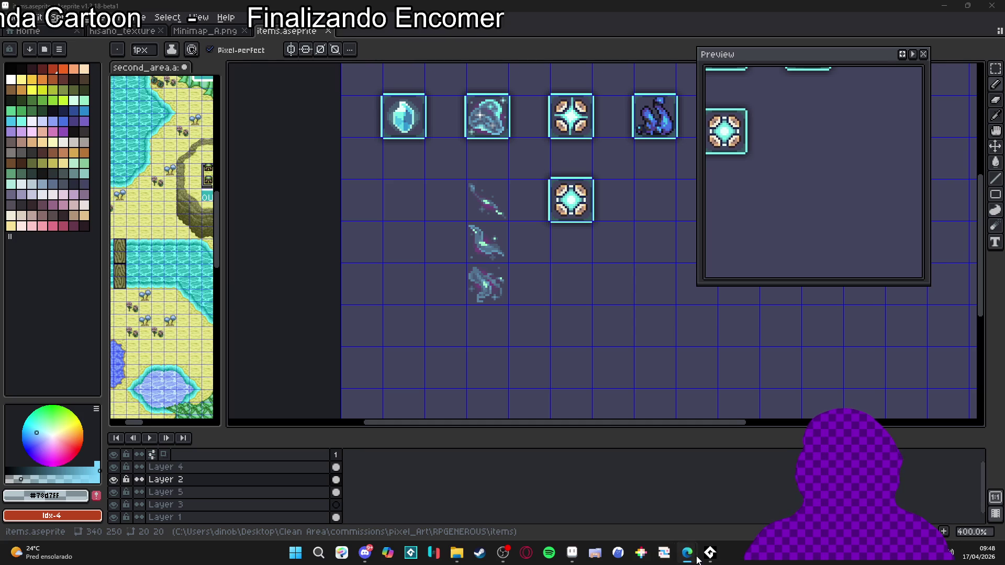
pyautogui.moveTo(697, 560)
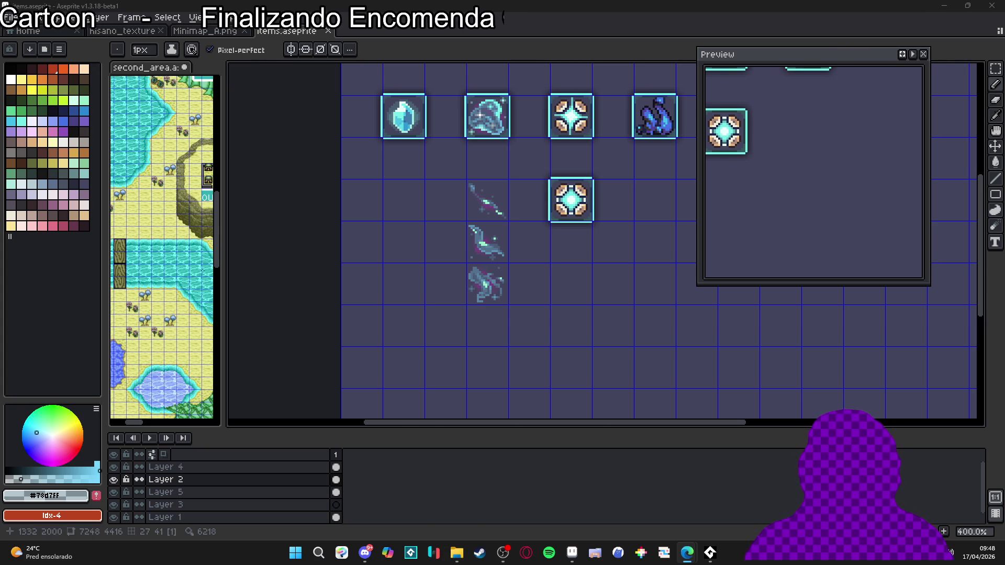
pyautogui.scroll(5, 502, 212)
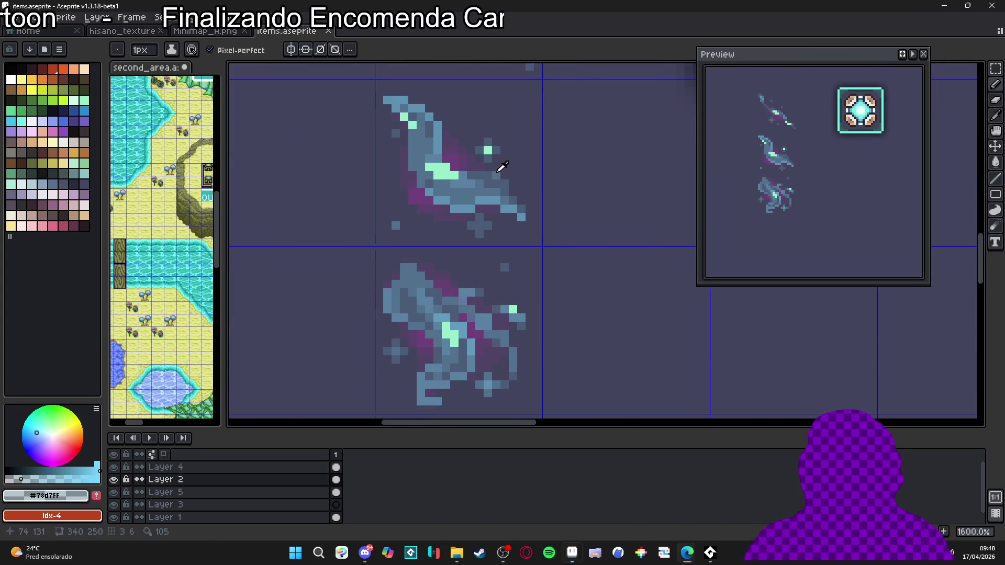
pyautogui.scroll(-5, 501, 168)
pyautogui.scroll(-1, 477, 254)
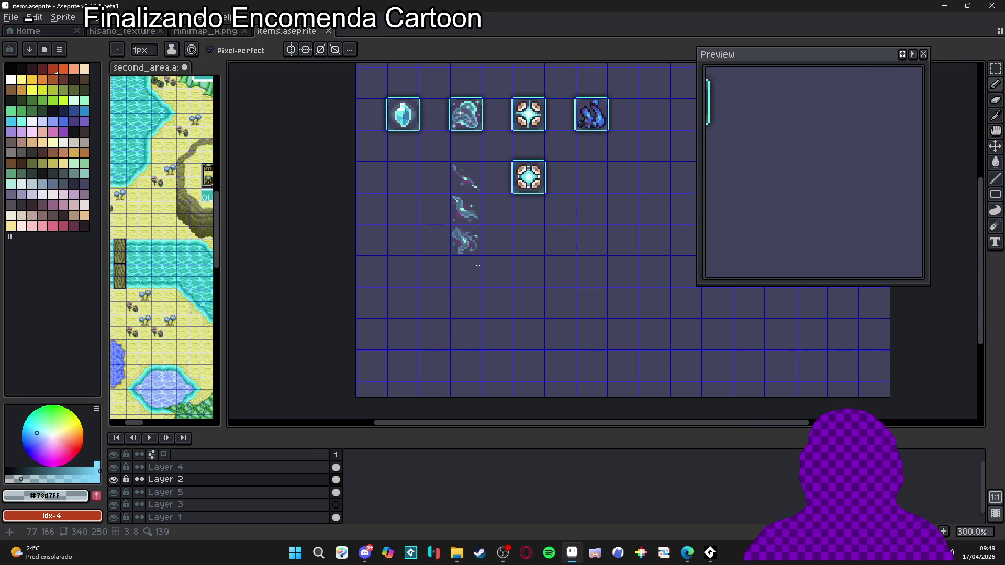
pyautogui.moveTo(463, 264); pyautogui.dragTo(450, 267)
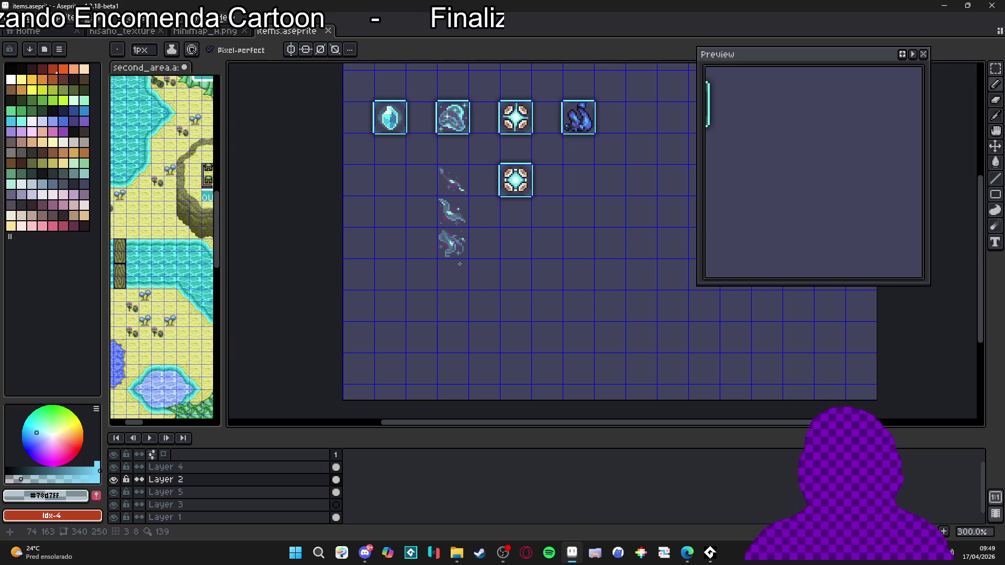
pyautogui.scroll(4, 452, 271)
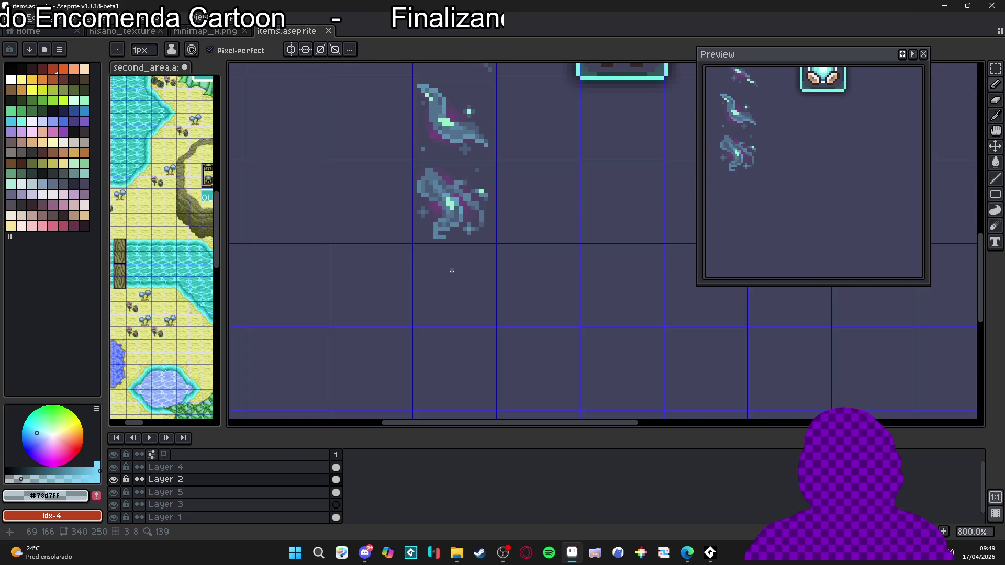
# Sketch a rounded blob outline below the three blades, fill it solid blue-gray, and zoom out
pyautogui.moveTo(444, 257)
pyautogui.mouseDown()
pyautogui.moveTo(472, 292)
pyautogui.moveTo(468, 316)
pyautogui.moveTo(422, 286)
pyautogui.moveTo(442, 259)
pyautogui.mouseUp()
pyautogui.scroll(3, 476, 267)
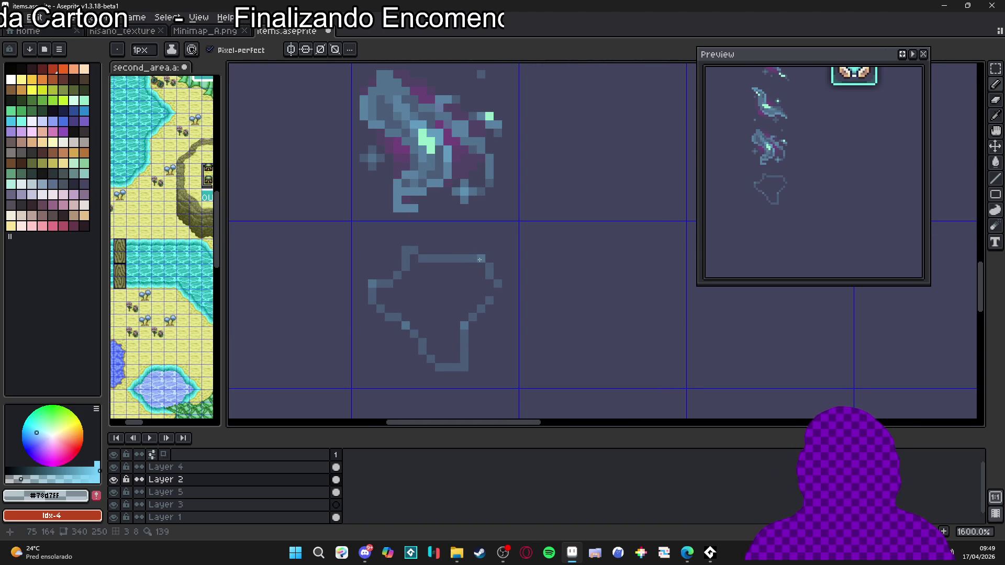
pyautogui.click(490, 292)
pyautogui.scroll(-4, 471, 301)
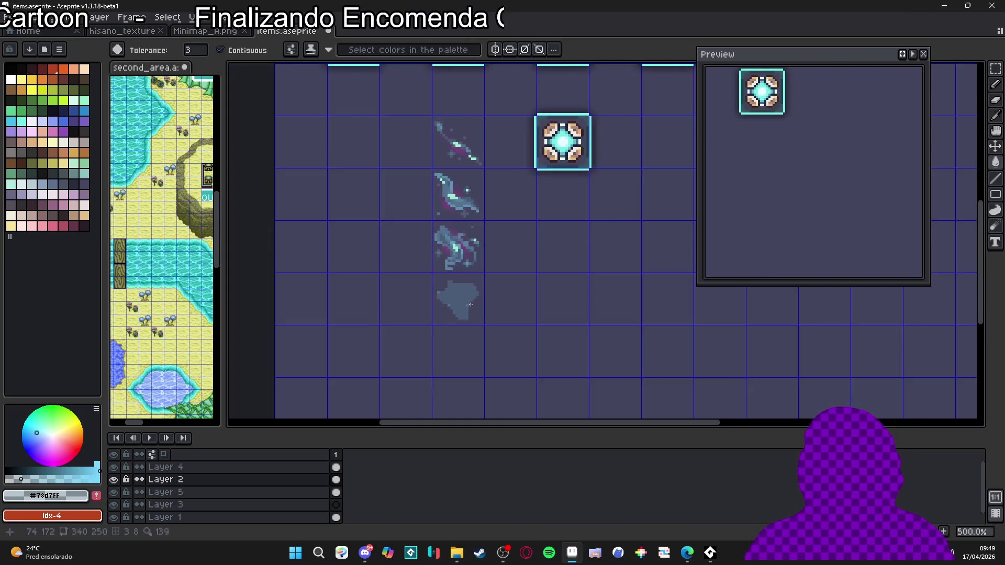
pyautogui.scroll(3, 463, 307)
pyautogui.press('b')
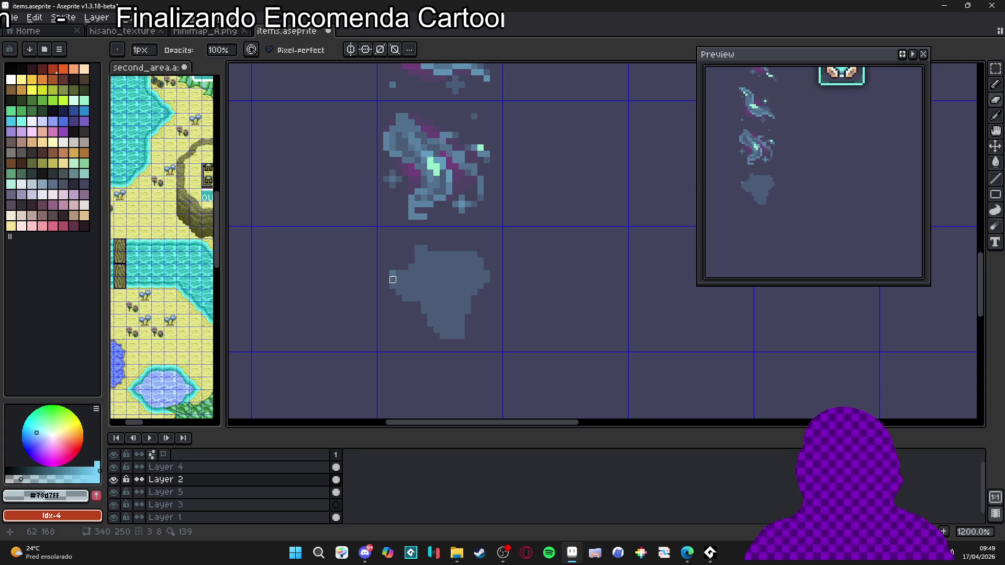
pyautogui.press('b')
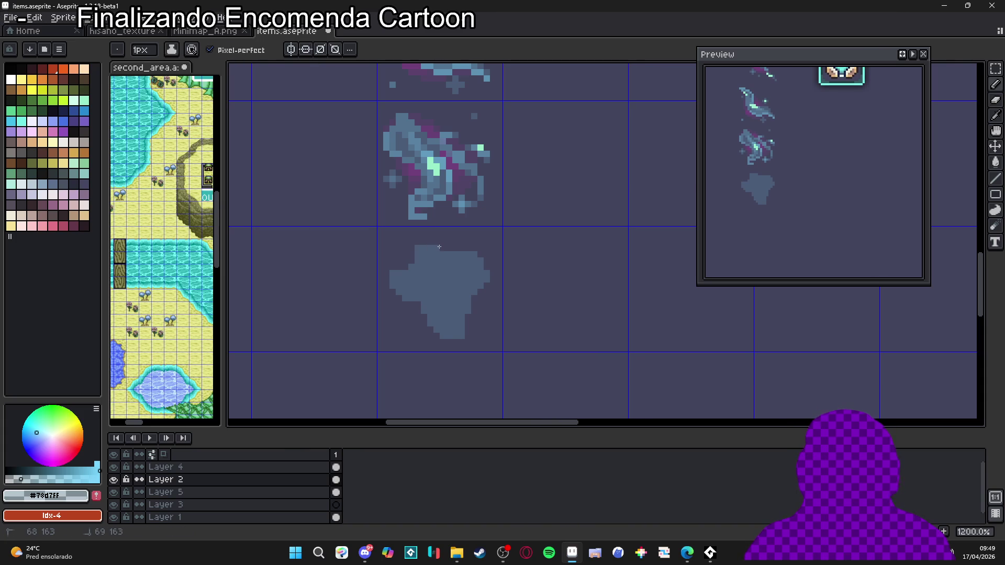
pyautogui.press('-')
pyautogui.press('-')
pyautogui.press('-')
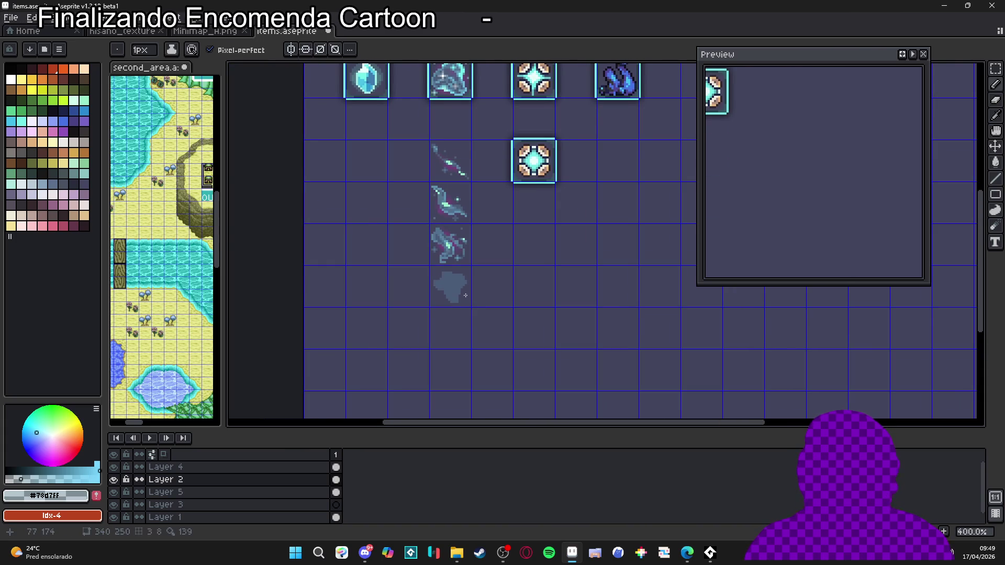
pyautogui.press('-')
pyautogui.scroll(10, 468, 267)
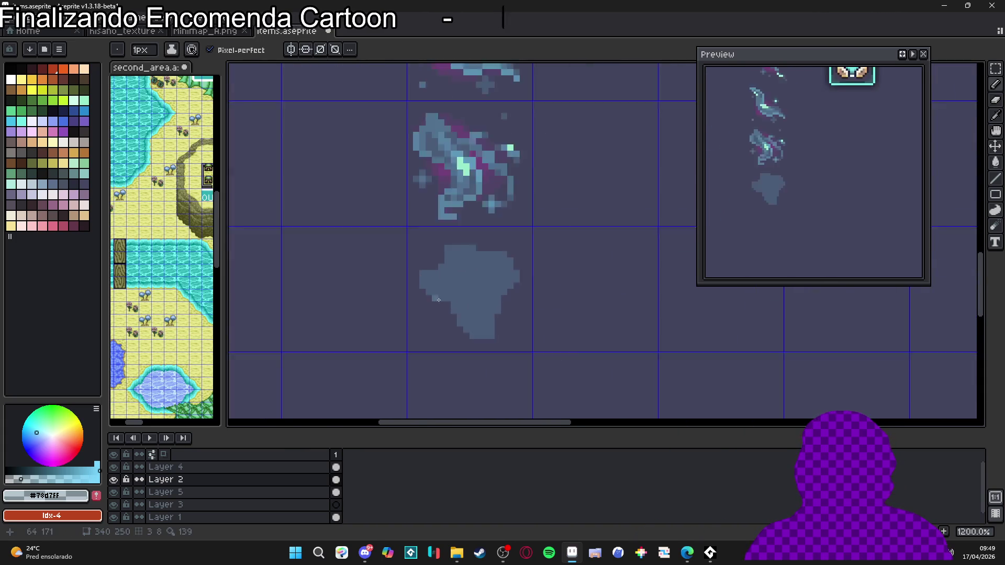
# Trace lighter slate pixels along the blob's lower-left, left side and top-right edge
pyautogui.moveTo(476, 315)
pyautogui.mouseDown()
pyautogui.moveTo(523, 391)
pyautogui.moveTo(572, 388)
pyautogui.moveTo(572, 374)
pyautogui.mouseUp()
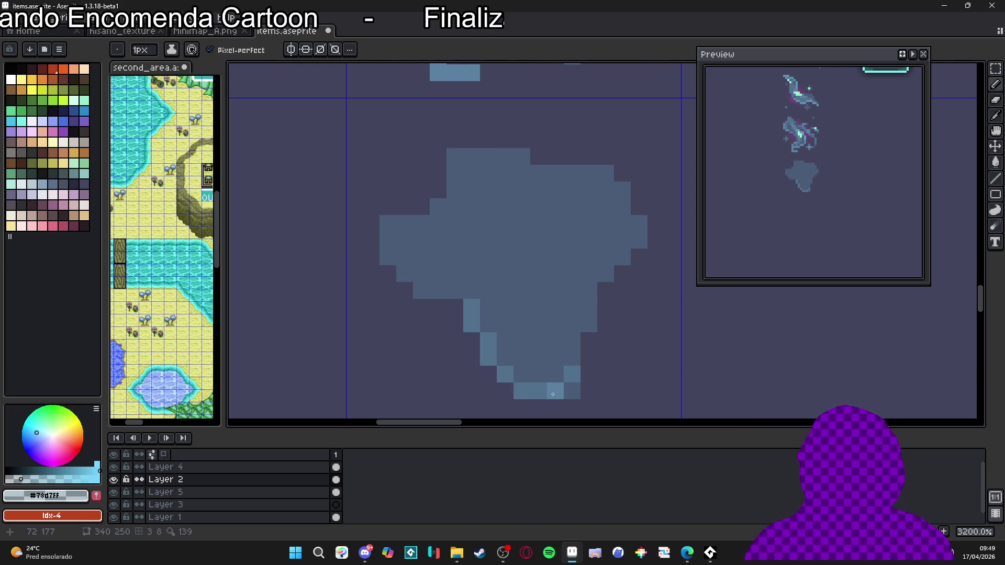
pyautogui.moveTo(499, 367)
pyautogui.mouseDown()
pyautogui.moveTo(487, 342)
pyautogui.moveTo(405, 272)
pyautogui.moveTo(388, 224)
pyautogui.mouseUp()
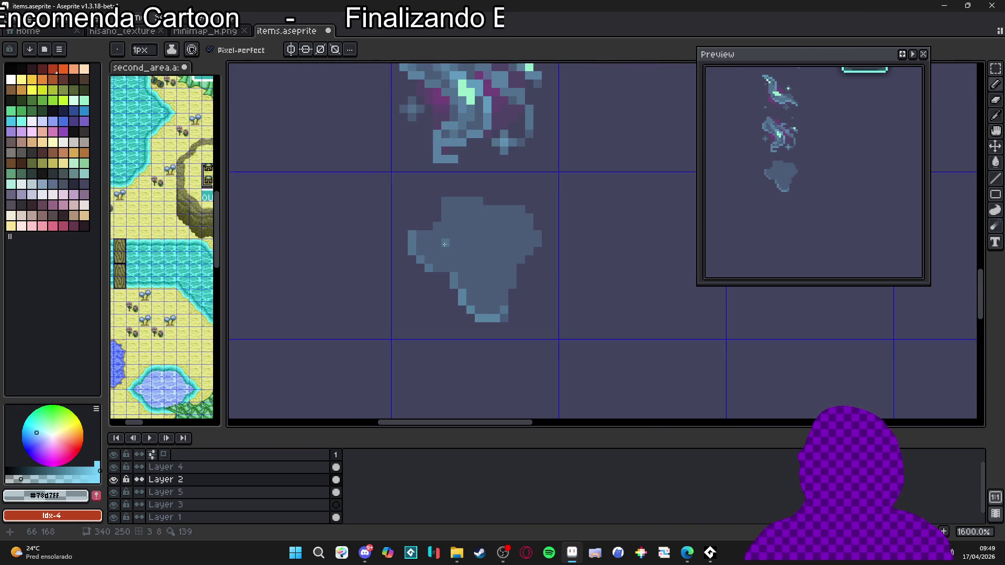
pyautogui.scroll(-1, 319, 387)
pyautogui.moveTo(541, 252)
pyautogui.mouseDown()
pyautogui.moveTo(546, 238)
pyautogui.moveTo(417, 212)
pyautogui.moveTo(434, 226)
pyautogui.moveTo(421, 226)
pyautogui.moveTo(456, 218)
pyautogui.mouseUp()
pyautogui.scroll(-4, 508, 257)
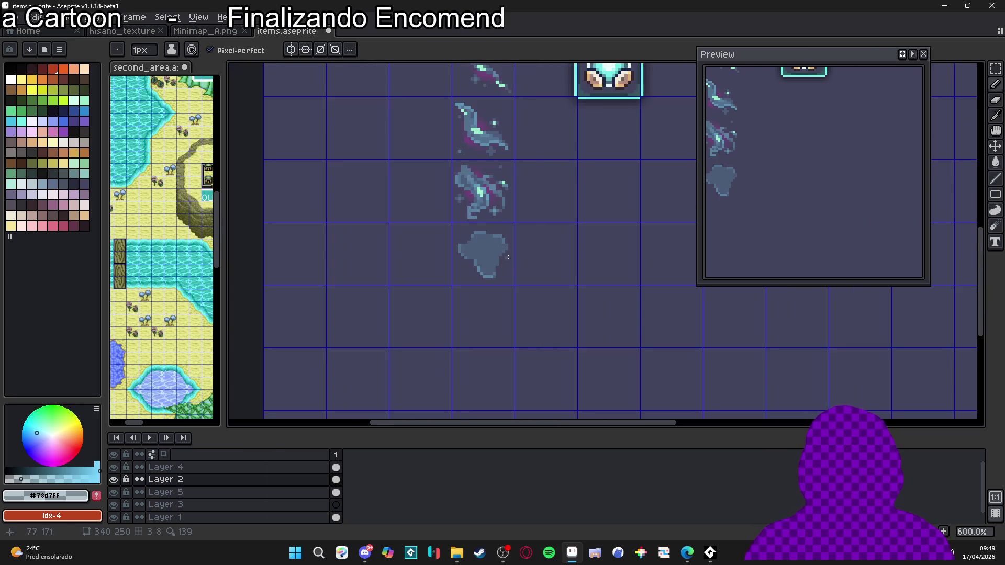
pyautogui.scroll(5, 513, 267)
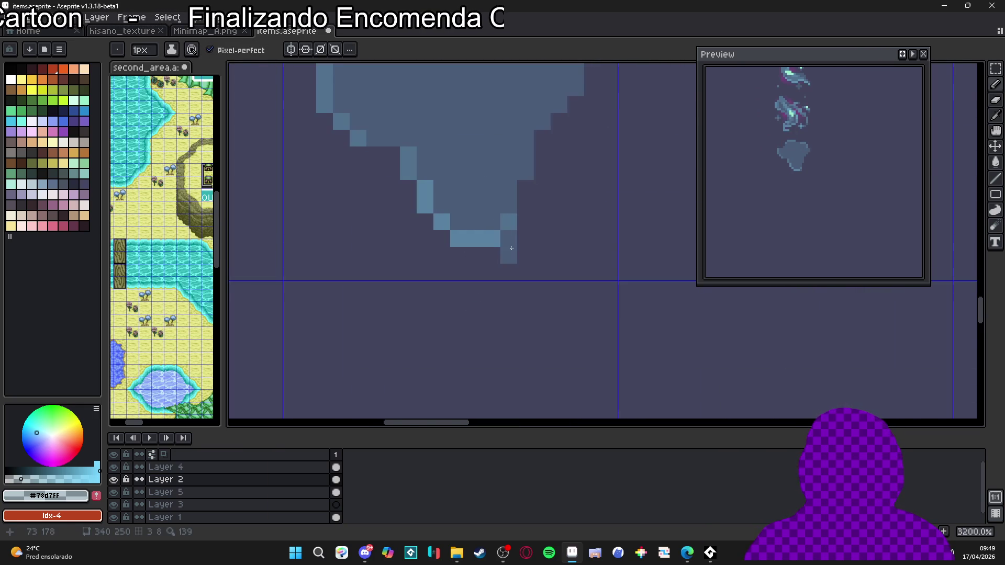
# Erase around the blob's bottom tip, then zoom to view the blob among the other items
pyautogui.press('e')
pyautogui.moveTo(509, 239); pyautogui.dragTo(492, 271)
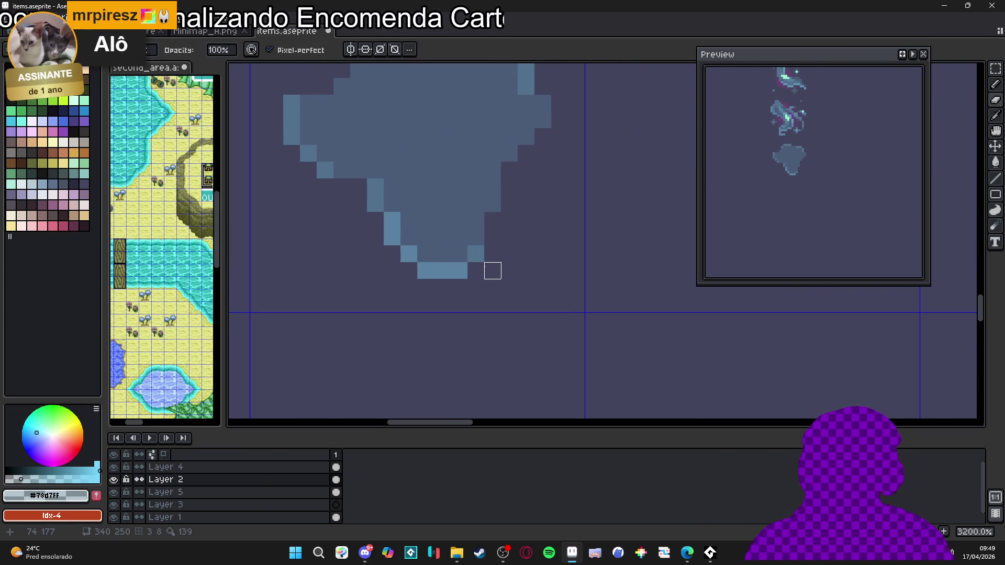
pyautogui.scroll(-2, 492, 271)
pyautogui.press('e')
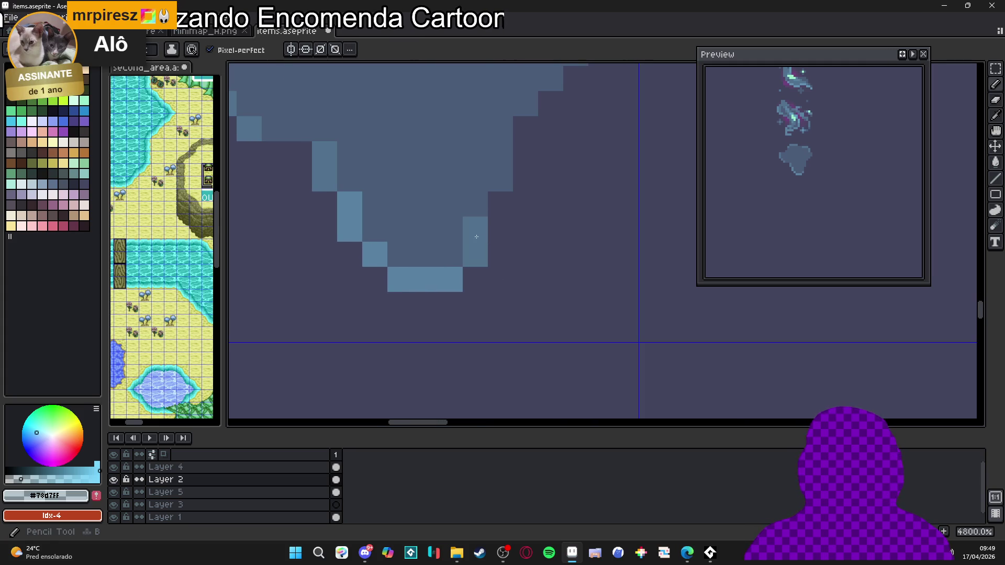
pyautogui.scroll(2, 498, 215)
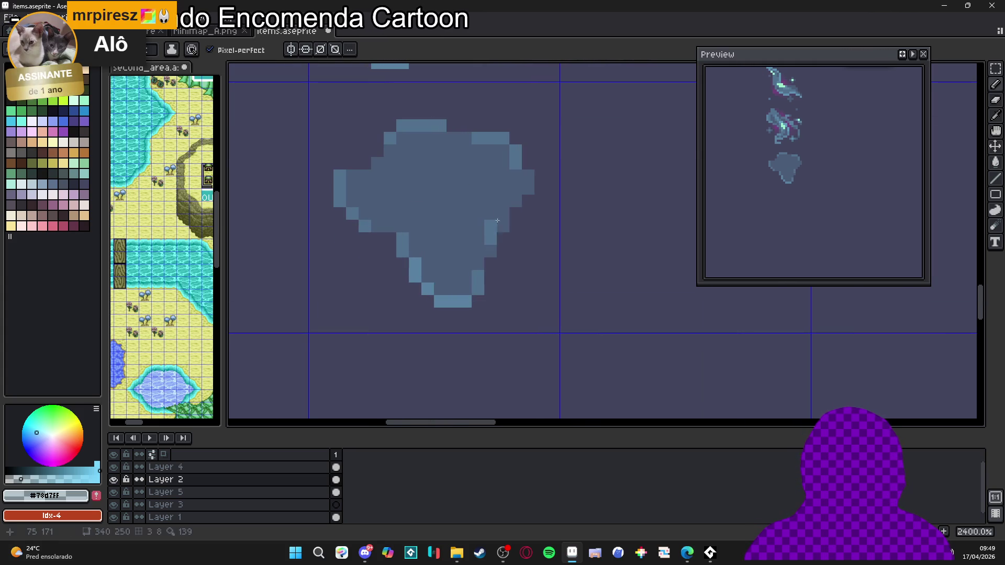
pyautogui.scroll(-4, 497, 216)
pyautogui.scroll(3, 441, 200)
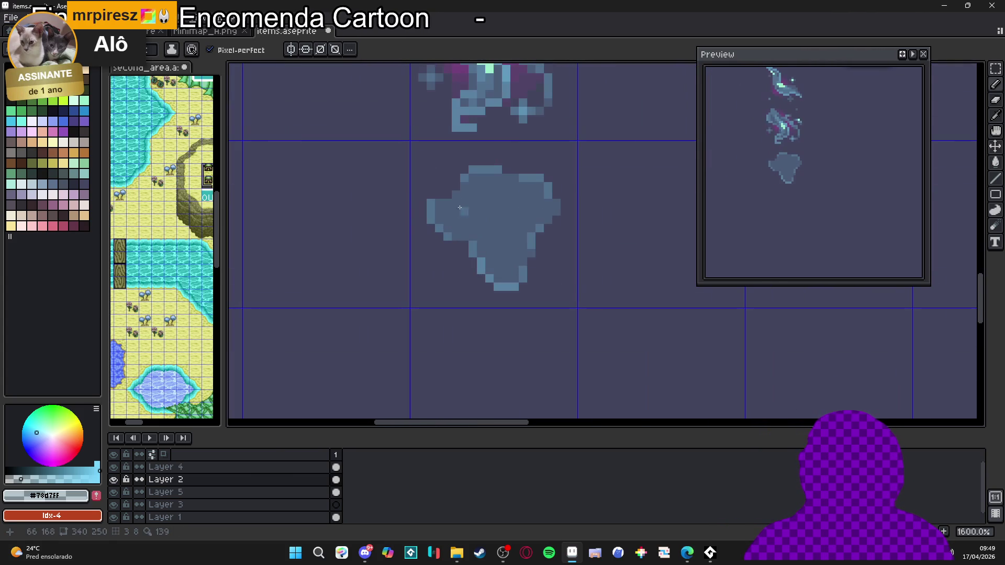
pyautogui.scroll(-5, 446, 209)
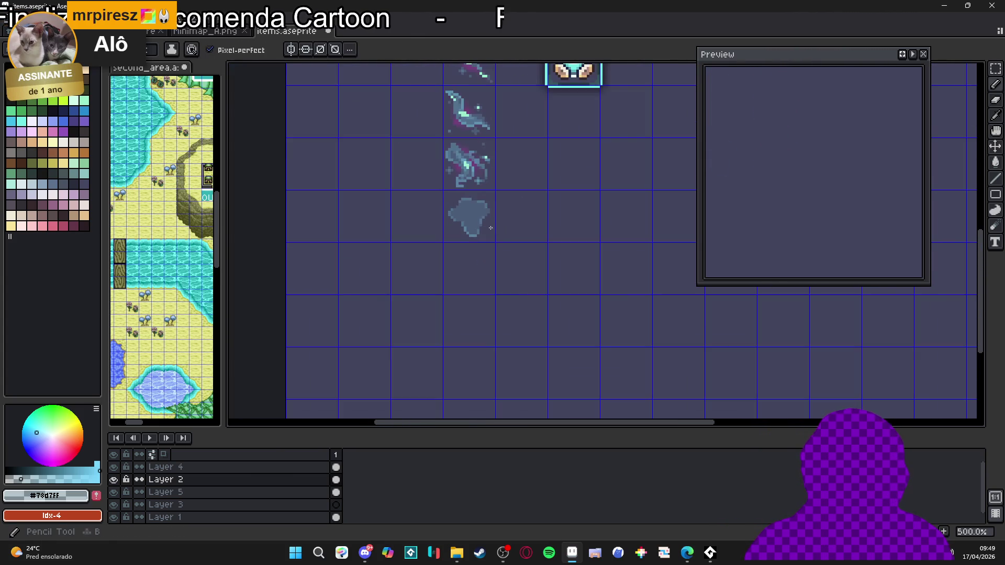
pyautogui.scroll(1, 501, 237)
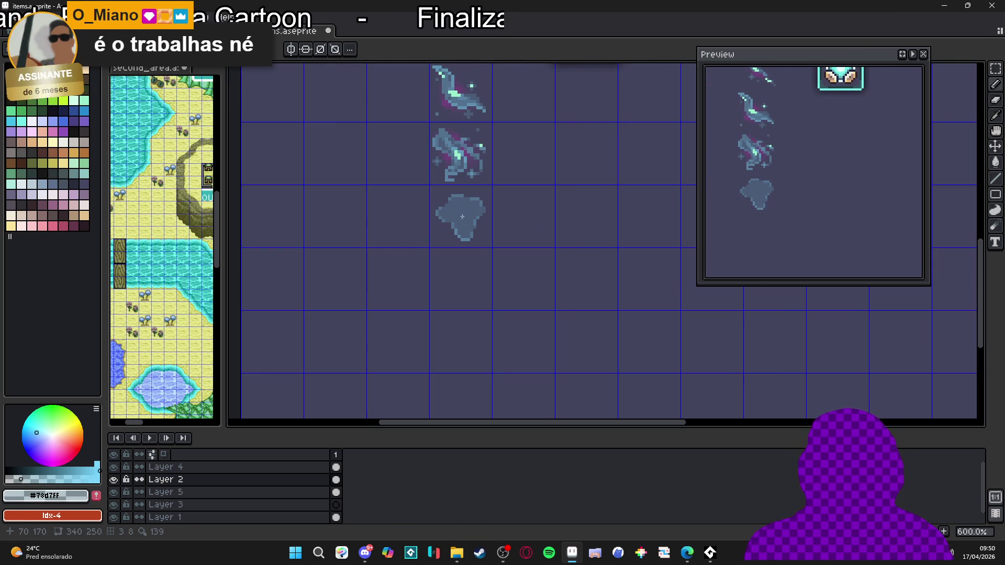
# Zoom in on the blob and place two pencil pixels just left of its lower edge
pyautogui.scroll(-3, 466, 211)
pyautogui.scroll(1, 516, 273)
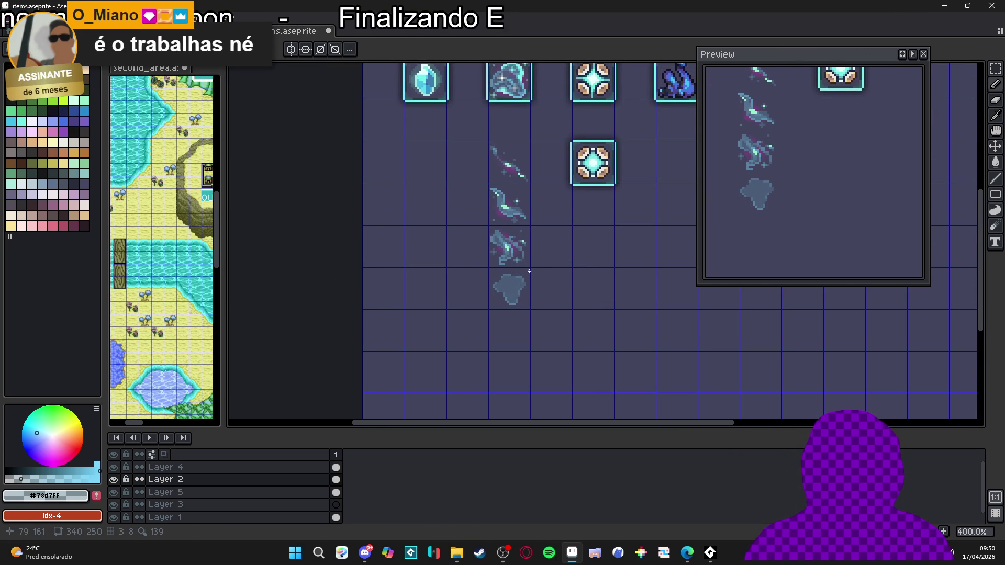
pyautogui.scroll(2, 515, 284)
pyautogui.scroll(-2, 526, 287)
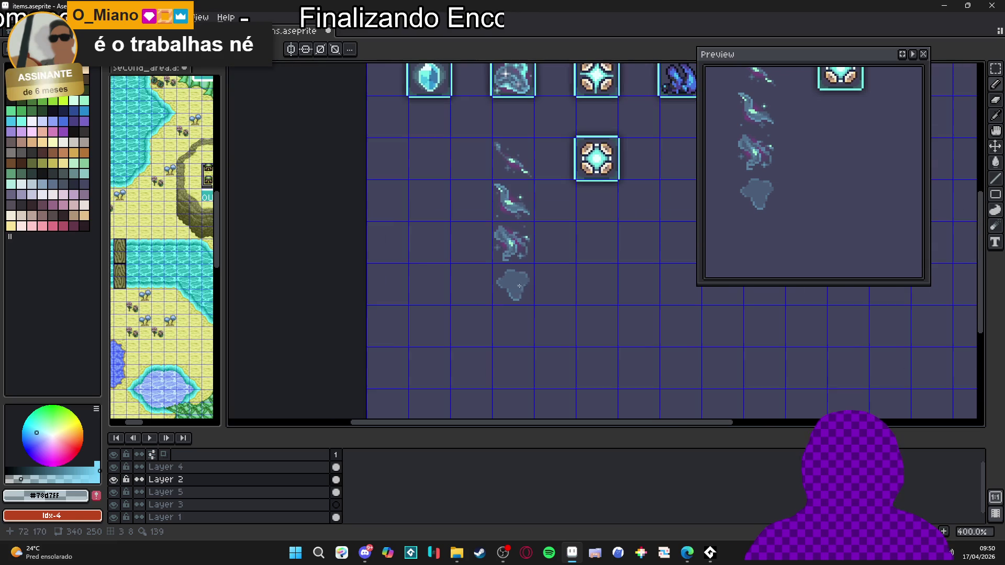
pyautogui.scroll(2, 513, 291)
pyautogui.scroll(-4, 499, 297)
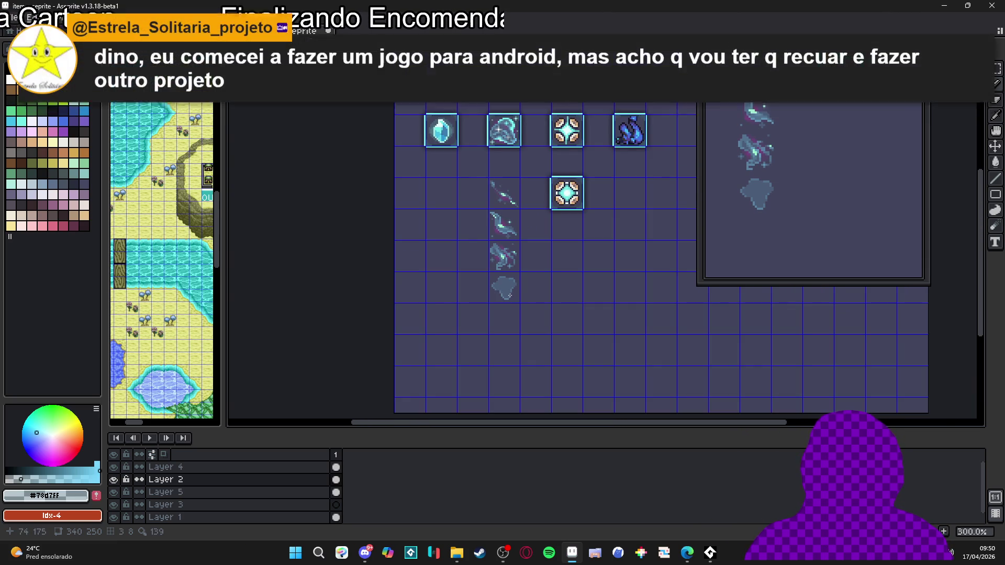
pyautogui.scroll(5, 503, 296)
pyautogui.click(492, 294)
pyautogui.click(485, 295)
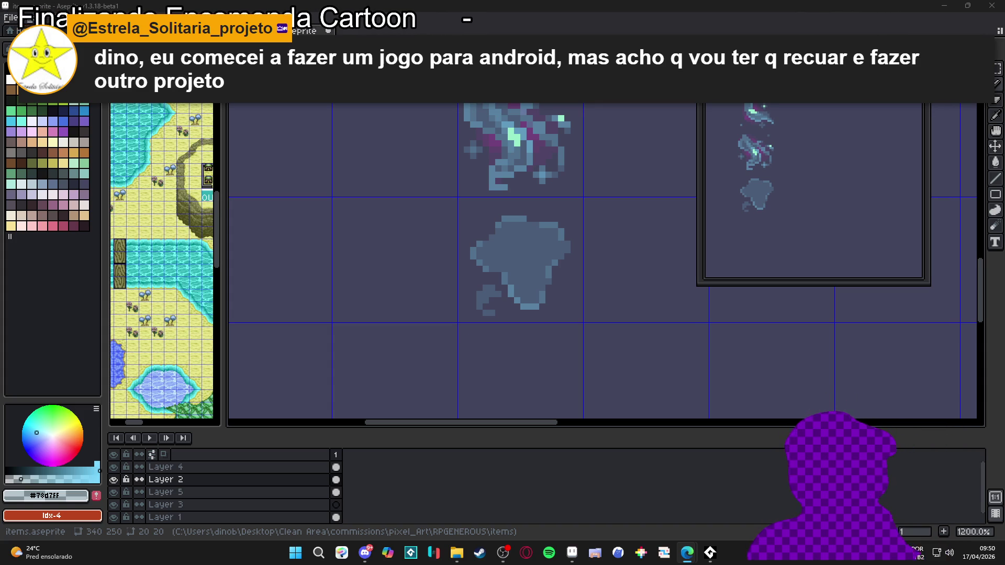
pyautogui.scroll(3, 505, 313)
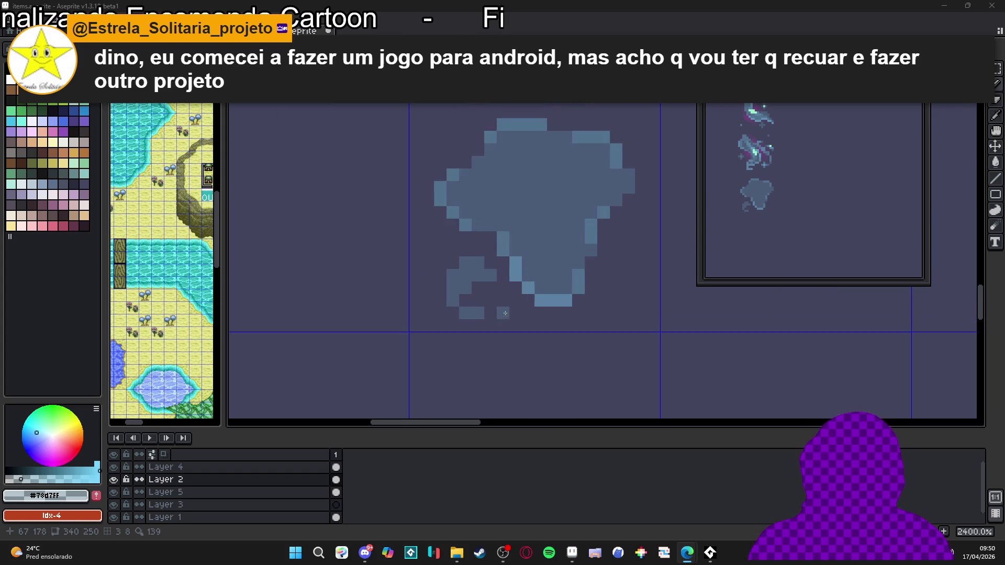
# Extend the blob's lower-left tail downward and clean up stray pixels on its left side
pyautogui.moveTo(490, 313); pyautogui.dragTo(490, 325)
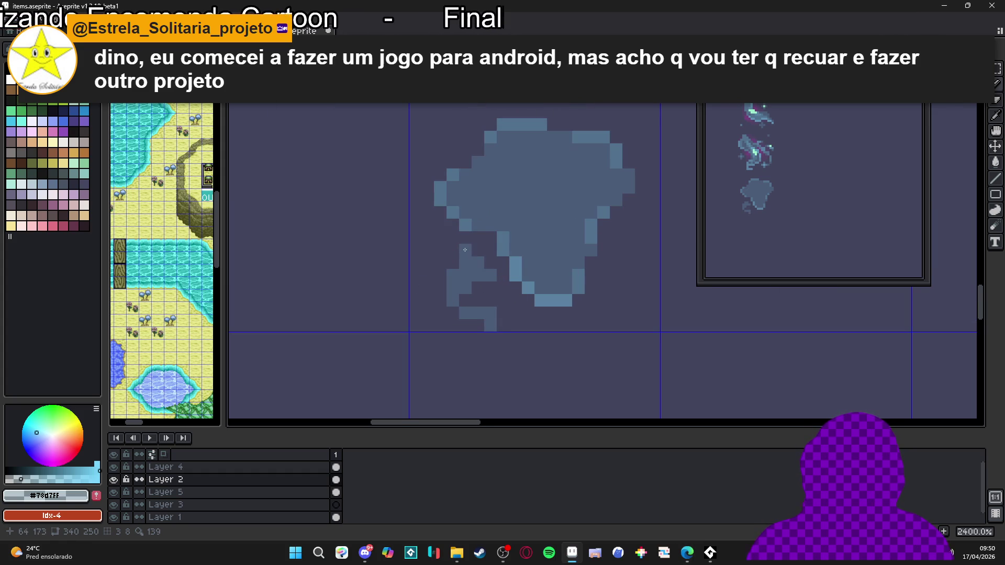
pyautogui.rightClick(490, 262)
pyautogui.rightClick(490, 274)
pyautogui.click(477, 249)
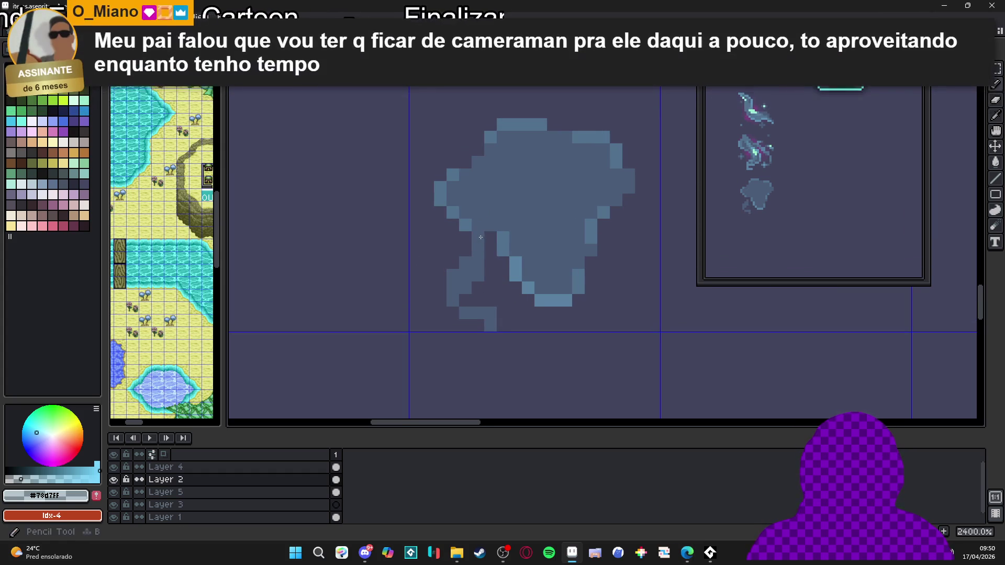
# Paint a lighter strip up the blob's inner curve
pyautogui.scroll(-2, 492, 239)
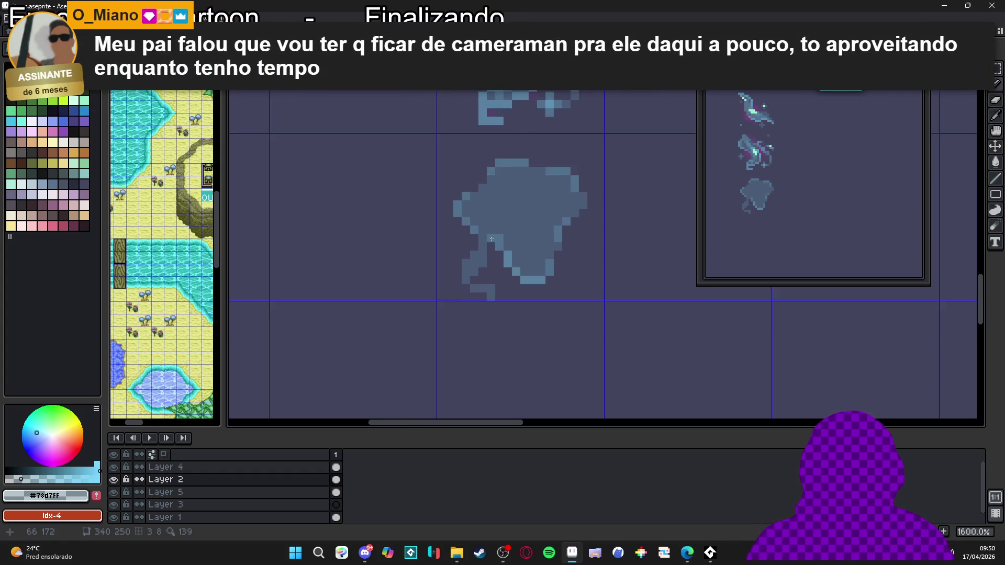
pyautogui.scroll(-1, 492, 239)
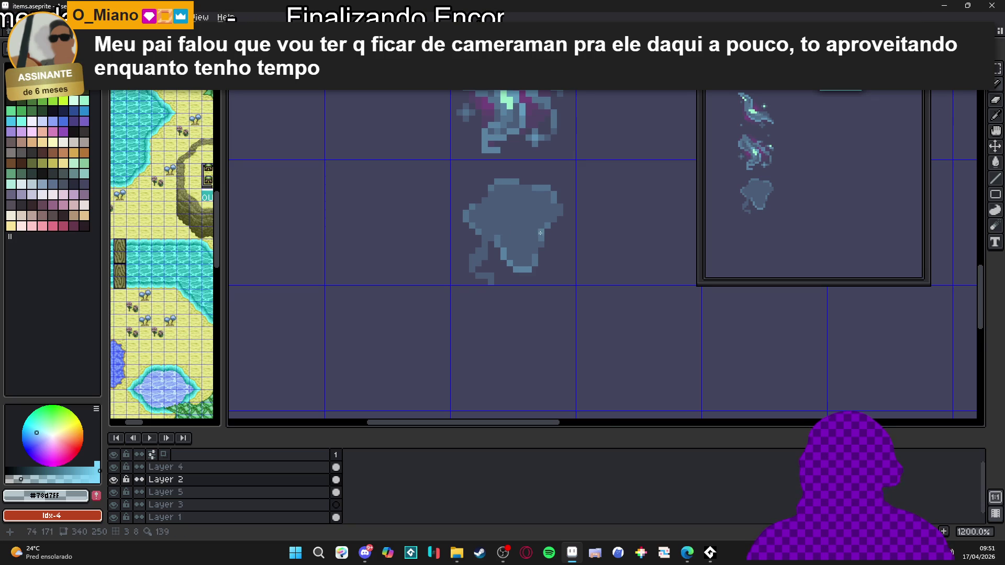
pyautogui.scroll(-4, 541, 233)
pyautogui.scroll(5, 517, 238)
pyautogui.moveTo(517, 238)
pyautogui.mouseDown()
pyautogui.moveTo(515, 204)
pyautogui.moveTo(535, 197)
pyautogui.moveTo(540, 177)
pyautogui.mouseUp()
# Paint a light-blue highlight patch on the sprite's left side
pyautogui.scroll(-4, 565, 220)
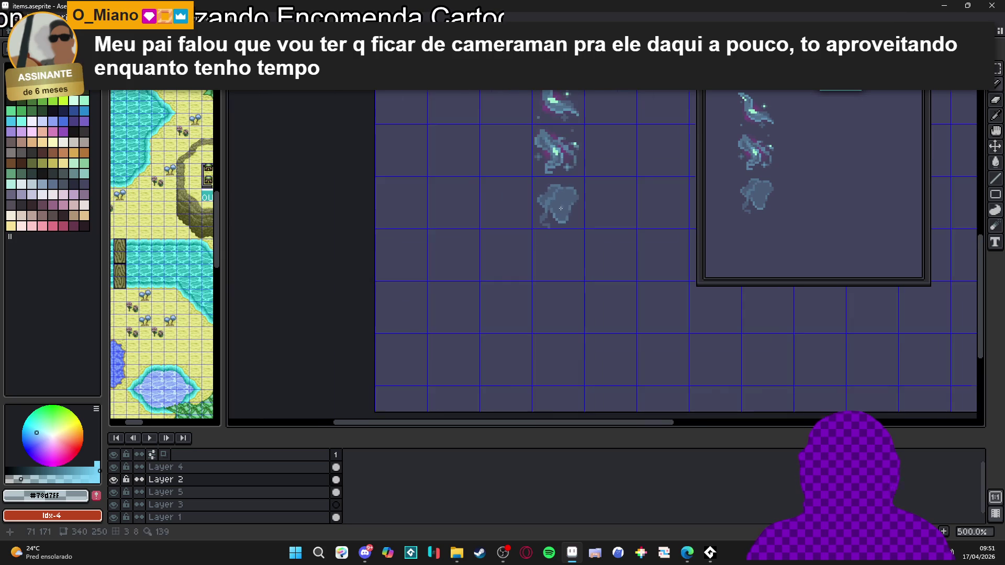
pyautogui.scroll(-2, 572, 256)
pyautogui.scroll(2, 573, 256)
pyautogui.scroll(-3, 573, 256)
pyautogui.scroll(2, 573, 257)
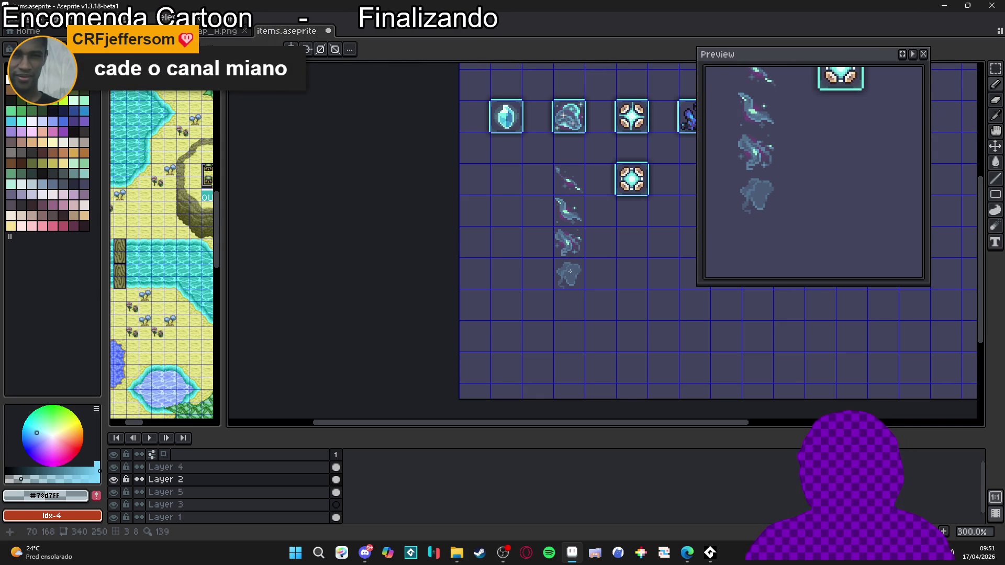
pyautogui.scroll(5, 576, 277)
pyautogui.scroll(1, 580, 284)
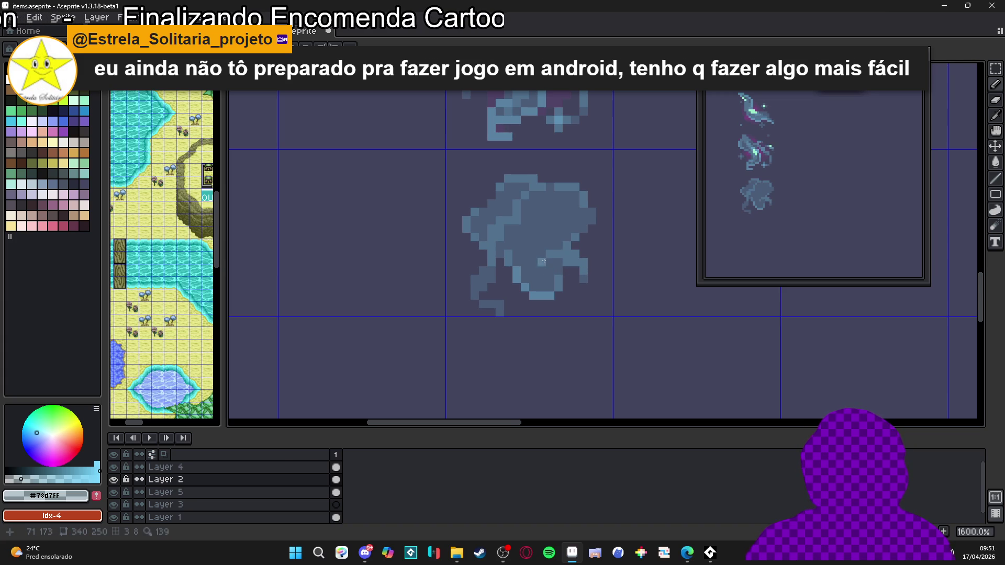
pyautogui.scroll(-2, 544, 260)
pyautogui.scroll(4, 555, 264)
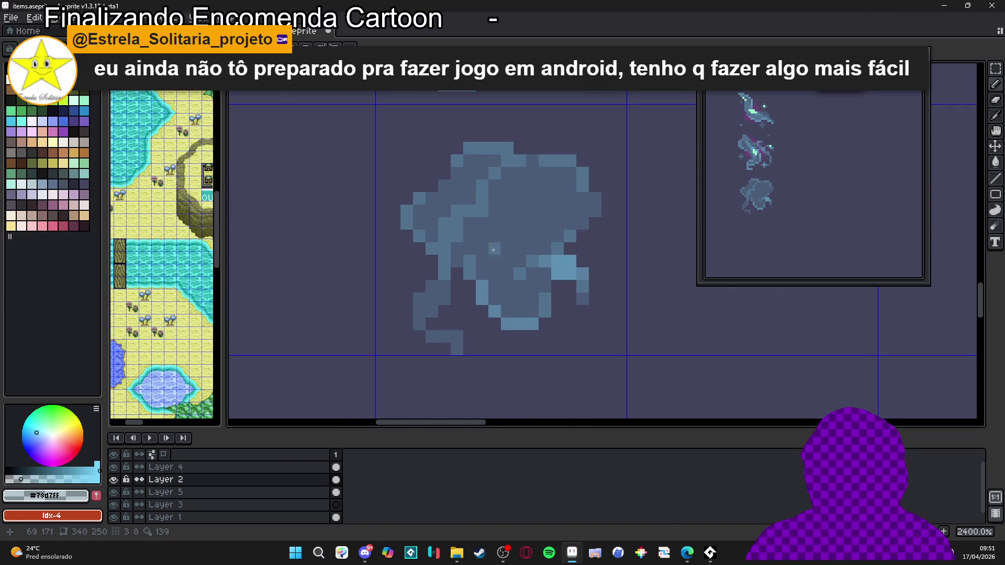
pyautogui.moveTo(457, 235); pyautogui.dragTo(444, 223)
pyautogui.click(457, 212)
pyautogui.click(470, 210)
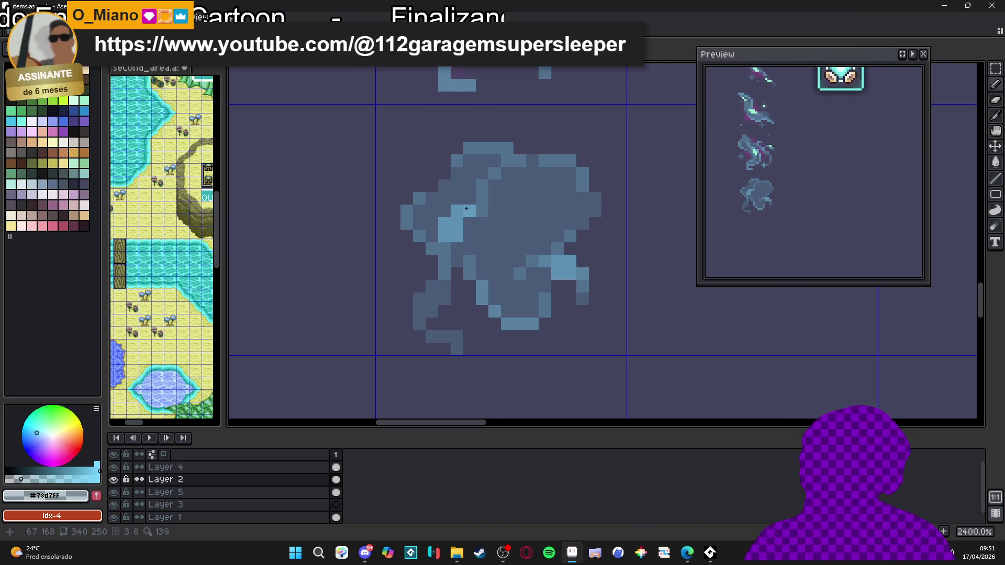
# Continue the light-blue highlight as a diagonal line running up and to the right
pyautogui.scroll(1, 483, 246)
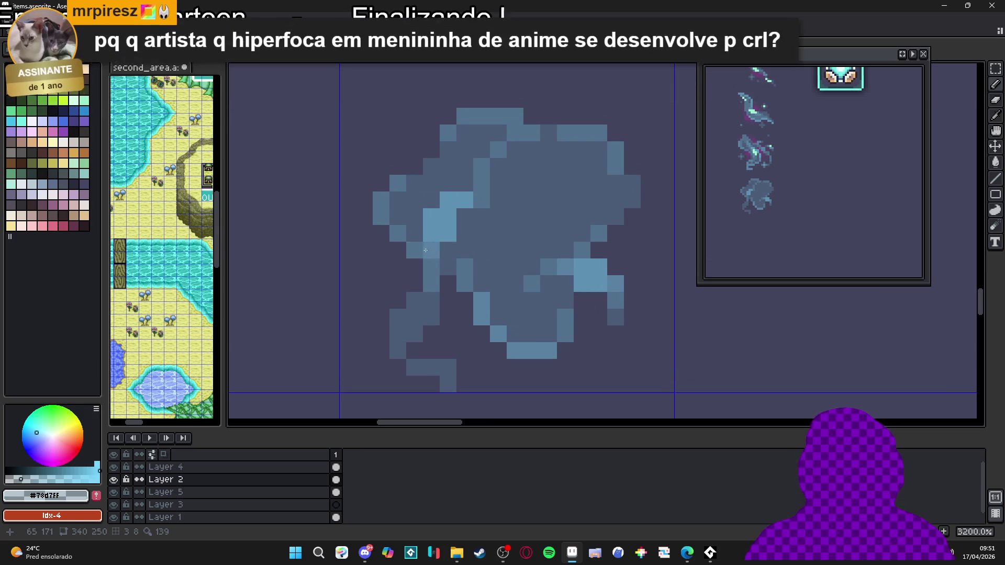
pyautogui.click(430, 266)
pyautogui.click(465, 217)
pyautogui.click(482, 200)
pyautogui.click(481, 182)
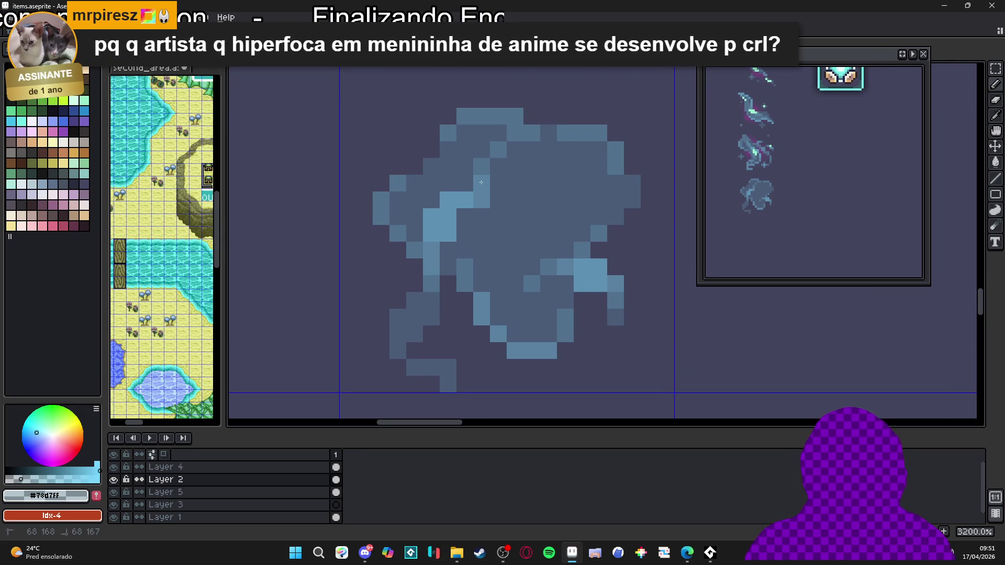
pyautogui.scroll(-4, 509, 232)
pyautogui.scroll(-1, 510, 220)
pyautogui.scroll(2, 510, 219)
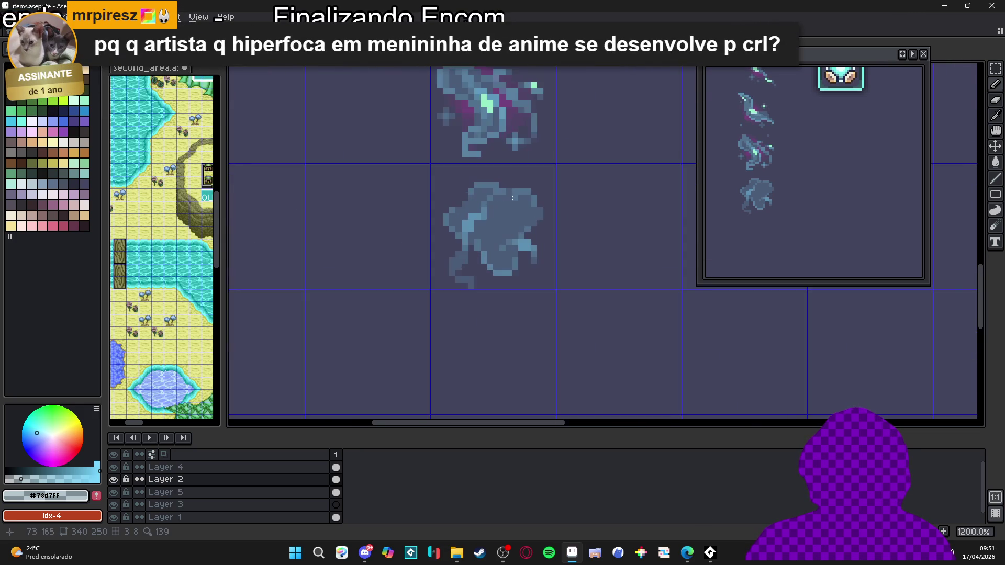
pyautogui.scroll(-4, 523, 214)
pyautogui.scroll(-1, 539, 213)
pyautogui.moveTo(539, 213); pyautogui.dragTo(540, 255)
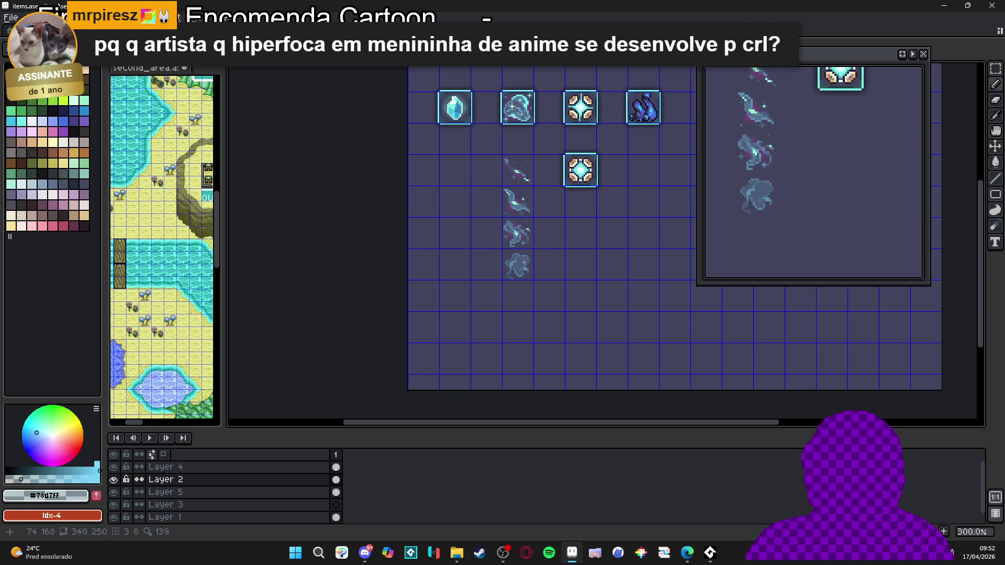
# Erase the whole blob sprite with an enlarged eraser brush
pyautogui.scroll(7, 524, 262)
pyautogui.press('e')
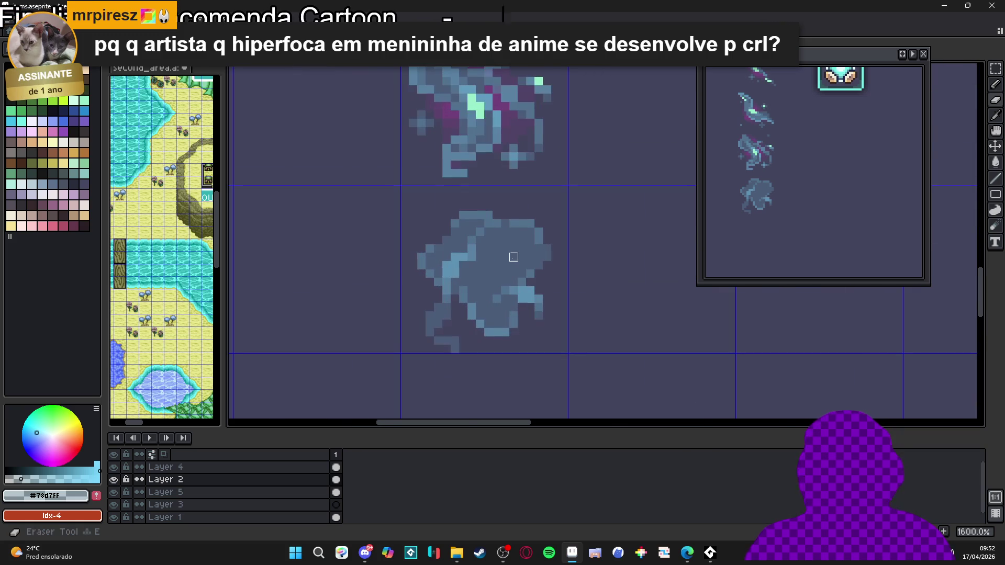
pyautogui.press('+')
pyautogui.press('+')
pyautogui.press('+')
pyautogui.moveTo(478, 286); pyautogui.dragTo(500, 287)
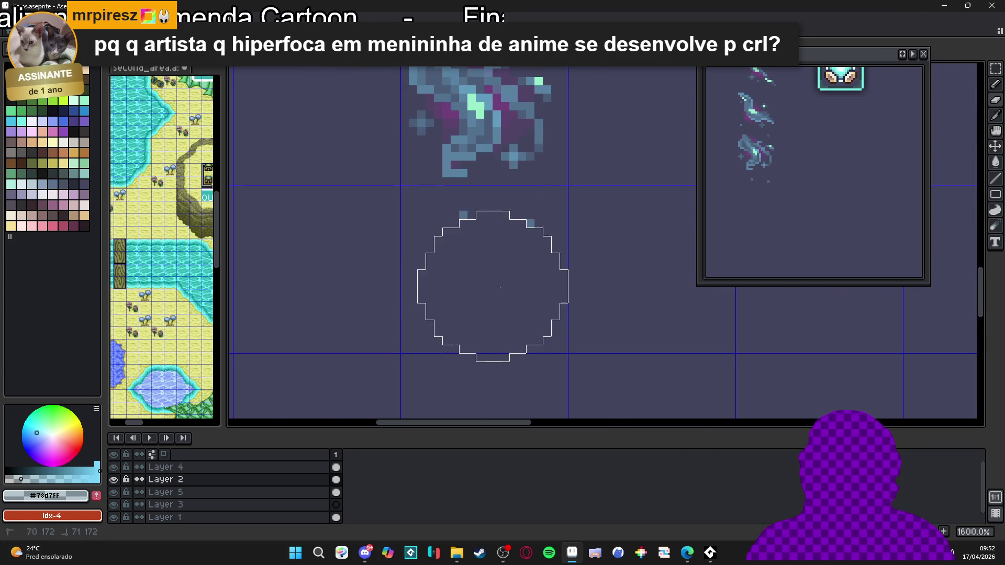
# Draw the blue-grey S-shaped swirl outline where the blob was, closing its top-right gap
pyautogui.scroll(-3, 500, 287)
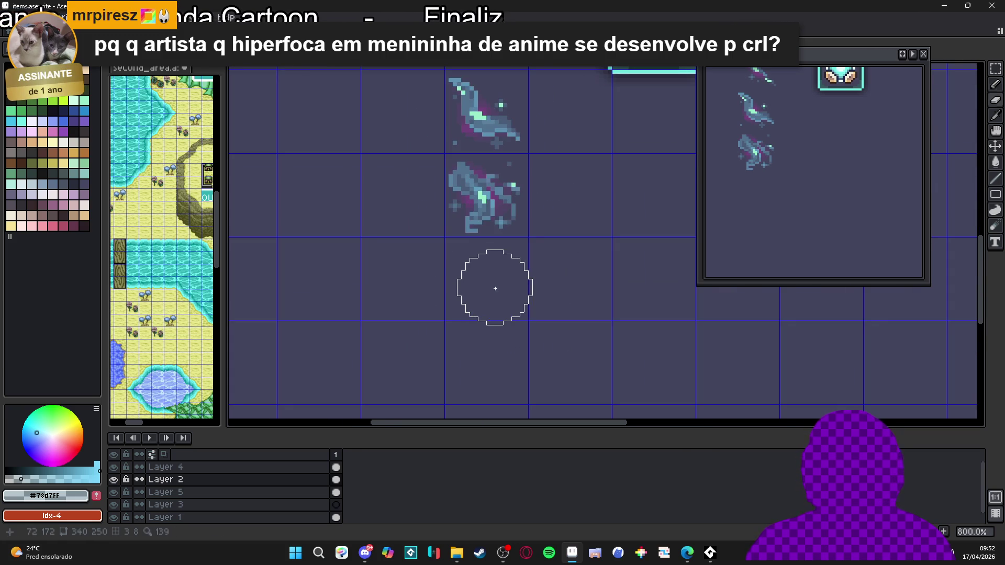
pyautogui.scroll(2, 476, 266)
pyautogui.moveTo(452, 259)
pyautogui.mouseDown()
pyautogui.moveTo(472, 317)
pyautogui.moveTo(456, 328)
pyautogui.mouseUp()
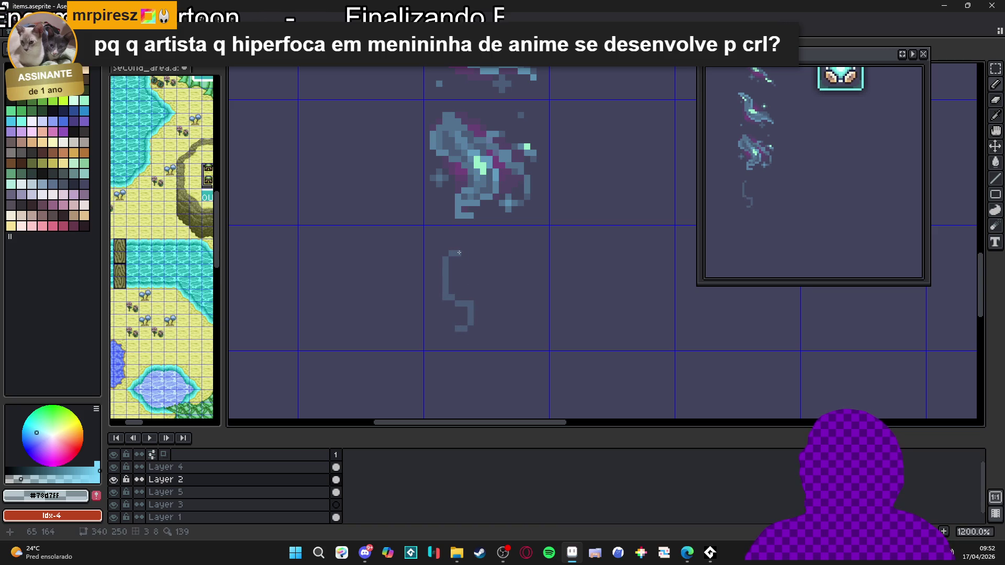
pyautogui.moveTo(471, 247)
pyautogui.mouseDown()
pyautogui.moveTo(516, 252)
pyautogui.moveTo(505, 277)
pyautogui.moveTo(527, 335)
pyautogui.moveTo(453, 325)
pyautogui.moveTo(443, 337)
pyautogui.mouseUp()
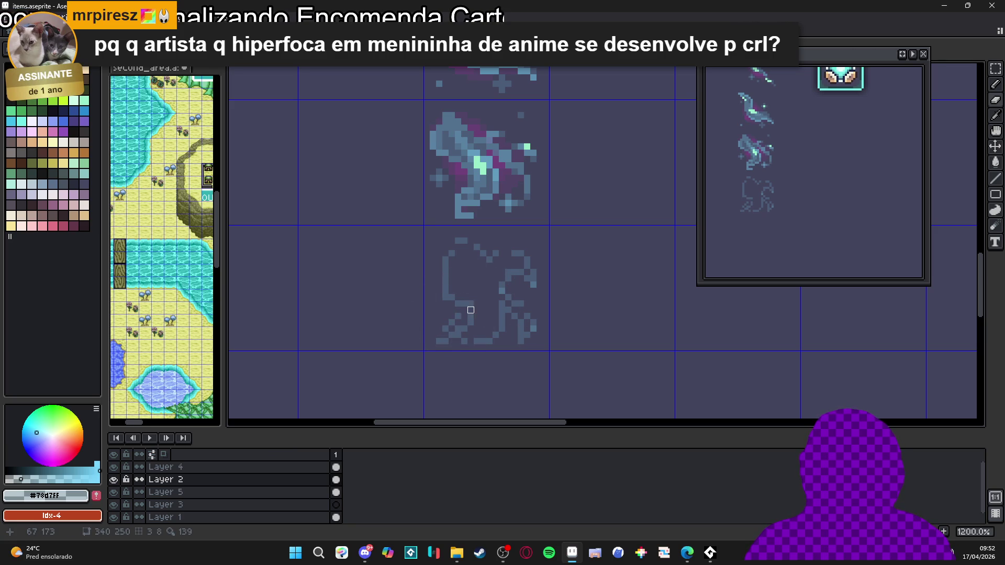
pyautogui.moveTo(459, 248)
pyautogui.mouseDown()
pyautogui.moveTo(472, 248)
pyautogui.moveTo(454, 244)
pyautogui.mouseUp()
pyautogui.click(501, 253)
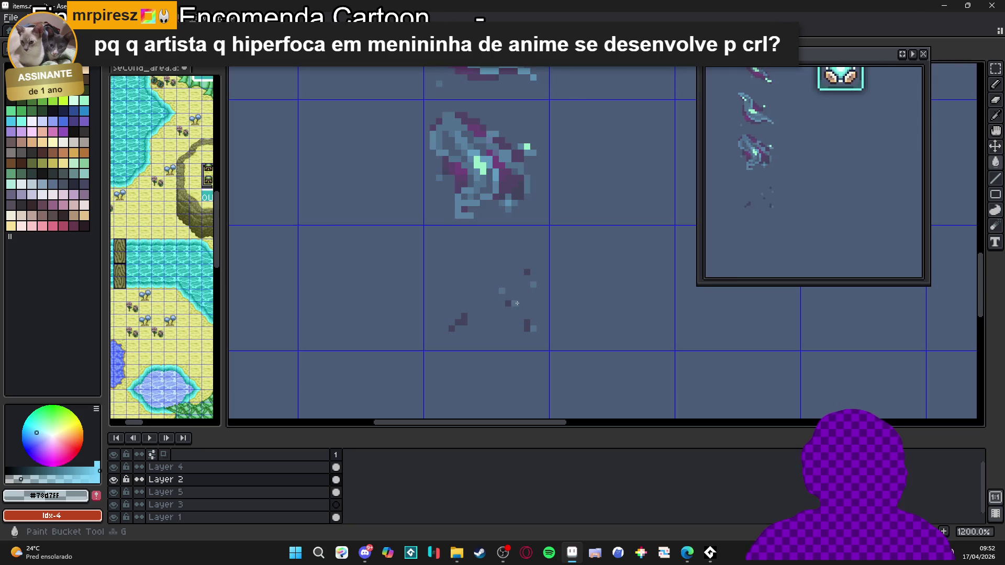
# Fill the swirl outline with blue-grey and erase a stray pixel on its edge
pyautogui.press('g')
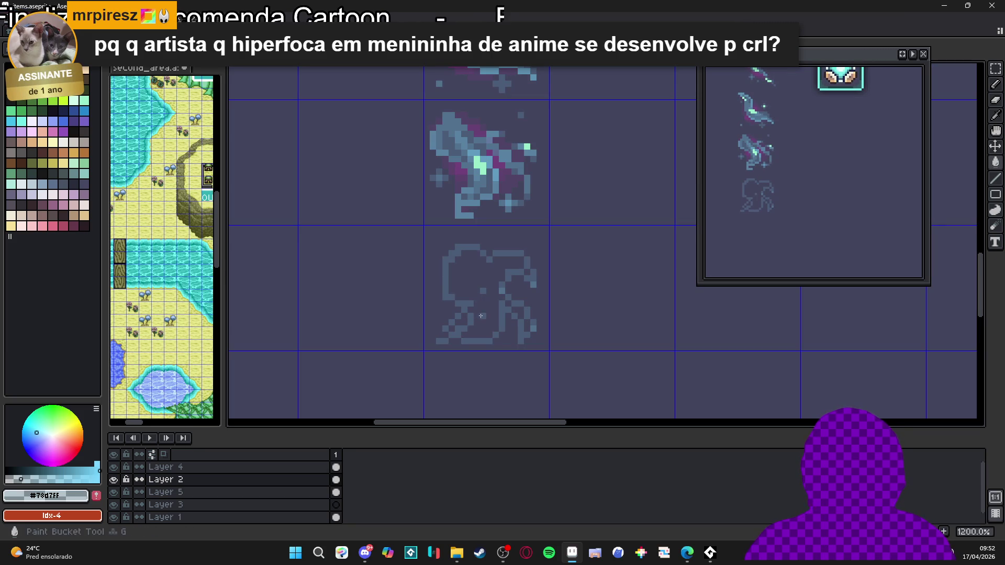
pyautogui.click(490, 322)
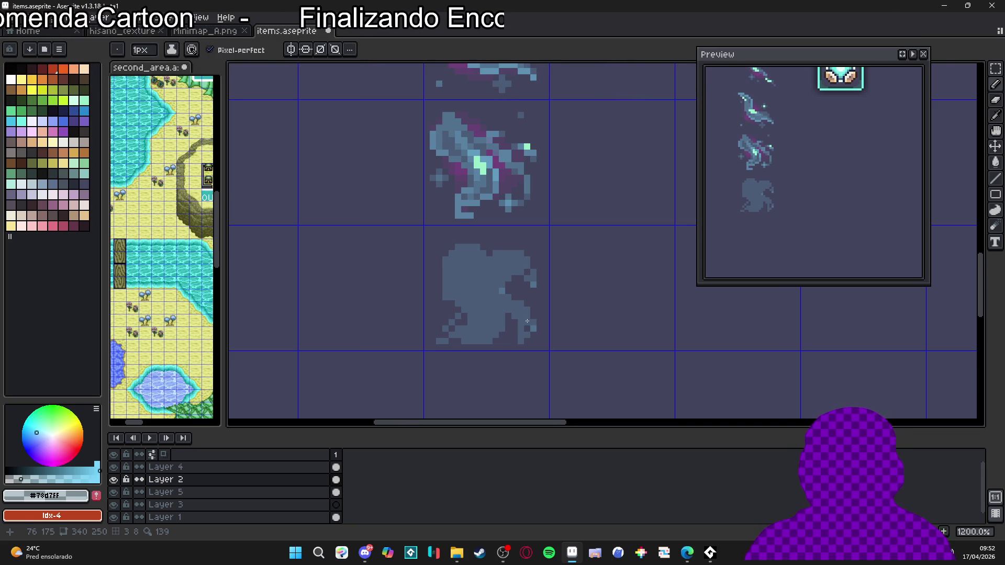
pyautogui.scroll(1, 523, 321)
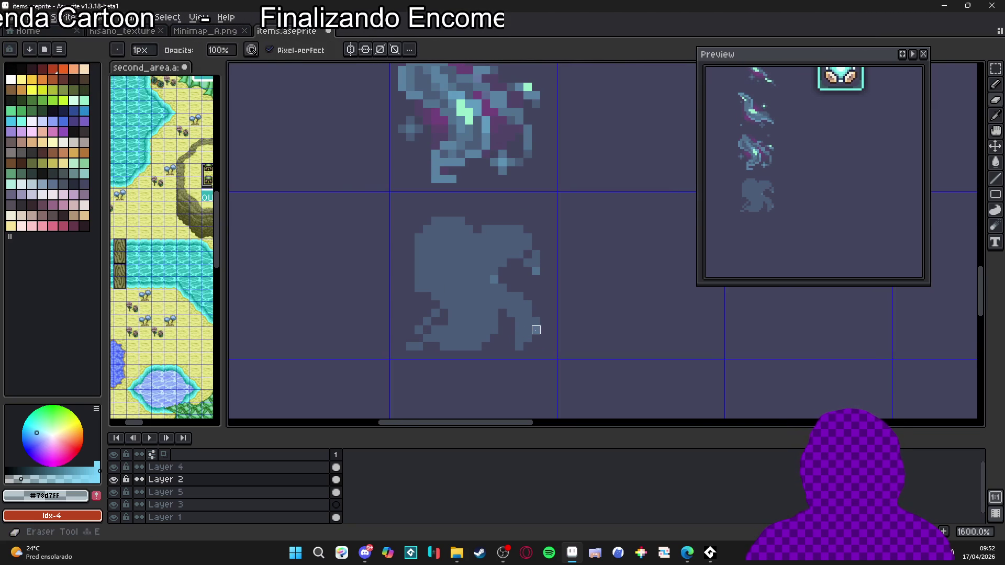
pyautogui.press('e')
pyautogui.click(535, 271)
# Add pixels to the swirl's lower-left edge
pyautogui.press('b')
pyautogui.press('e')
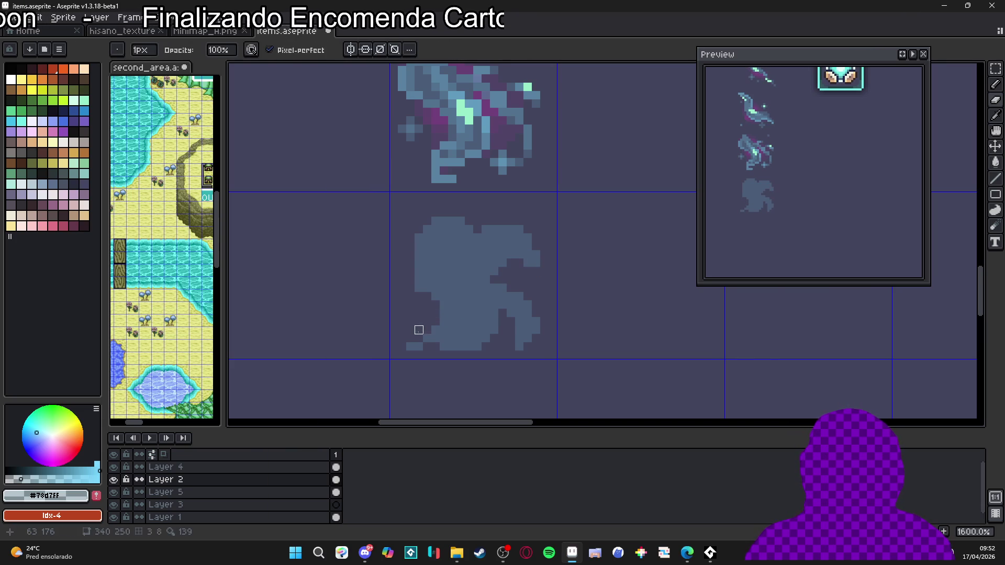
pyautogui.press('b')
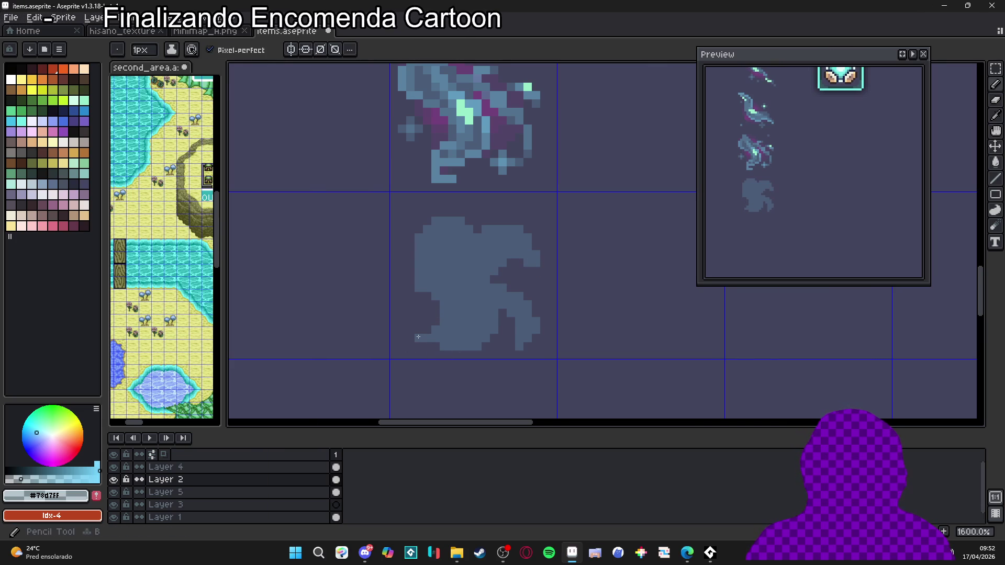
pyautogui.moveTo(421, 329)
pyautogui.mouseDown()
pyautogui.moveTo(412, 320)
pyautogui.moveTo(436, 328)
pyautogui.moveTo(416, 327)
pyautogui.mouseUp()
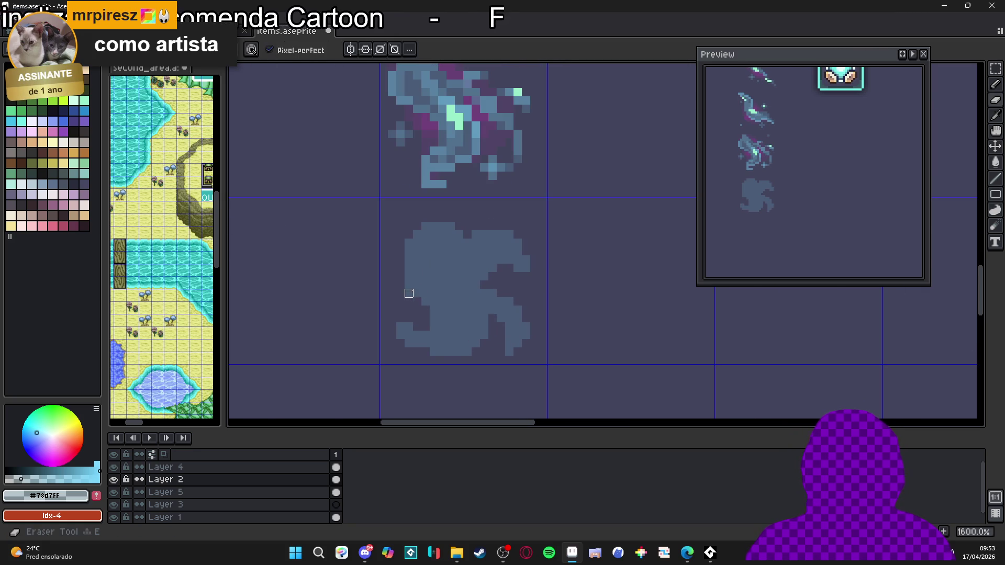
pyautogui.scroll(-4, 408, 292)
pyautogui.scroll(2, 443, 299)
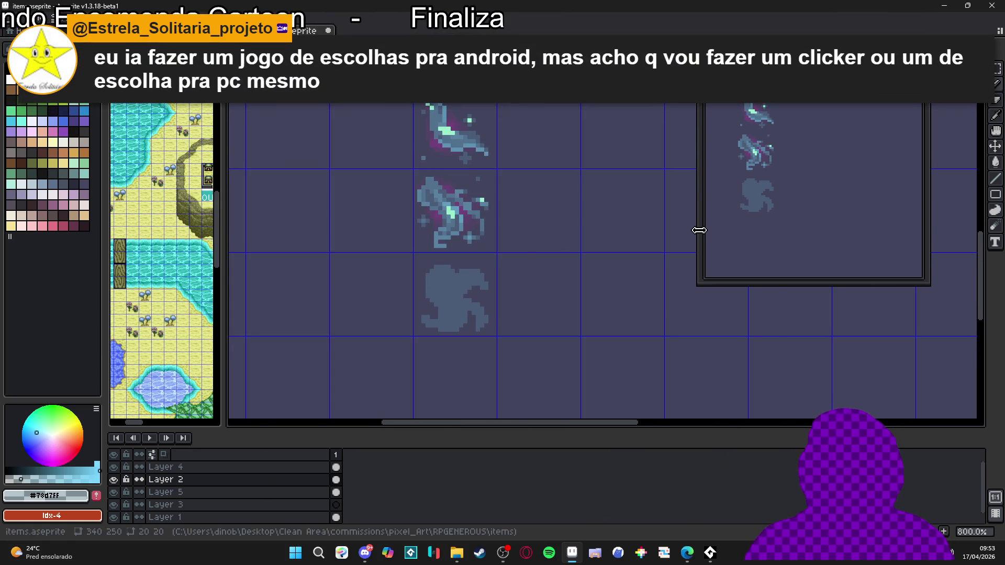
pyautogui.scroll(5, 426, 269)
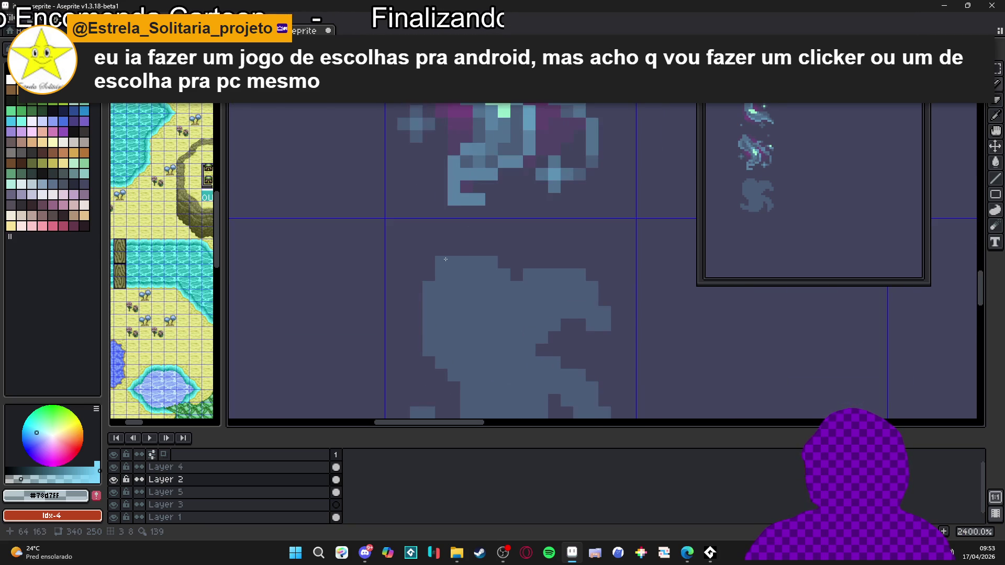
pyautogui.scroll(-5, 428, 290)
pyautogui.scroll(5, 428, 290)
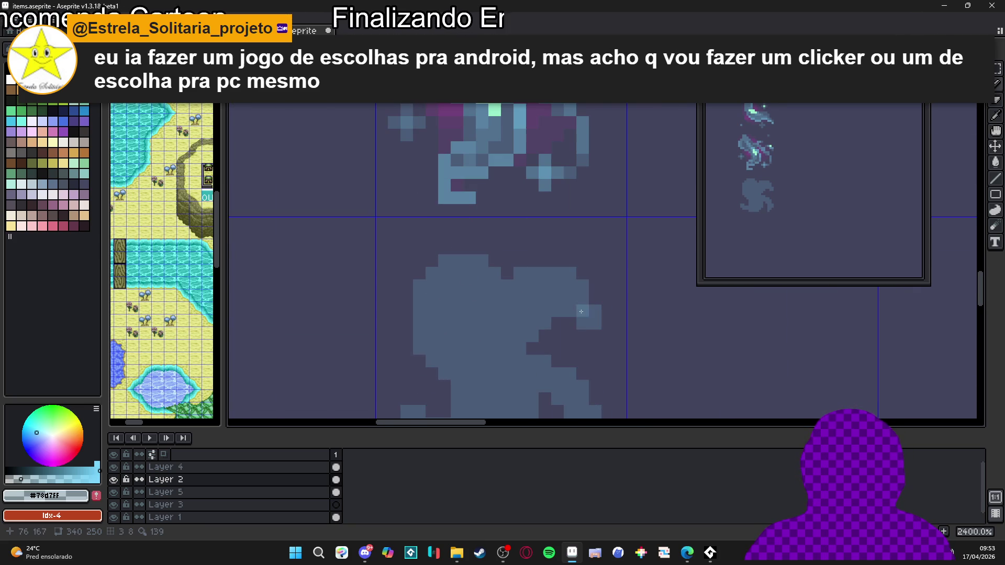
pyautogui.scroll(-7, 579, 328)
pyautogui.scroll(1, 571, 312)
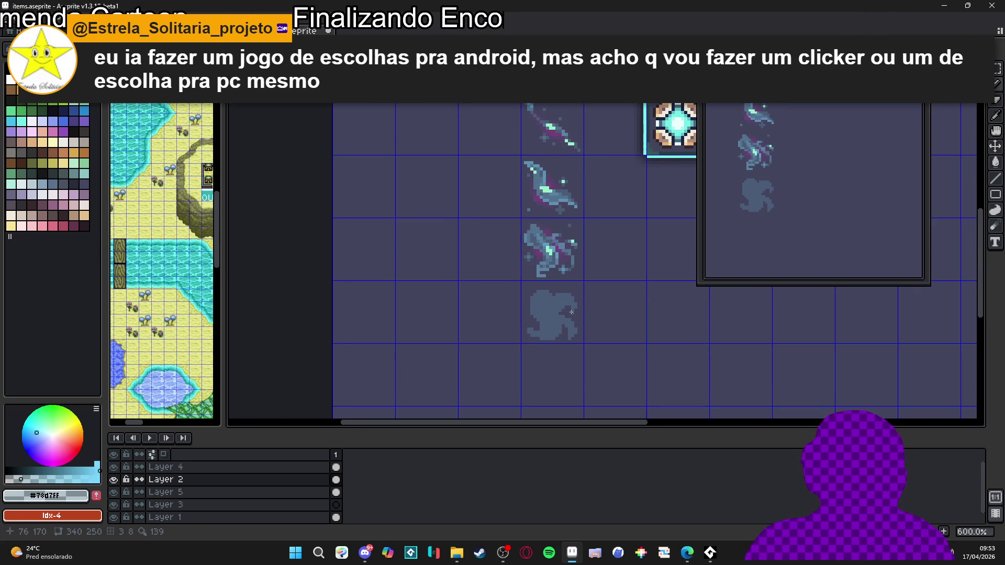
pyautogui.scroll(4, 573, 304)
# Touch up the pixels along the swirl's upper-left curve and lower-right edge
pyautogui.press('e')
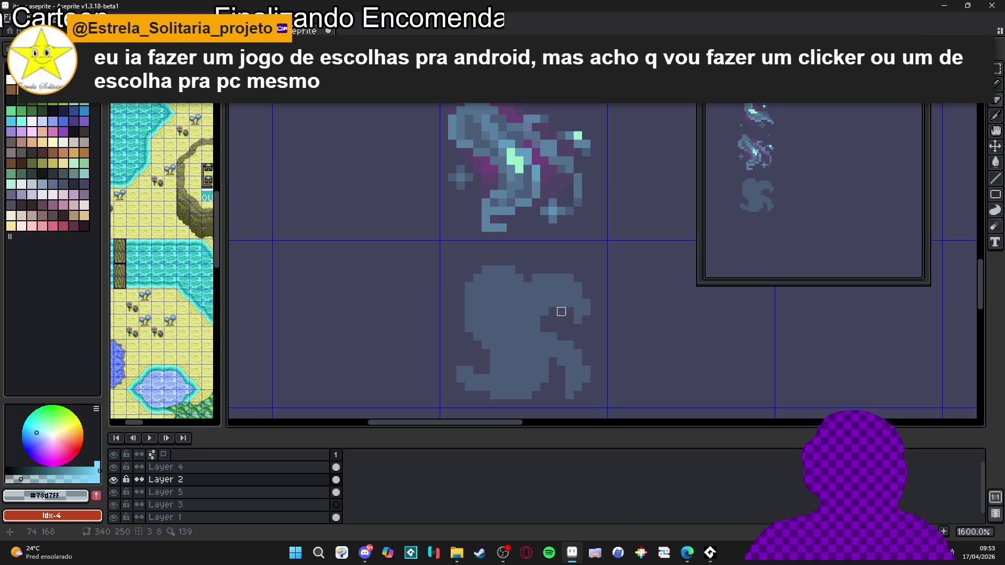
pyautogui.scroll(-3, 575, 342)
pyautogui.scroll(1, 569, 336)
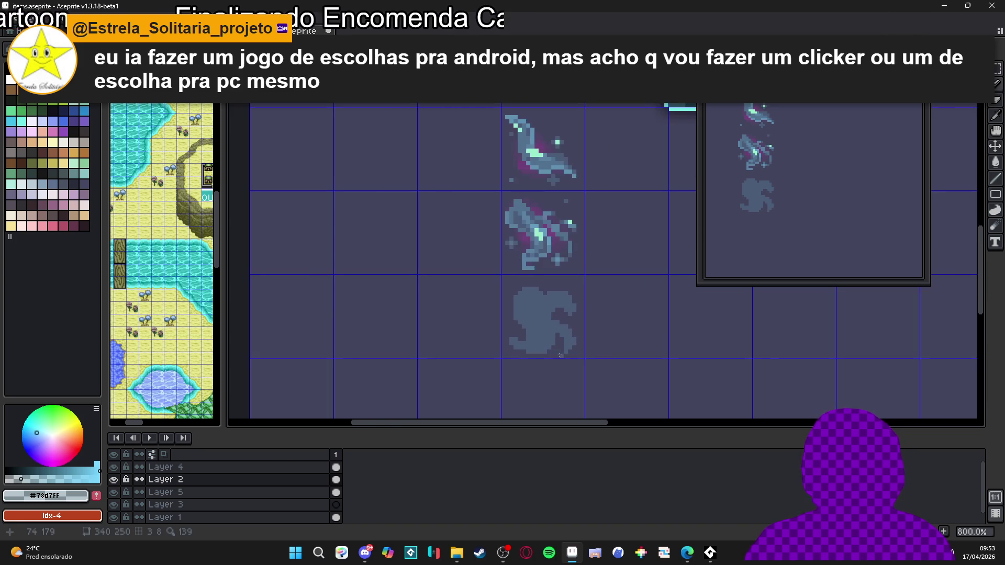
pyautogui.scroll(-3, 559, 350)
pyautogui.scroll(2, 555, 350)
pyautogui.scroll(-2, 550, 348)
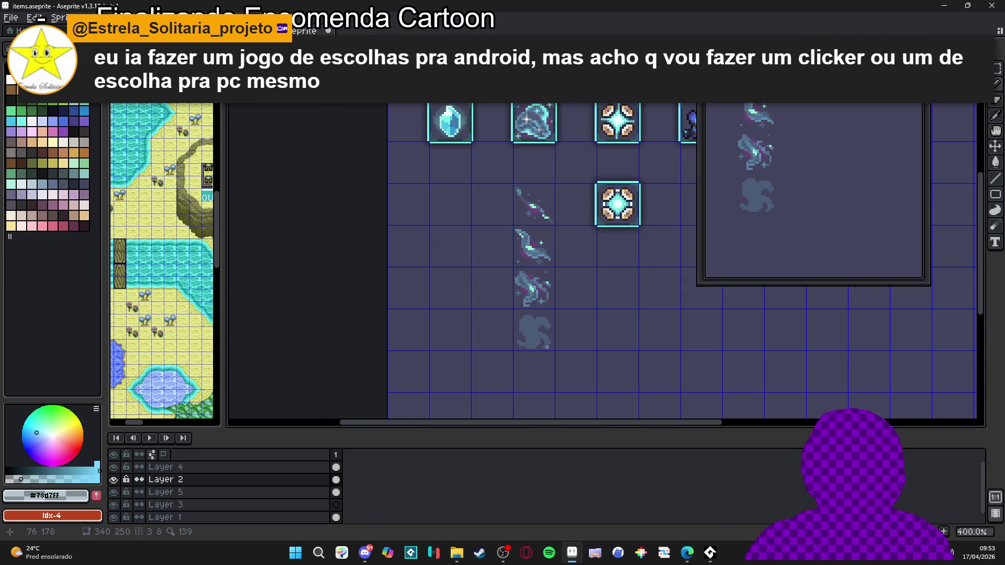
pyautogui.scroll(5, 545, 346)
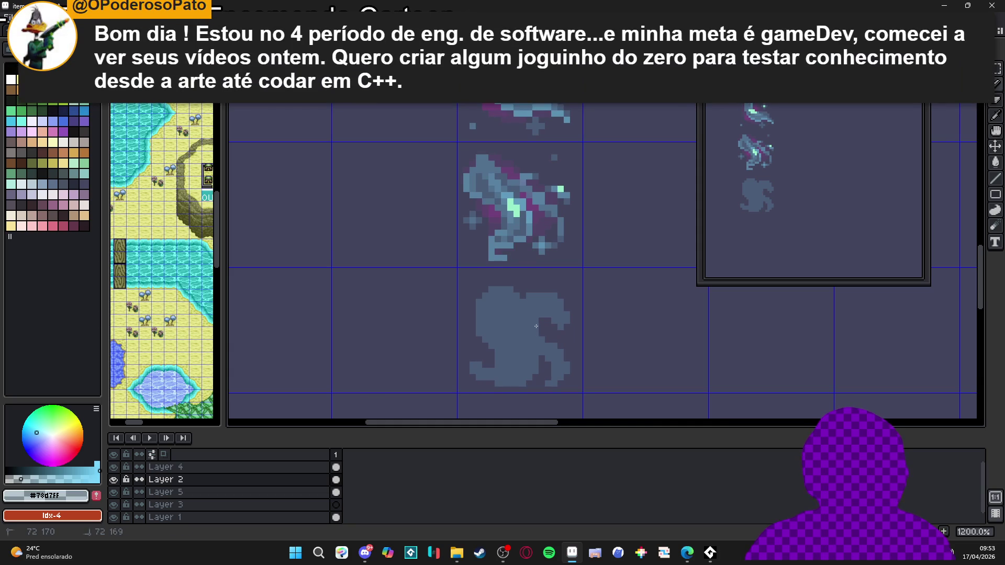
pyautogui.moveTo(541, 339); pyautogui.dragTo(526, 318)
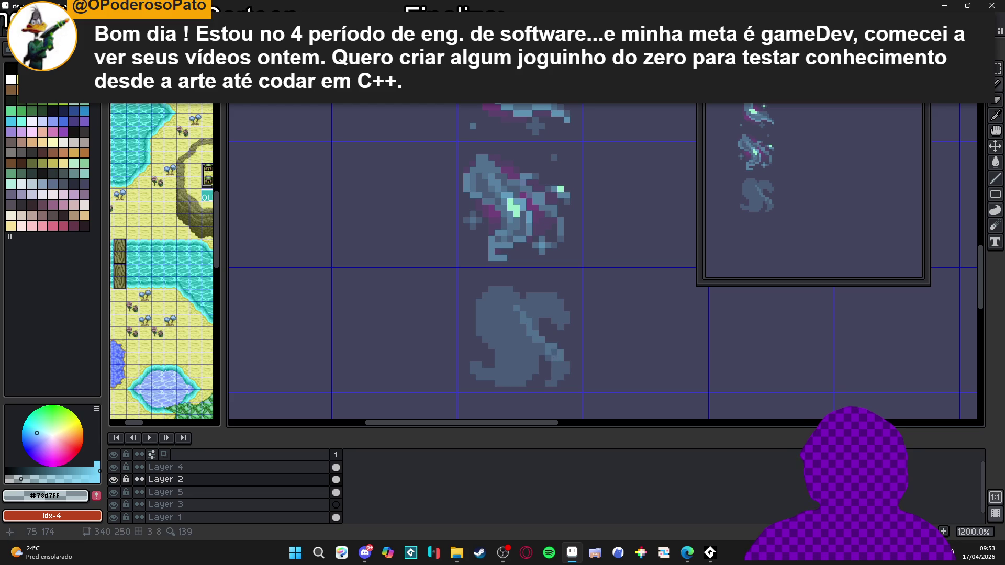
pyautogui.click(559, 378)
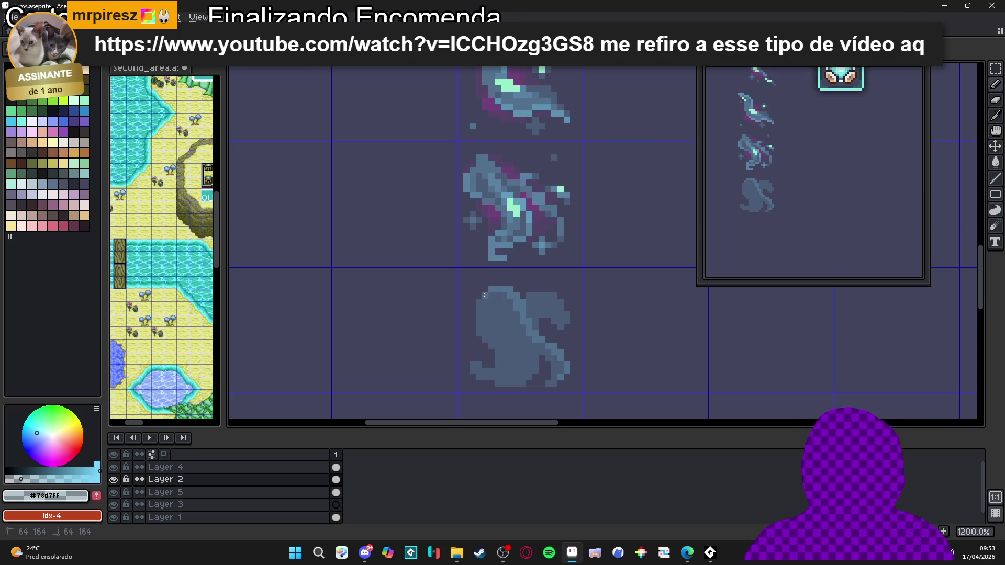
# Paint a row of light-blue highlight pixels along the swirl's top edge
pyautogui.press('b')
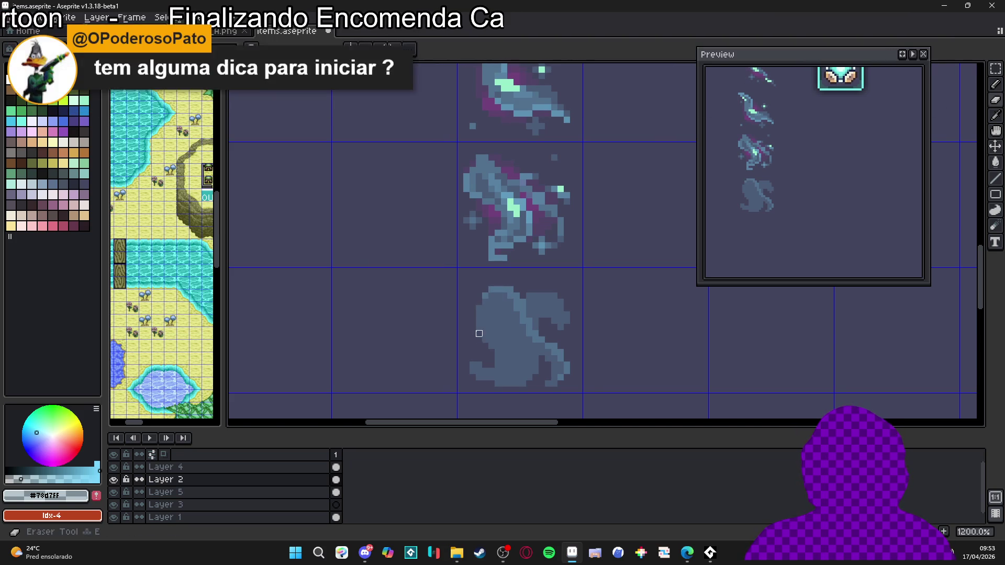
pyautogui.scroll(-4, 530, 346)
pyautogui.scroll(7, 525, 339)
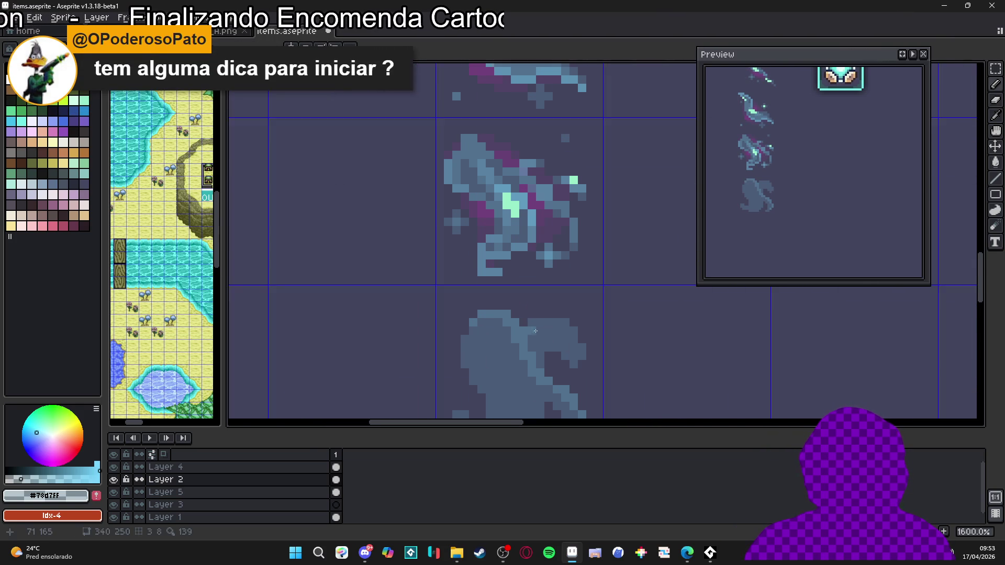
pyautogui.moveTo(536, 333)
pyautogui.mouseDown()
pyautogui.moveTo(590, 329)
pyautogui.moveTo(591, 359)
pyautogui.mouseUp()
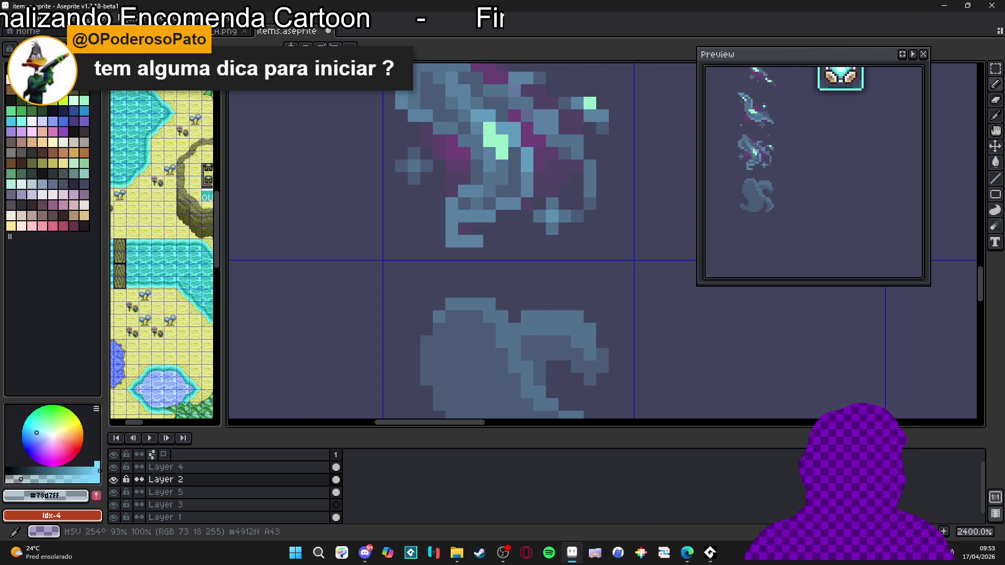
pyautogui.hotkey('alt', 'Tab')
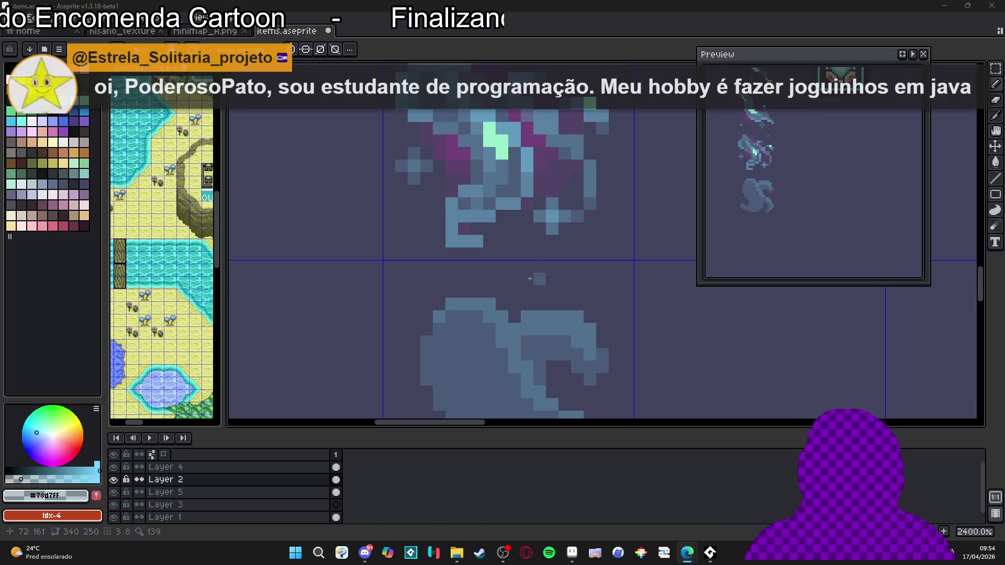
# Draw a lighter diagonal shading stroke across the swirl's body, plus two short touch-up strokes
pyautogui.scroll(-5, 464, 328)
pyautogui.scroll(5, 471, 285)
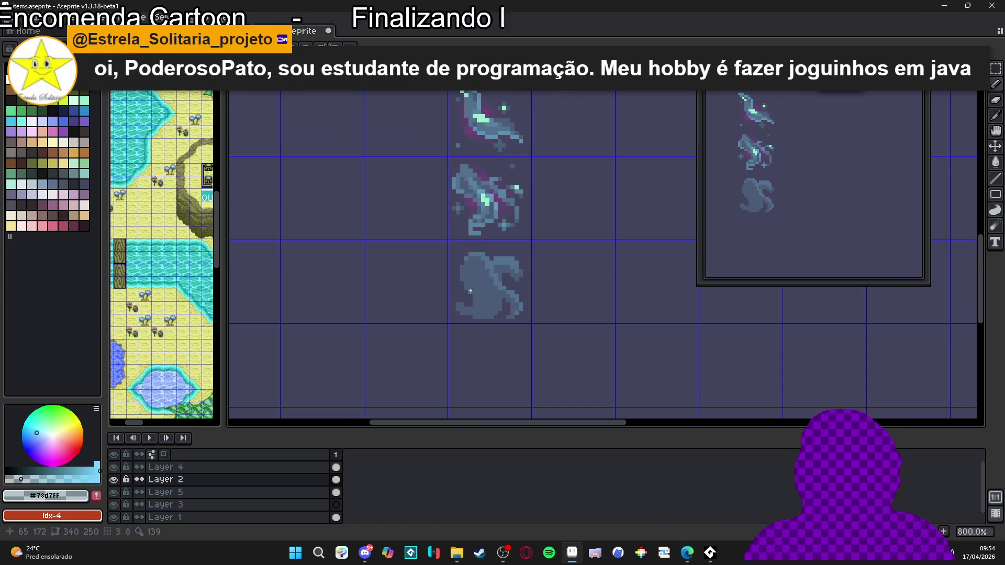
pyautogui.moveTo(486, 220); pyautogui.dragTo(525, 294)
pyautogui.scroll(-3, 525, 294)
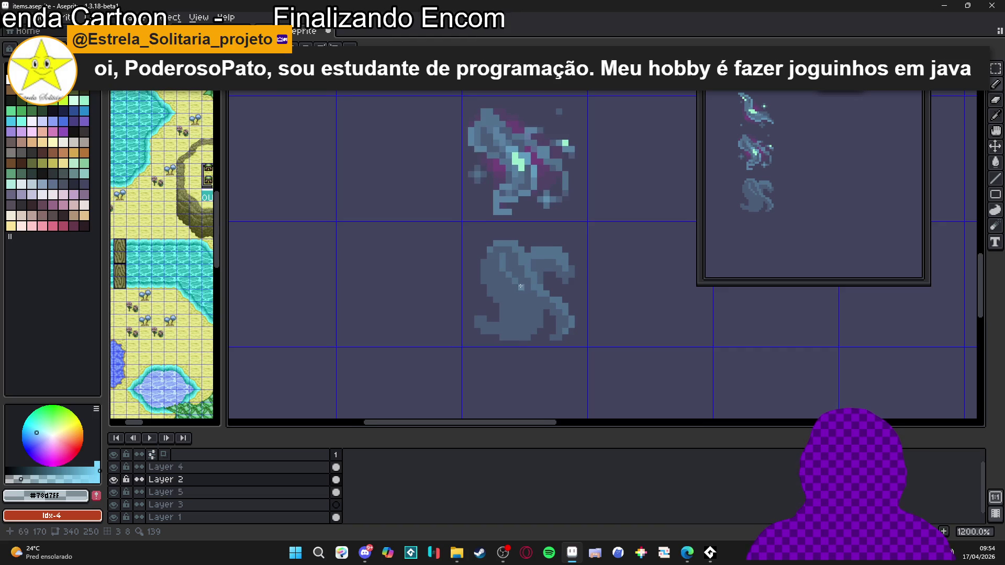
pyautogui.scroll(1, 522, 295)
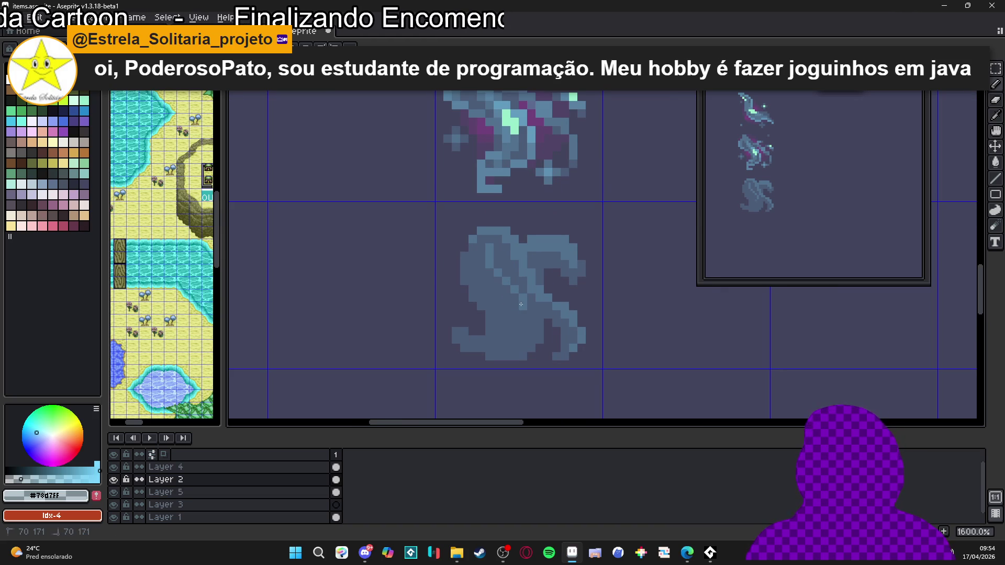
pyautogui.moveTo(522, 288); pyautogui.dragTo(522, 283)
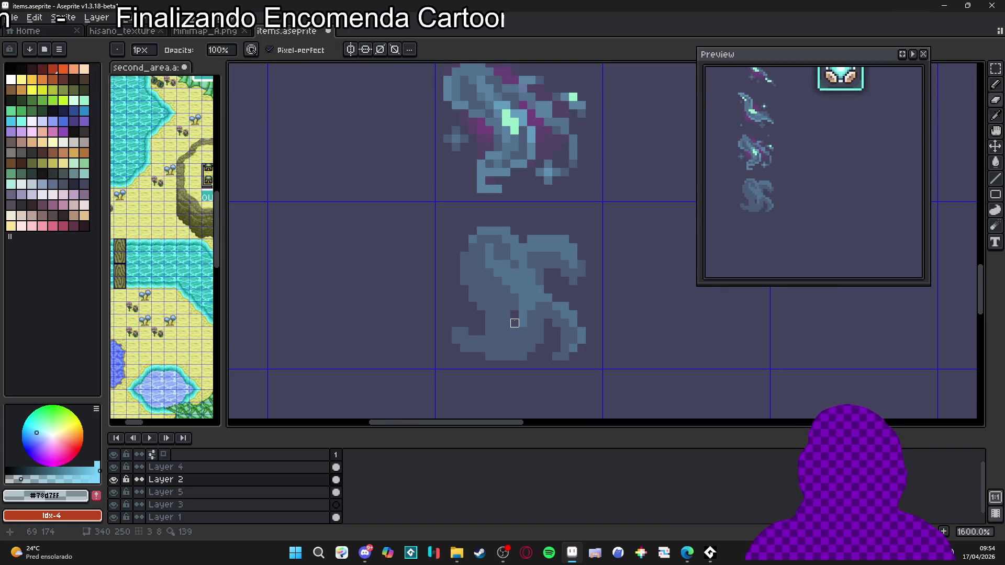
pyautogui.moveTo(521, 330); pyautogui.dragTo(502, 355)
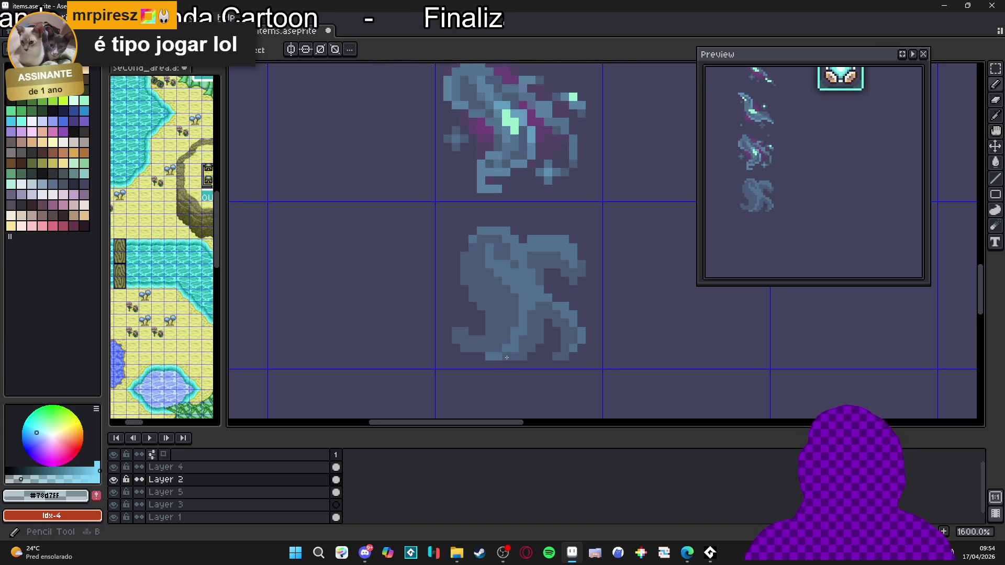
pyautogui.scroll(-4, 521, 356)
pyautogui.scroll(4, 507, 318)
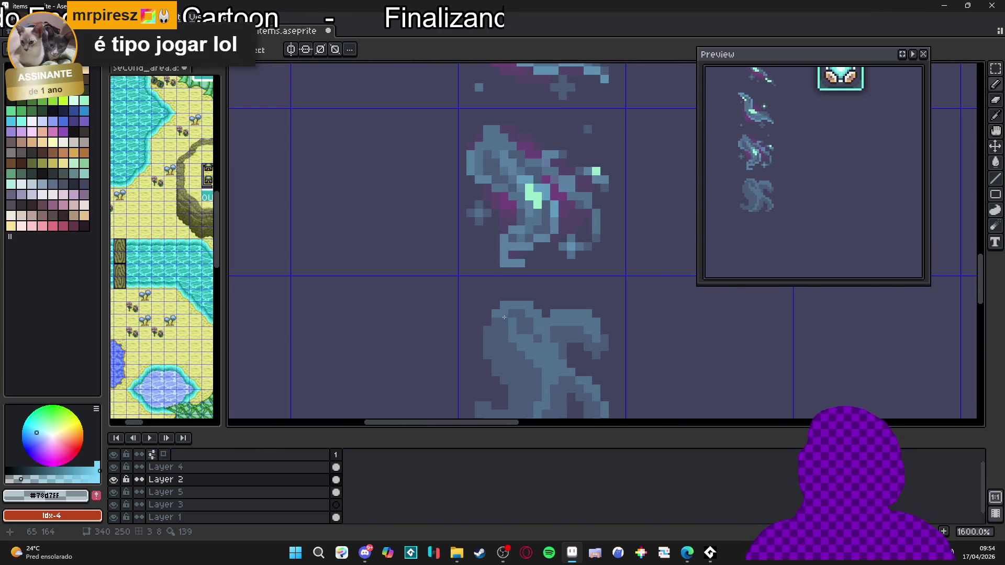
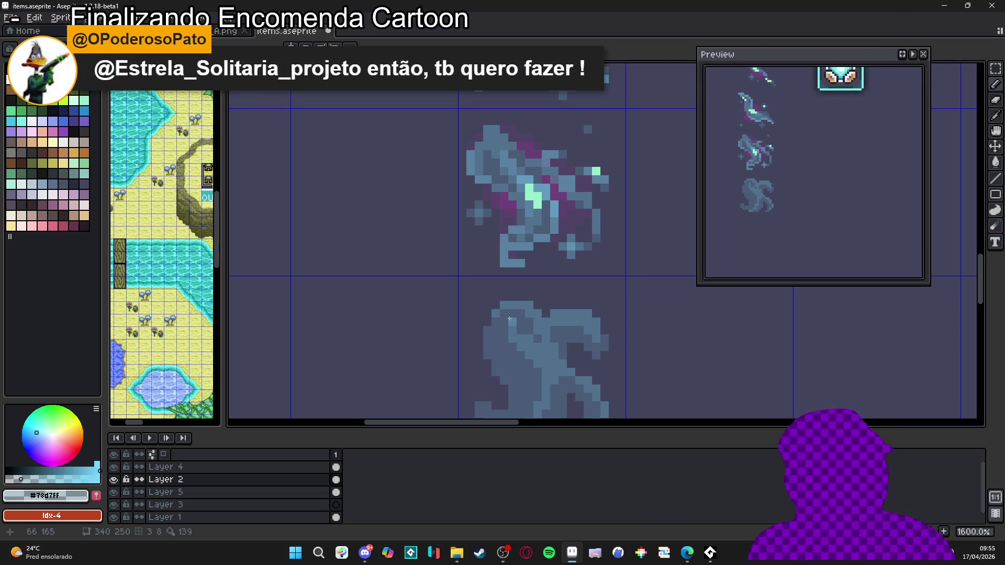
# Zoom in on the fourth wisp frame and add a light pixel at its top-left edge
pyautogui.scroll(3, 503, 280)
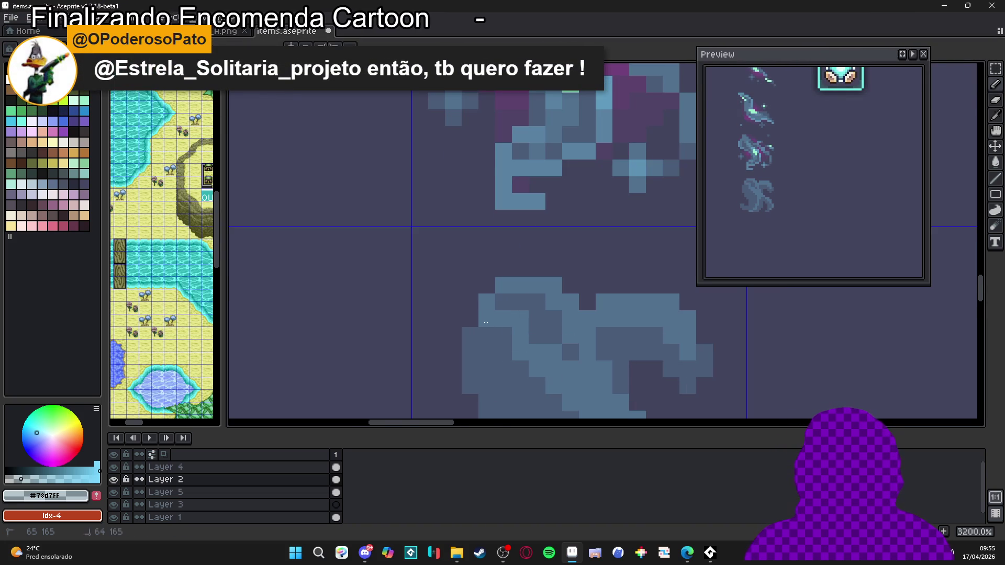
pyautogui.scroll(-3, 511, 337)
pyautogui.scroll(2, 513, 350)
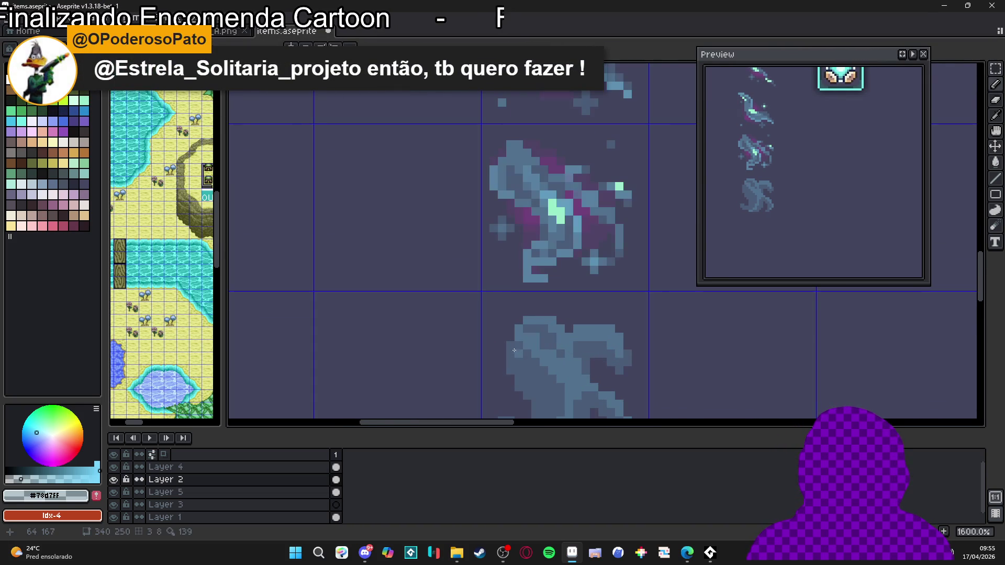
pyautogui.scroll(-3, 524, 359)
pyautogui.scroll(3, 515, 366)
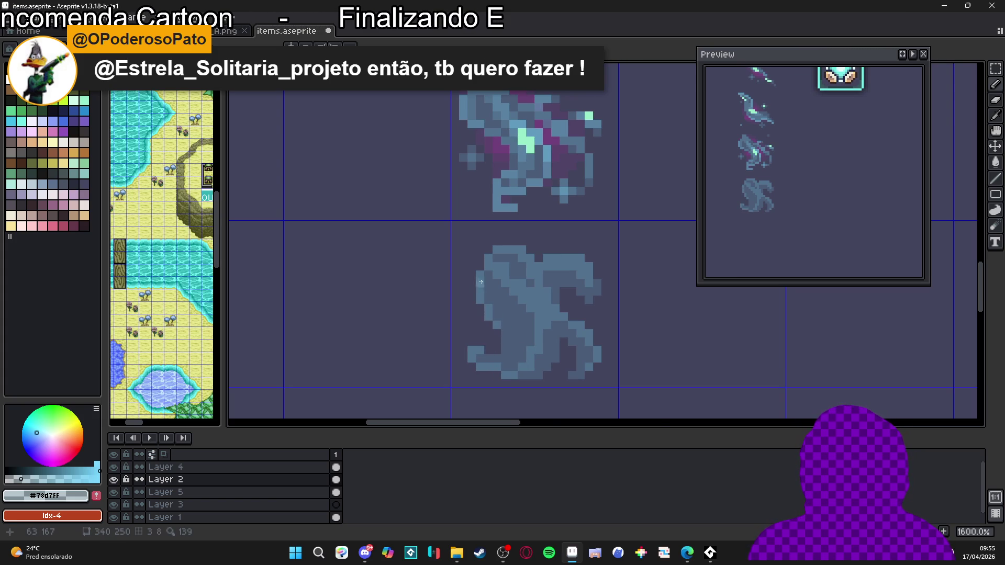
pyautogui.scroll(-2, 481, 283)
pyautogui.scroll(2, 477, 293)
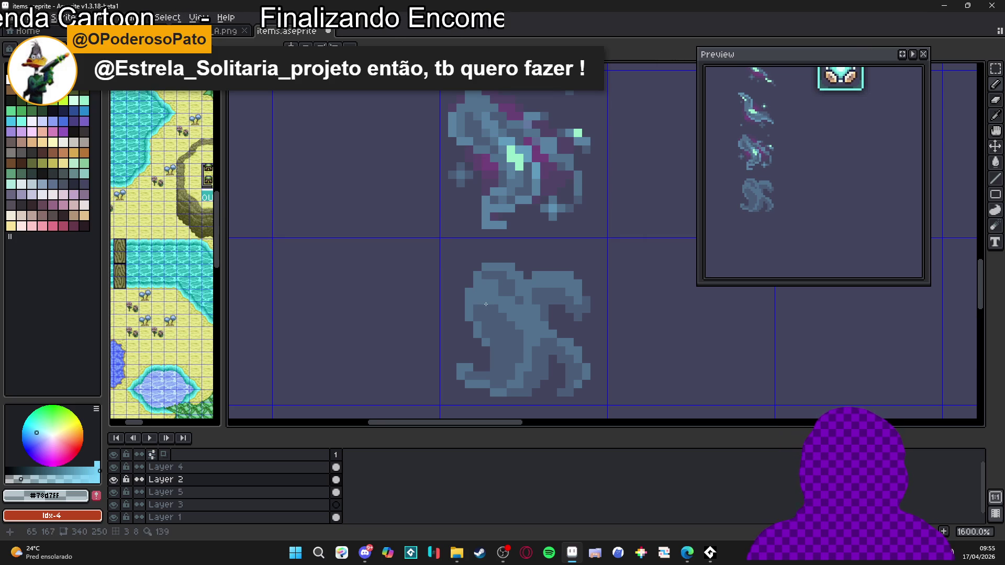
pyautogui.scroll(-3, 486, 304)
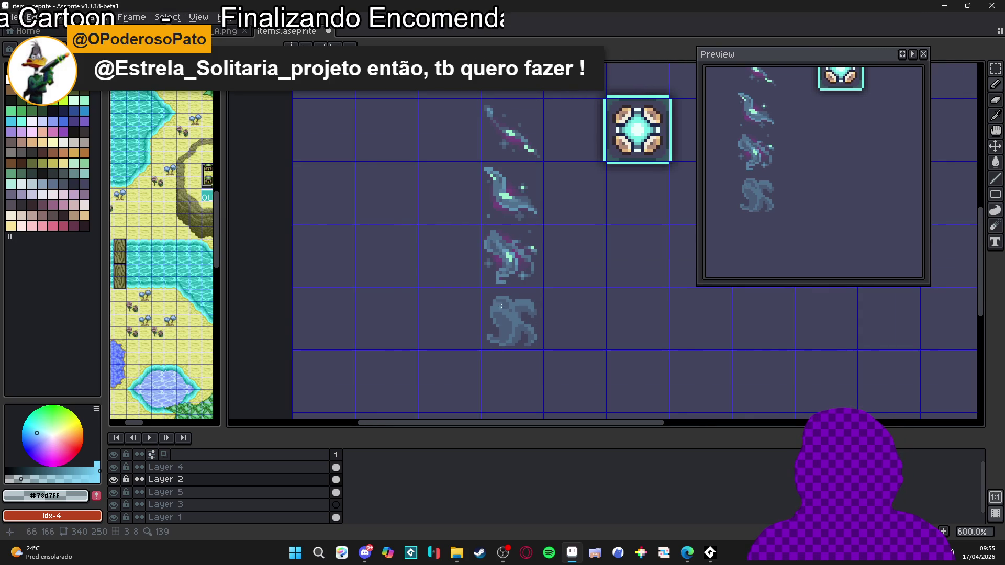
pyautogui.scroll(-2, 510, 306)
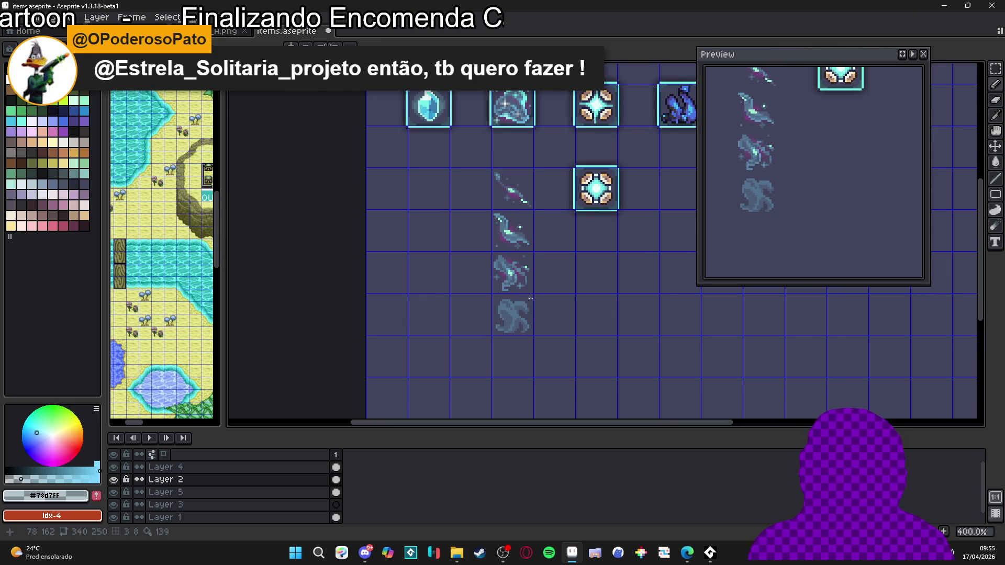
pyautogui.scroll(5, 487, 307)
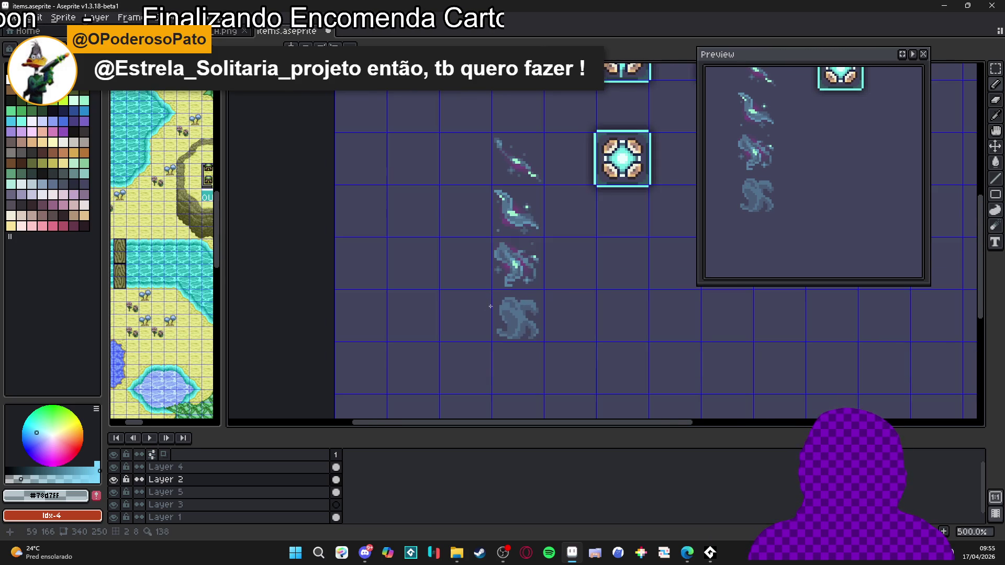
pyautogui.click(499, 292)
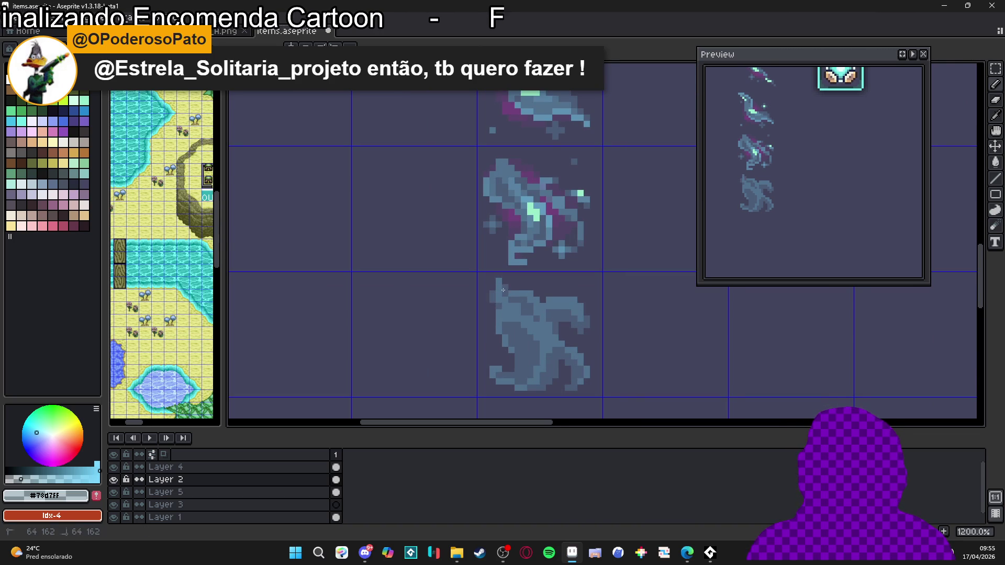
pyautogui.scroll(-3, 521, 312)
pyautogui.scroll(4, 537, 337)
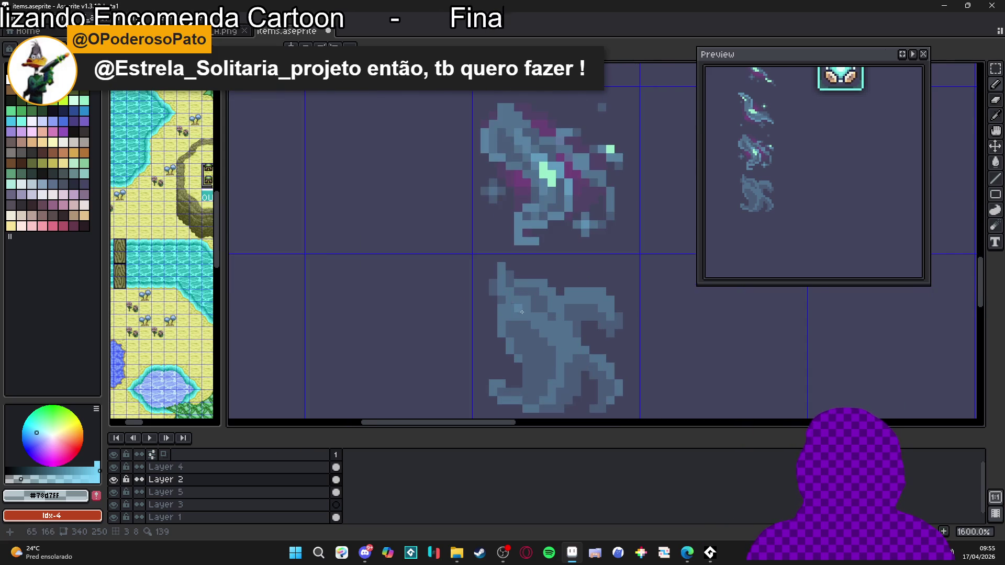
pyautogui.scroll(-4, 522, 312)
pyautogui.scroll(4, 507, 292)
pyautogui.scroll(-4, 507, 292)
pyautogui.scroll(4, 506, 308)
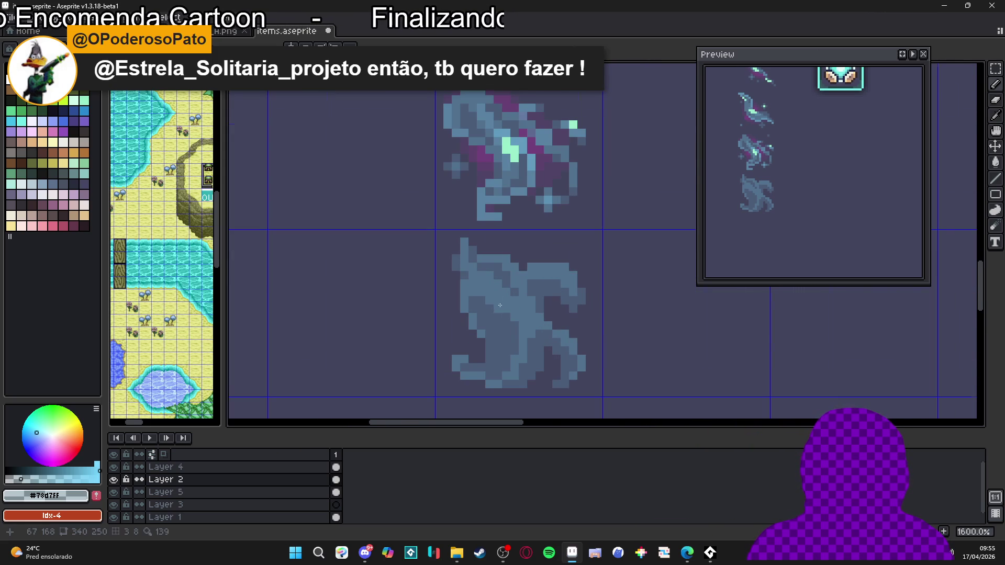
pyautogui.scroll(-4, 494, 303)
pyautogui.scroll(4, 503, 320)
pyautogui.scroll(-4, 524, 333)
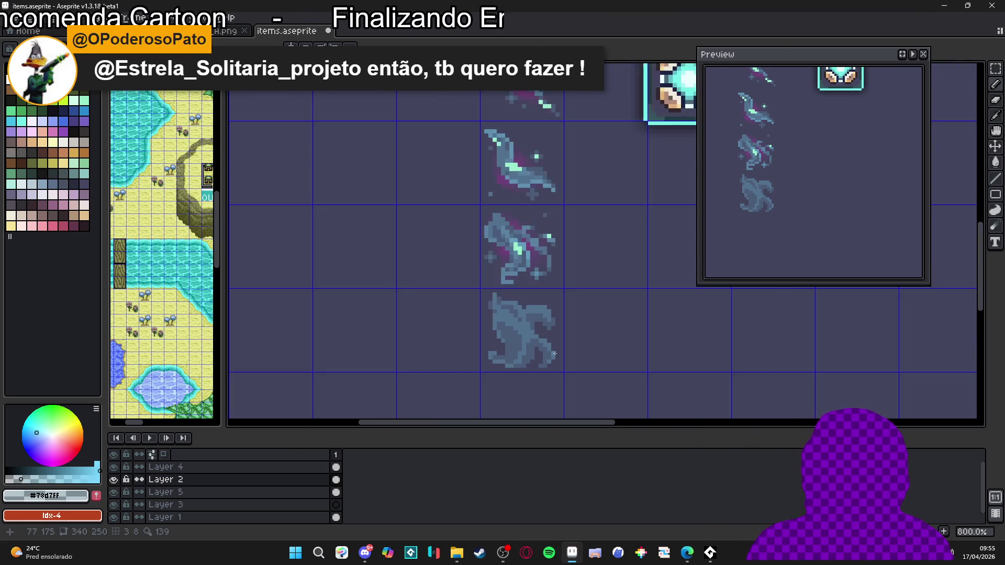
pyautogui.scroll(4, 538, 336)
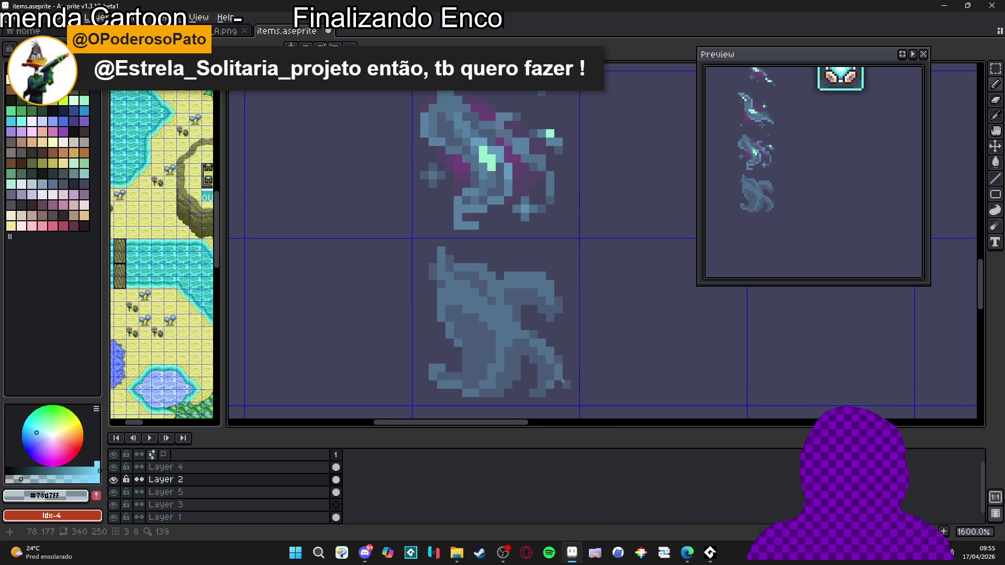
pyautogui.scroll(-3, 563, 381)
pyautogui.scroll(3, 542, 339)
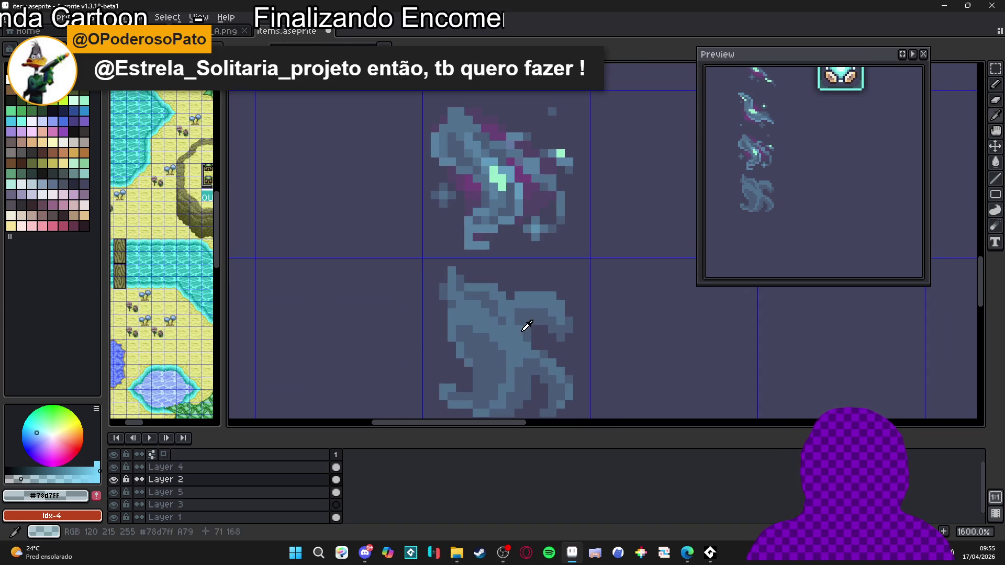
# With the Eraser, remove four stray pixels and a short run across the bottom wisp's body
pyautogui.press('e')
pyautogui.scroll(-3, 521, 331)
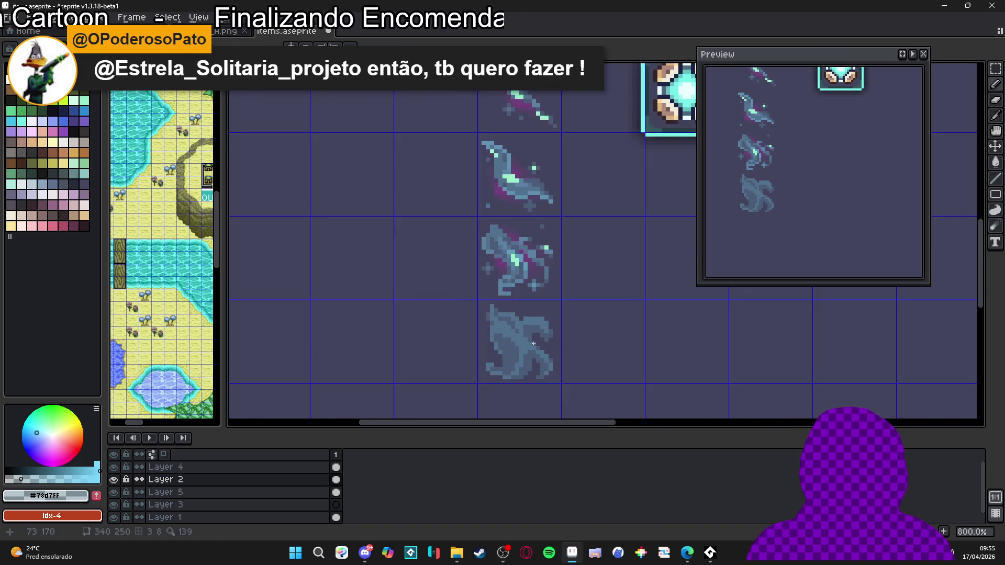
pyautogui.scroll(5, 527, 335)
pyautogui.click(527, 335)
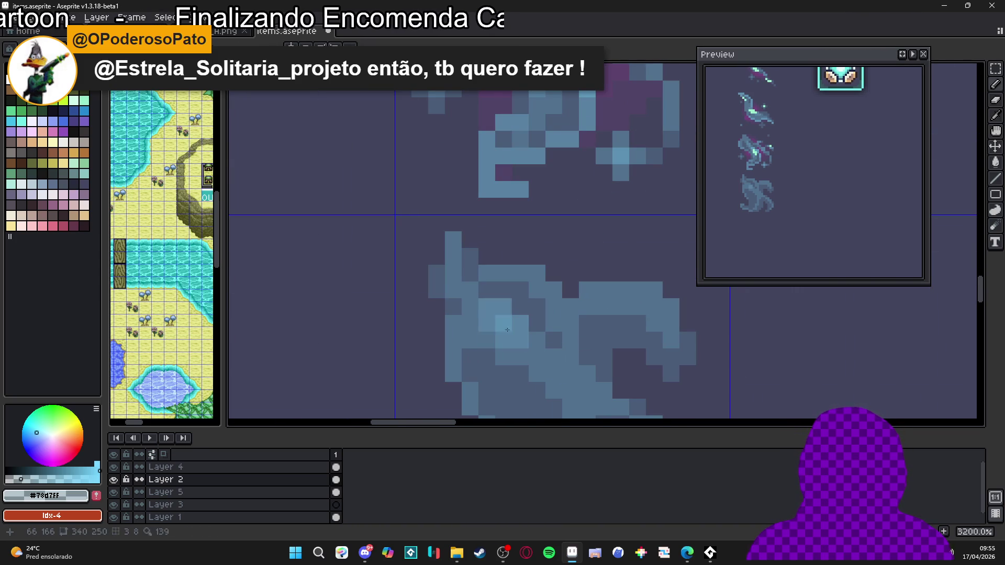
pyautogui.click(487, 322)
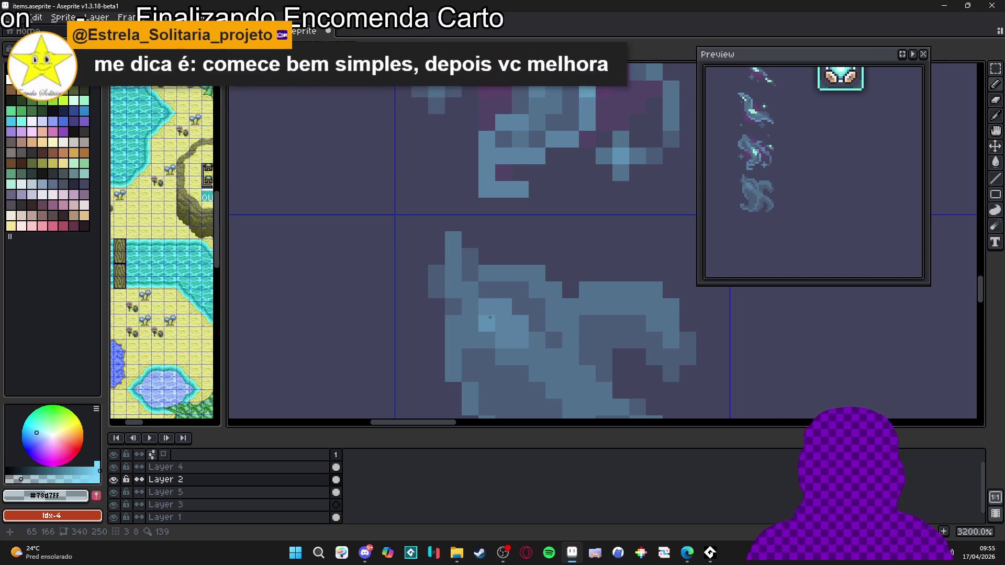
pyautogui.click(474, 306)
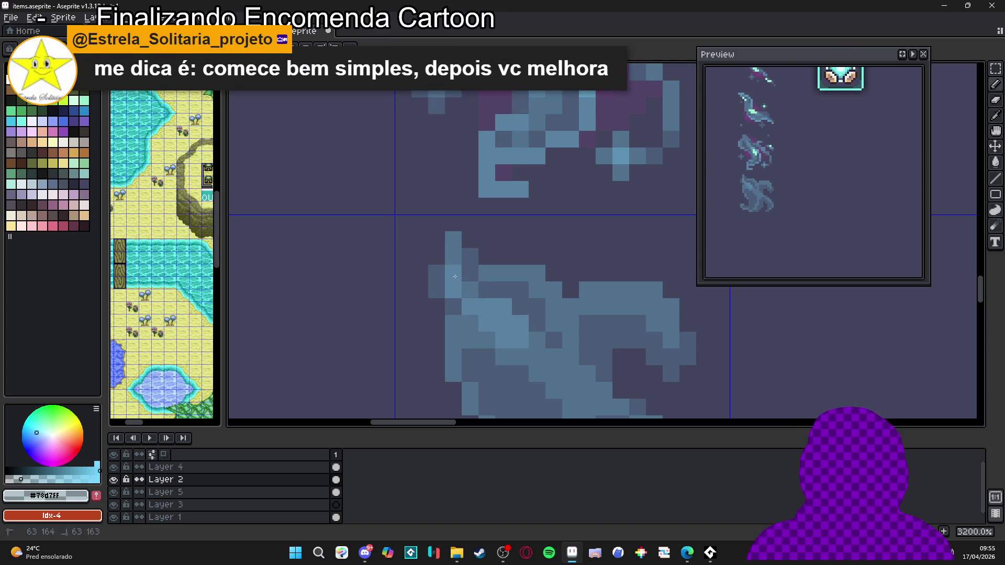
pyautogui.click(537, 340)
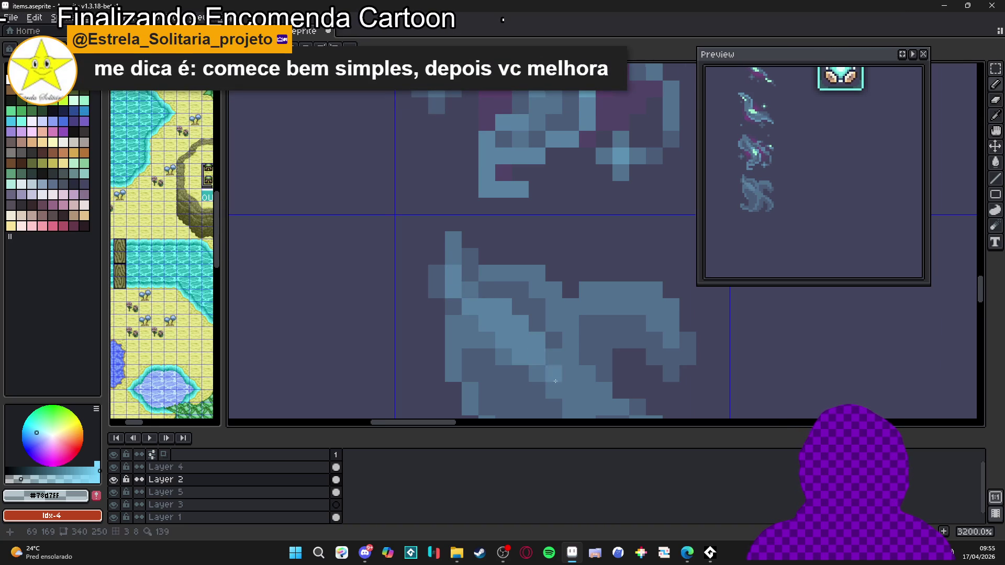
pyautogui.scroll(-3, 535, 356)
pyautogui.scroll(3, 535, 316)
pyautogui.moveTo(550, 311)
pyautogui.mouseDown()
pyautogui.moveTo(549, 329)
pyautogui.moveTo(566, 329)
pyautogui.mouseUp()
# Inspect the erased wisp frame up close and keep the Eraser active for further cleanup
pyautogui.scroll(-1, 566, 332)
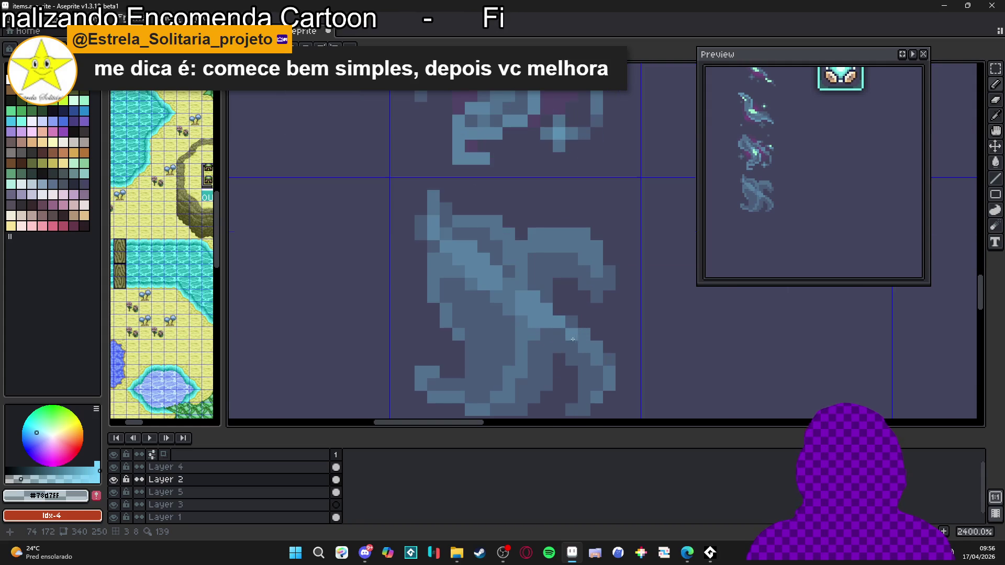
pyautogui.scroll(-2, 585, 348)
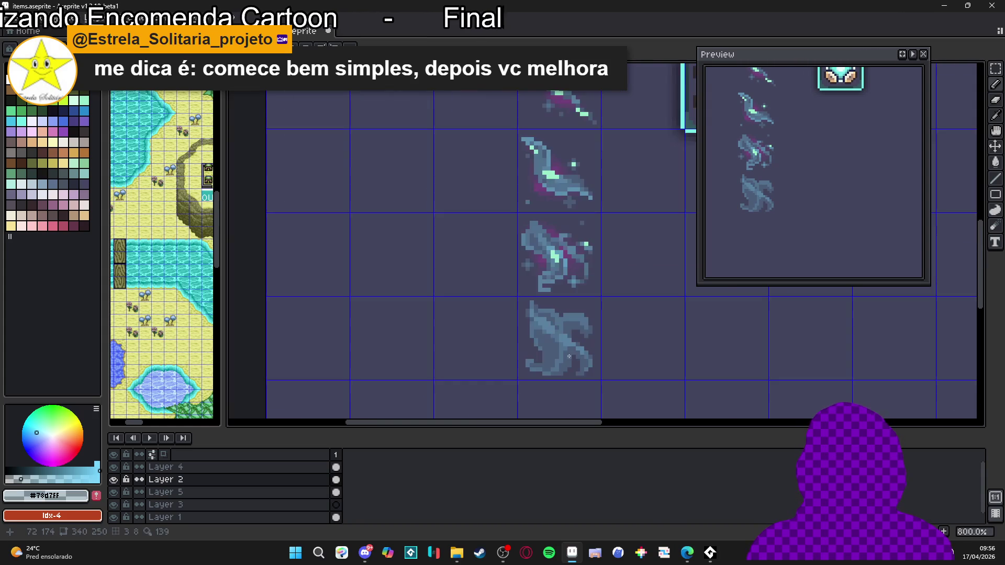
pyautogui.scroll(2, 584, 331)
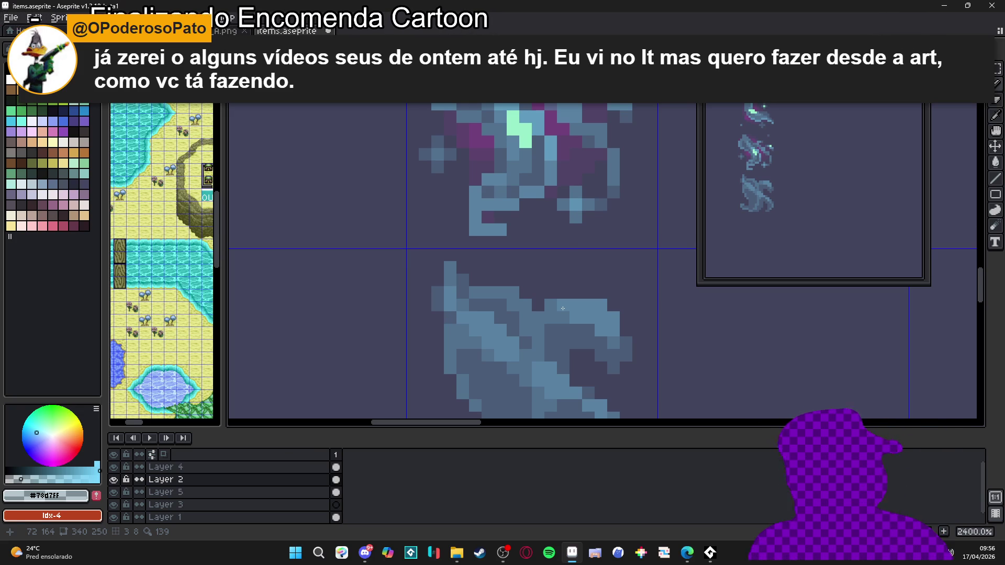
pyautogui.scroll(-4, 627, 271)
pyautogui.scroll(4, 623, 276)
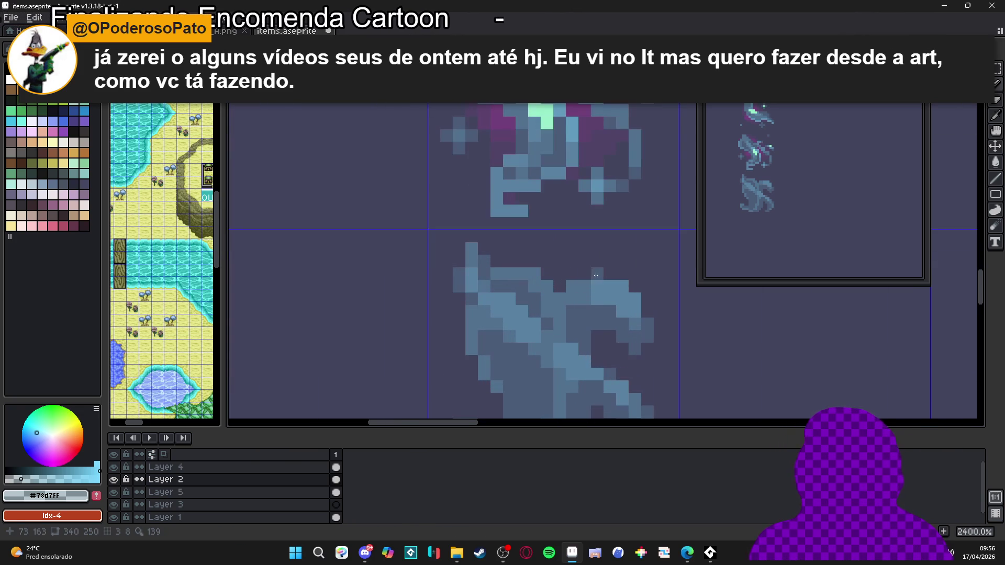
pyautogui.scroll(-3, 650, 333)
pyautogui.scroll(3, 651, 333)
pyautogui.press('e')
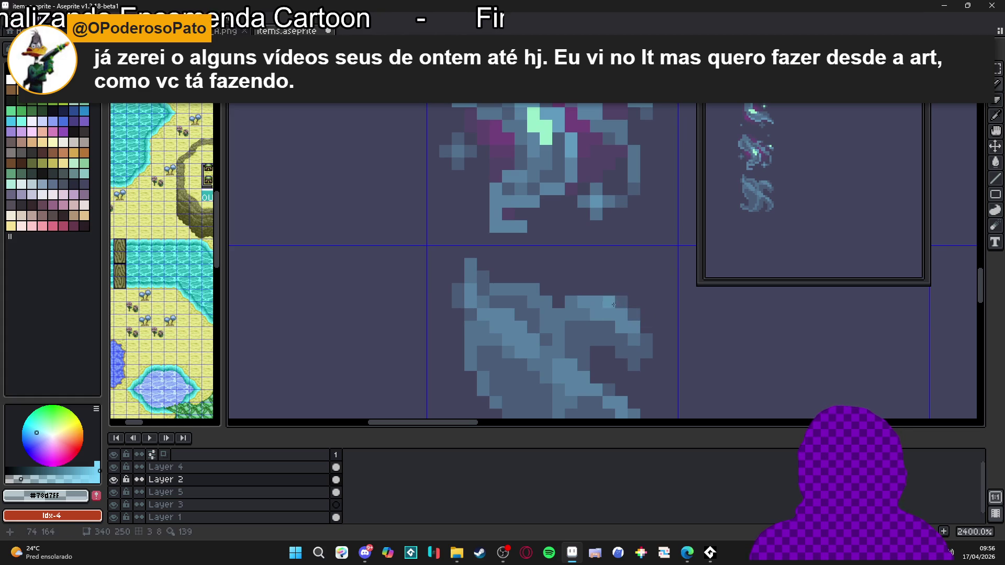
pyautogui.scroll(-6, 607, 301)
pyautogui.scroll(4, 602, 292)
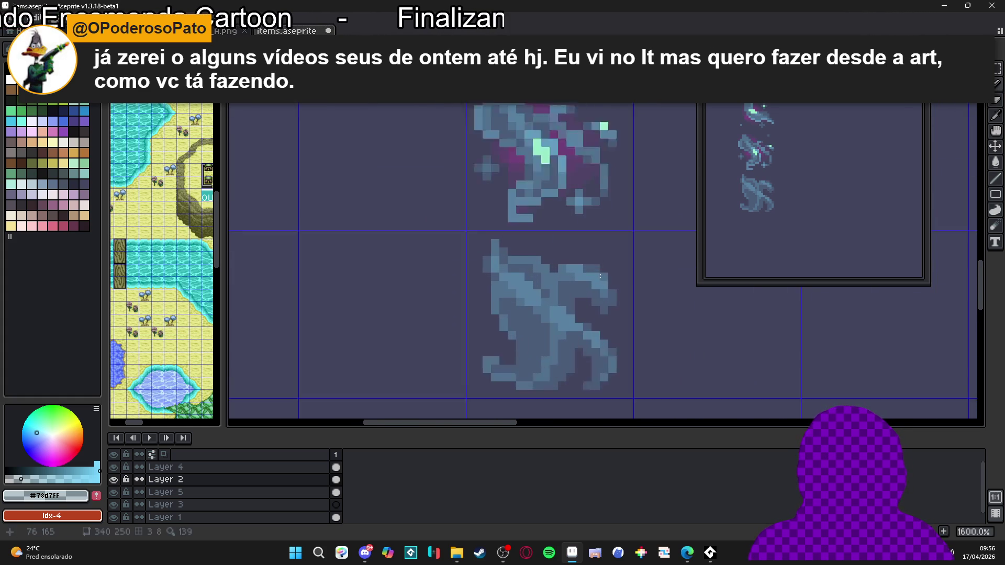
pyautogui.scroll(1, 592, 270)
pyautogui.scroll(-3, 602, 293)
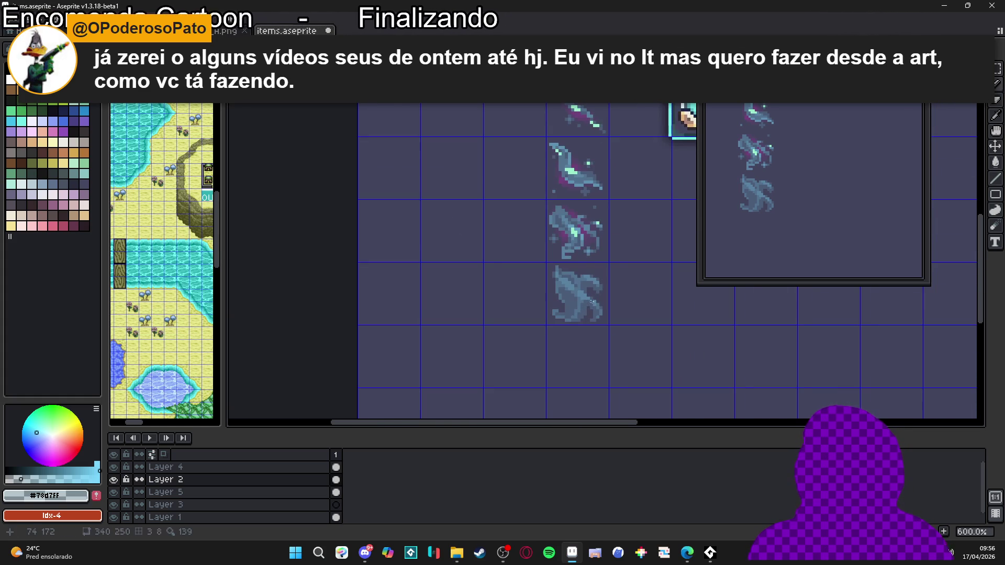
pyautogui.scroll(4, 602, 293)
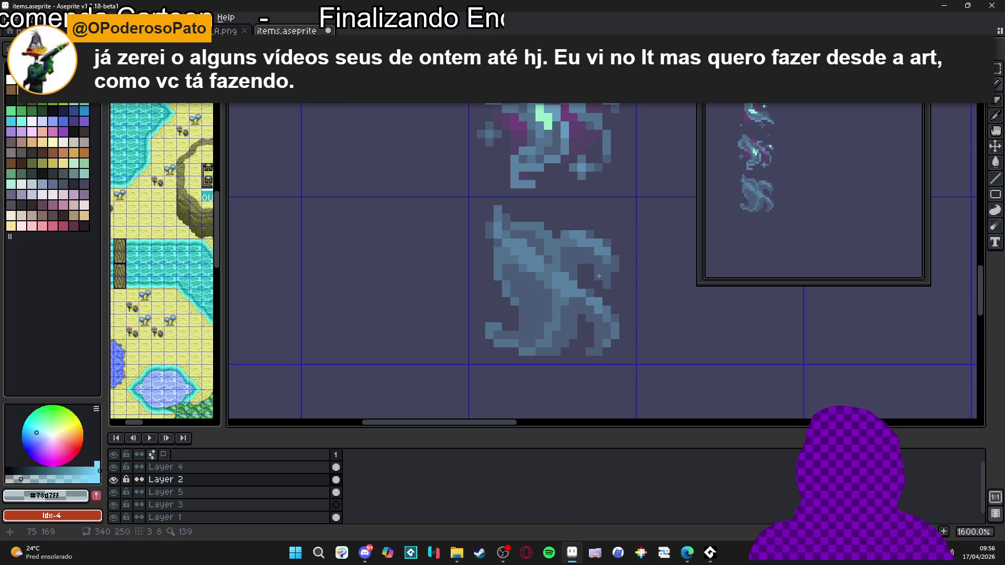
pyautogui.scroll(-1, 599, 276)
pyautogui.scroll(3, 597, 276)
pyautogui.scroll(-5, 596, 275)
pyautogui.scroll(3, 594, 275)
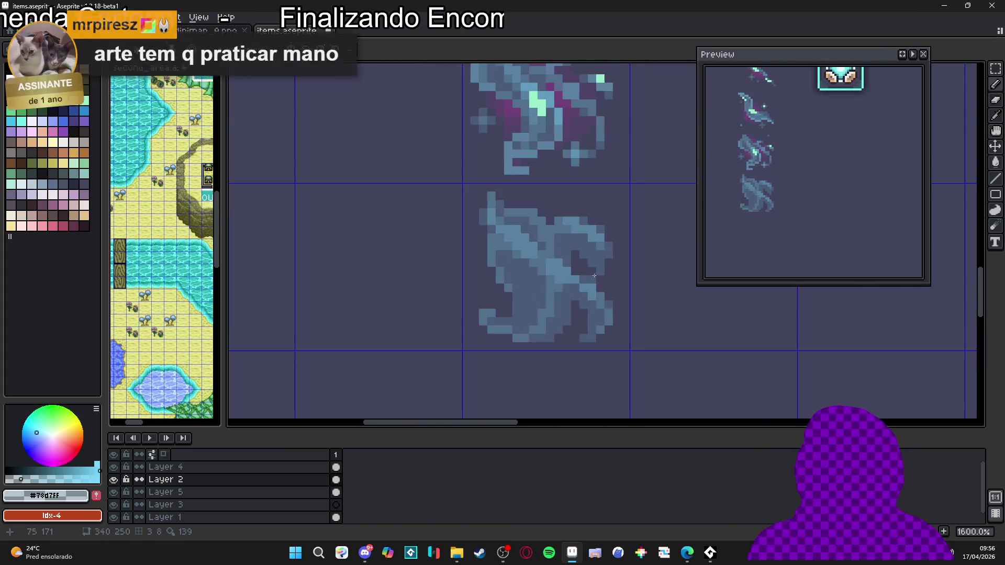
pyautogui.scroll(2, 618, 267)
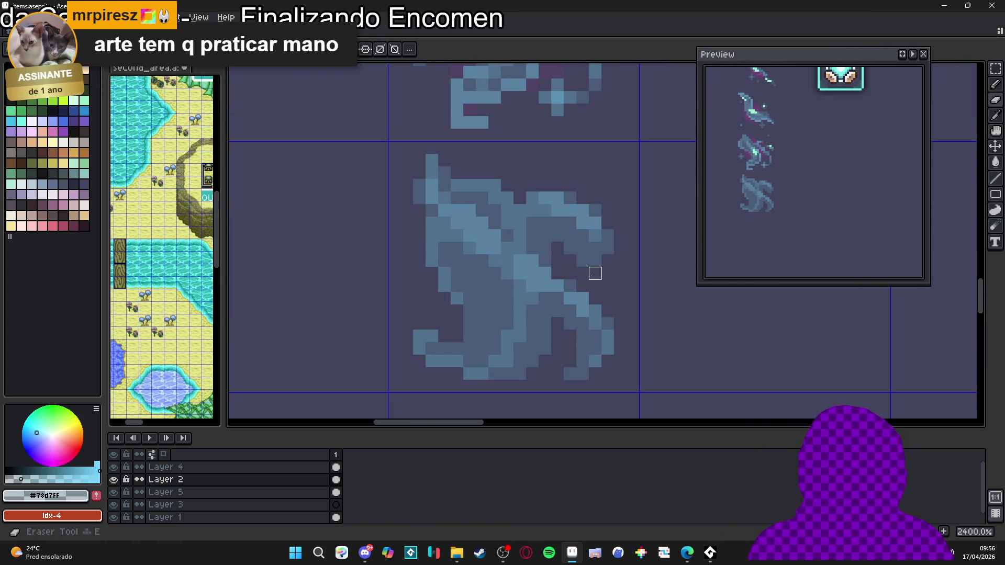
# Switch to the Pencil and lighten two pixels on the bottom wisp frame
pyautogui.press('b')
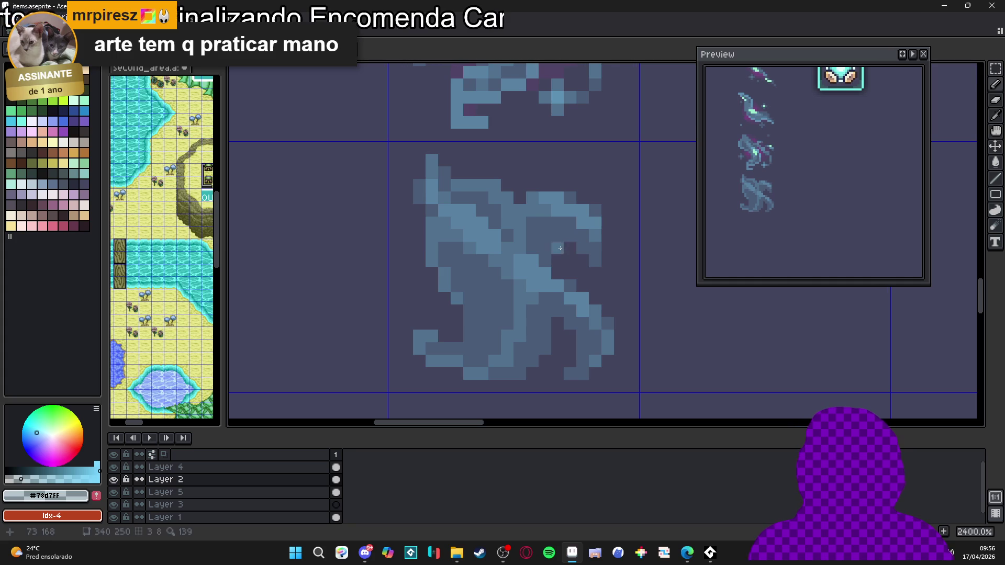
pyautogui.scroll(-1, 539, 231)
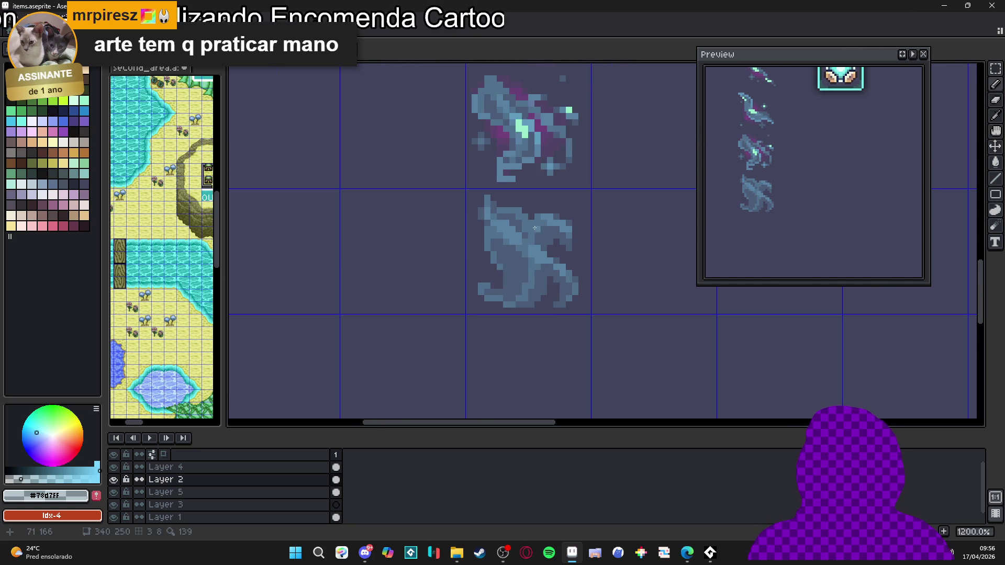
pyautogui.scroll(1, 546, 229)
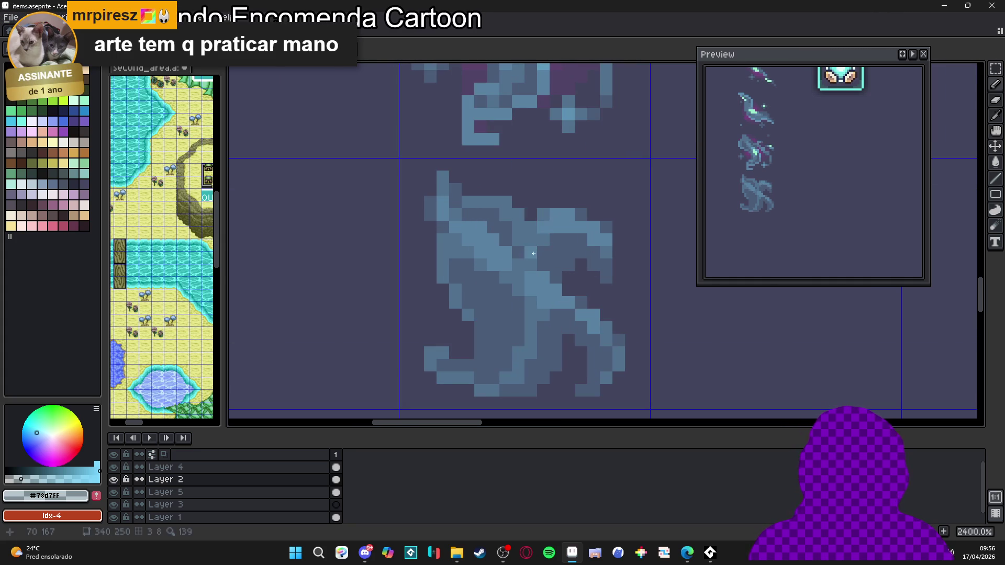
pyautogui.scroll(-1, 539, 255)
pyautogui.scroll(1, 482, 246)
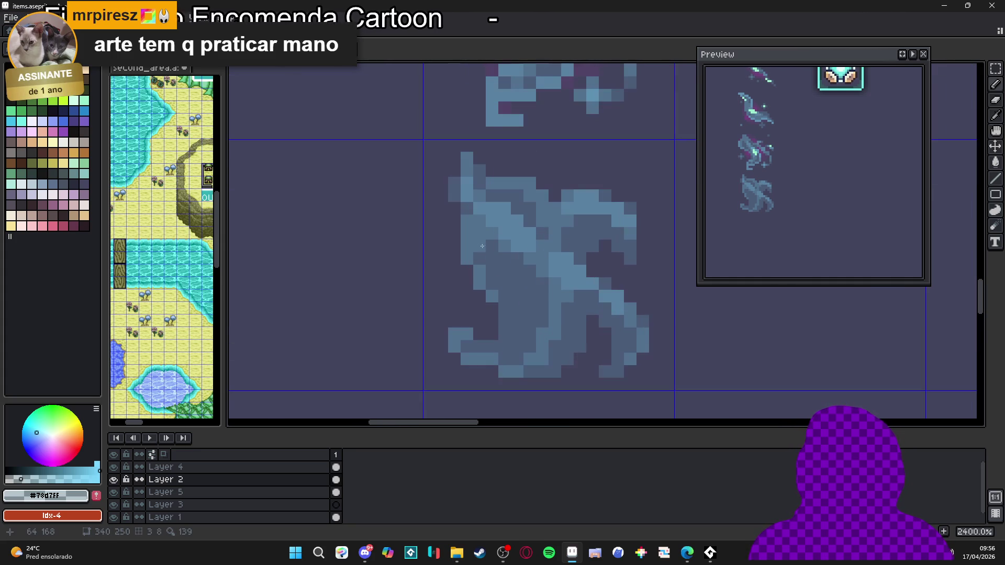
pyautogui.scroll(-3, 481, 230)
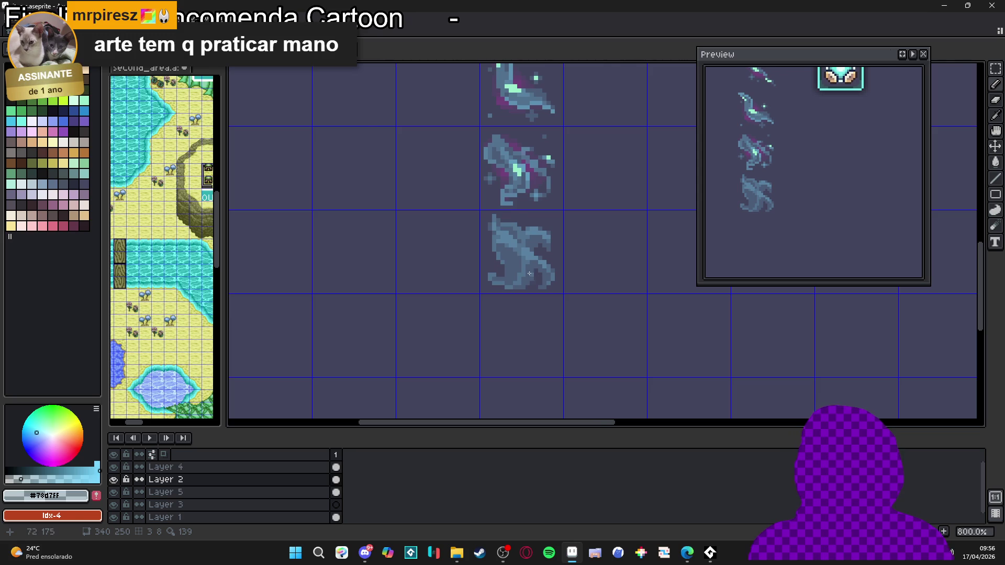
pyautogui.scroll(2, 528, 255)
pyautogui.scroll(-5, 528, 255)
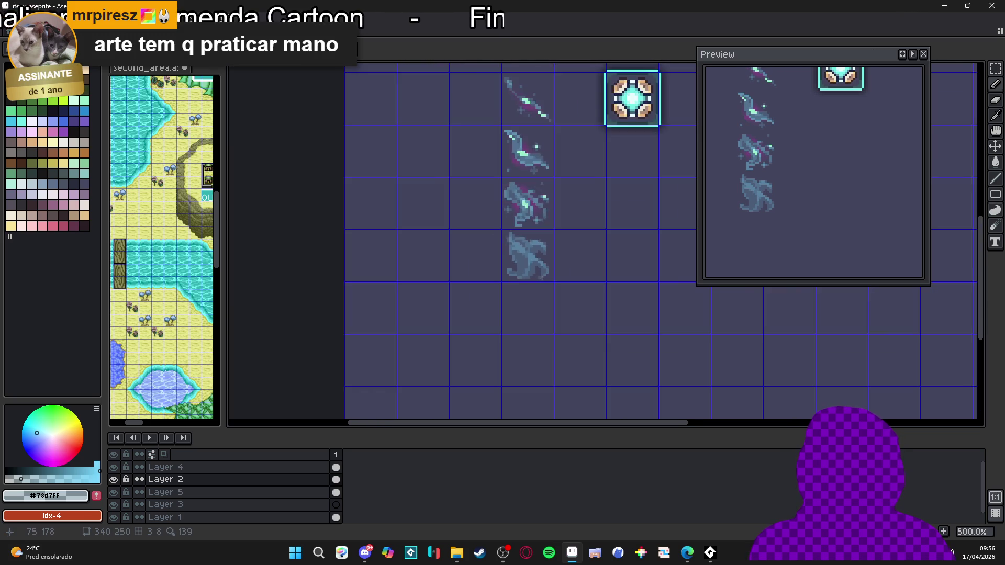
pyautogui.scroll(4, 526, 254)
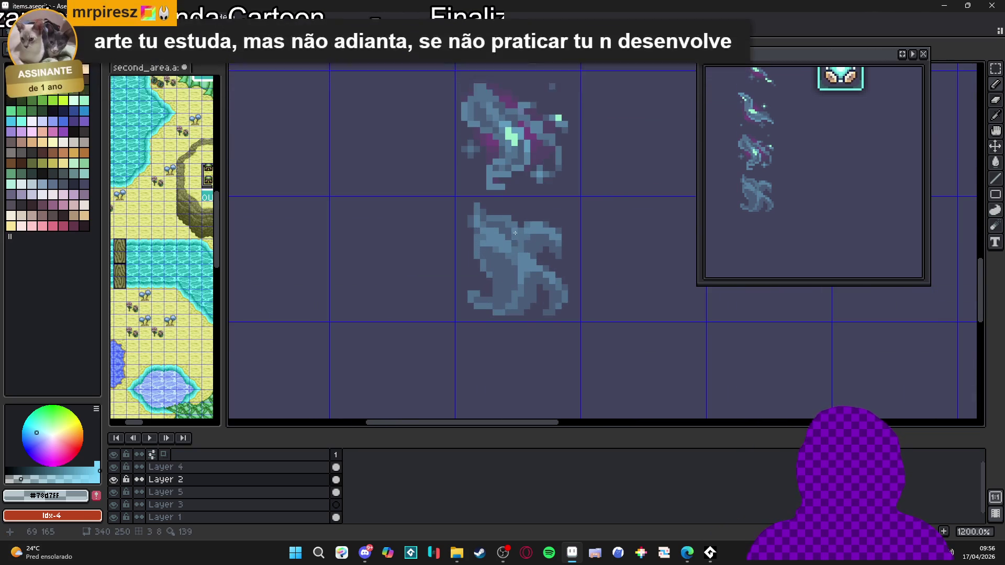
pyautogui.scroll(2, 526, 254)
pyautogui.scroll(-6, 505, 217)
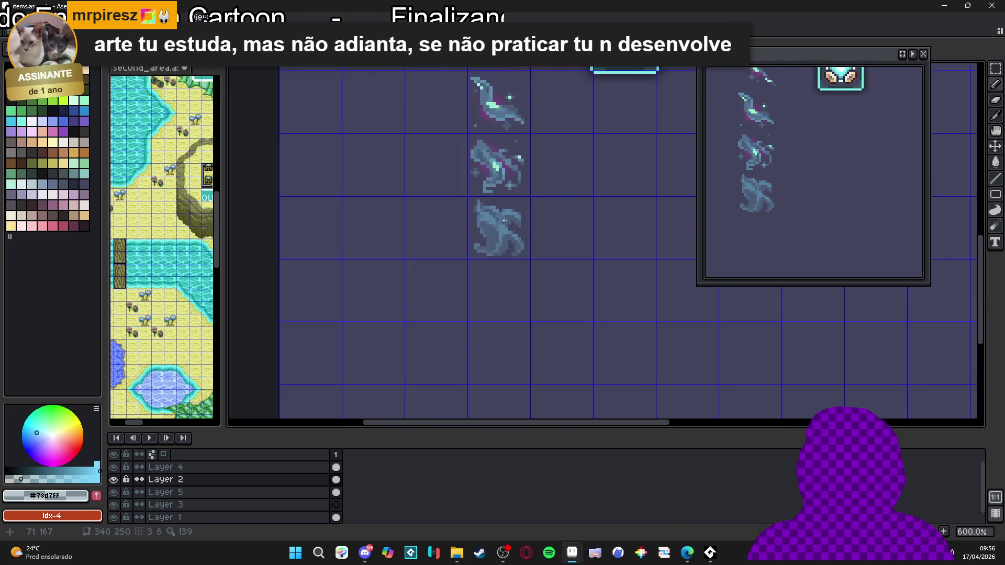
pyautogui.scroll(4, 497, 213)
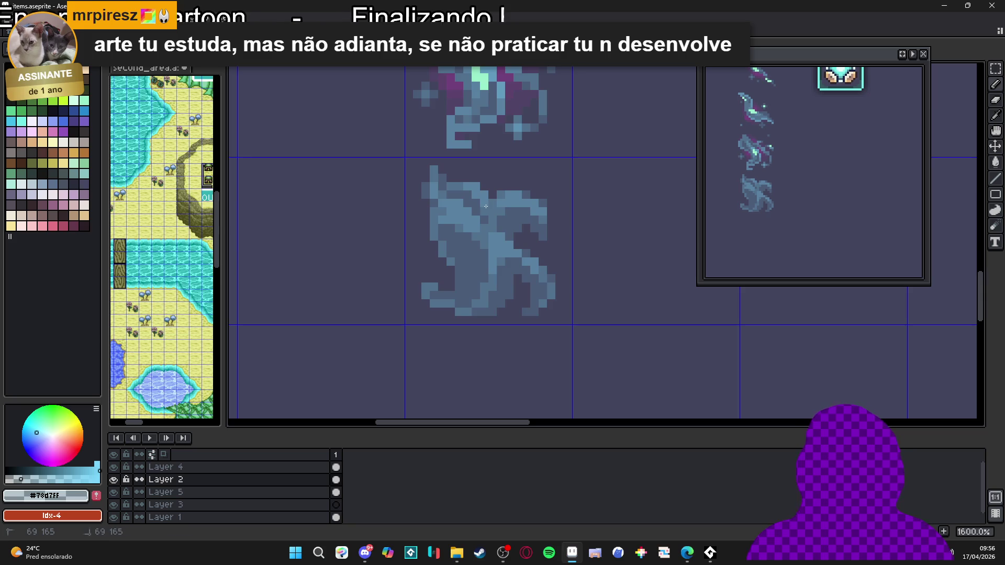
pyautogui.scroll(-2, 490, 205)
pyautogui.scroll(4, 491, 220)
pyautogui.click(493, 231)
pyautogui.click(506, 243)
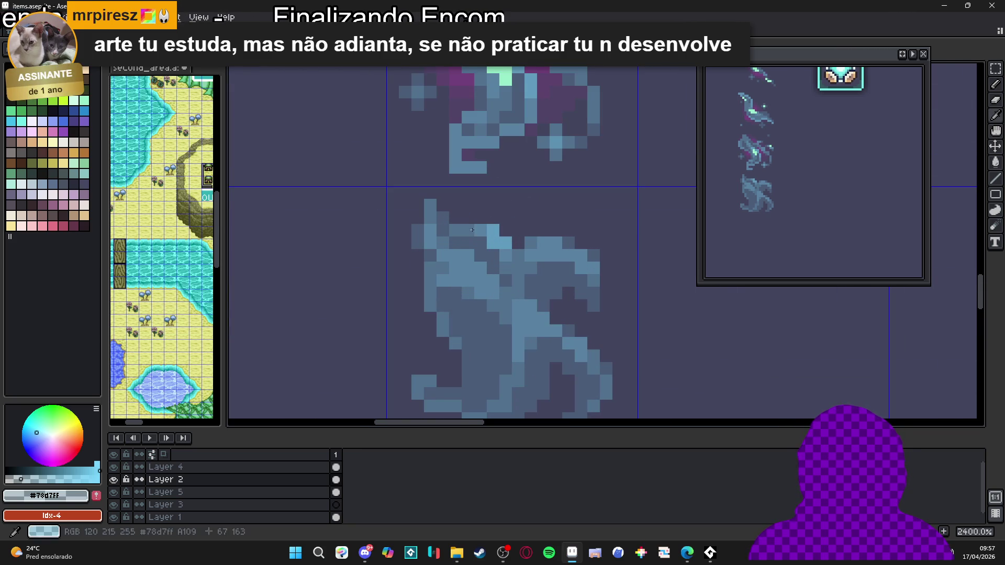
# Add light-blue highlights along the wisp's upper edge and a small block lower down
pyautogui.scroll(-5, 495, 238)
pyautogui.scroll(5, 518, 248)
pyautogui.scroll(1, 518, 248)
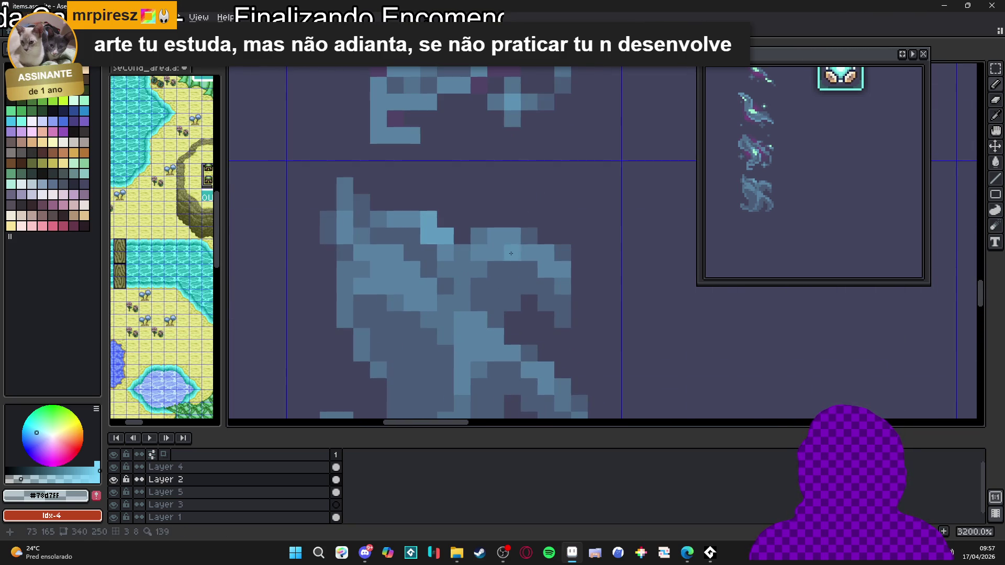
pyautogui.click(496, 236)
pyautogui.click(496, 253)
pyautogui.click(510, 253)
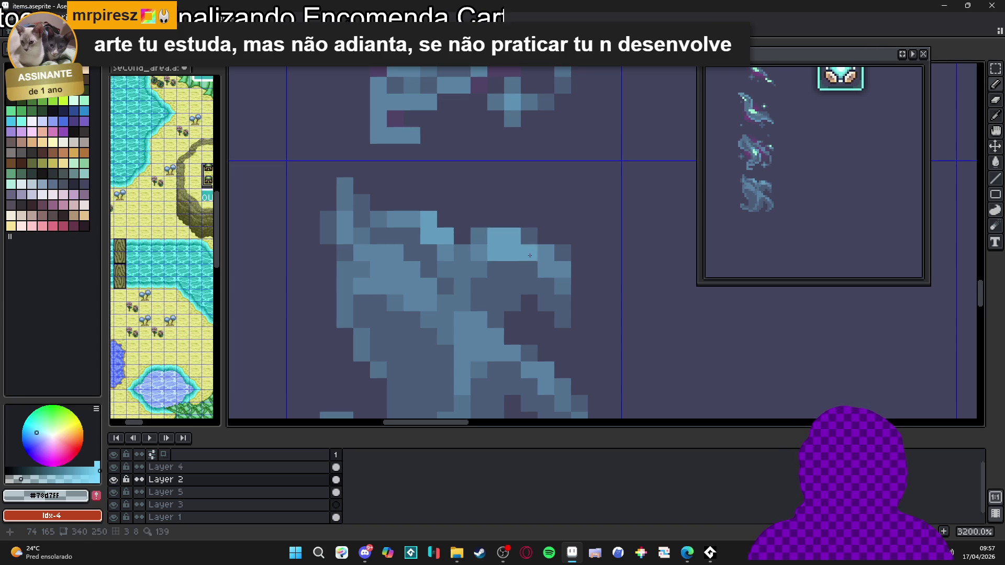
pyautogui.click(526, 257)
pyautogui.scroll(-4, 531, 267)
pyautogui.scroll(4, 519, 274)
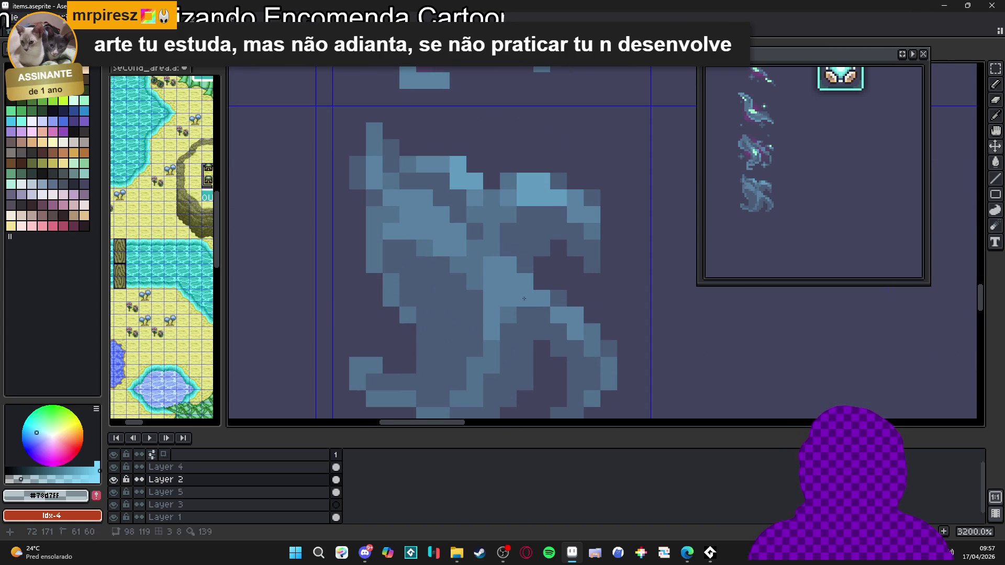
pyautogui.click(524, 294)
pyautogui.scroll(-4, 538, 301)
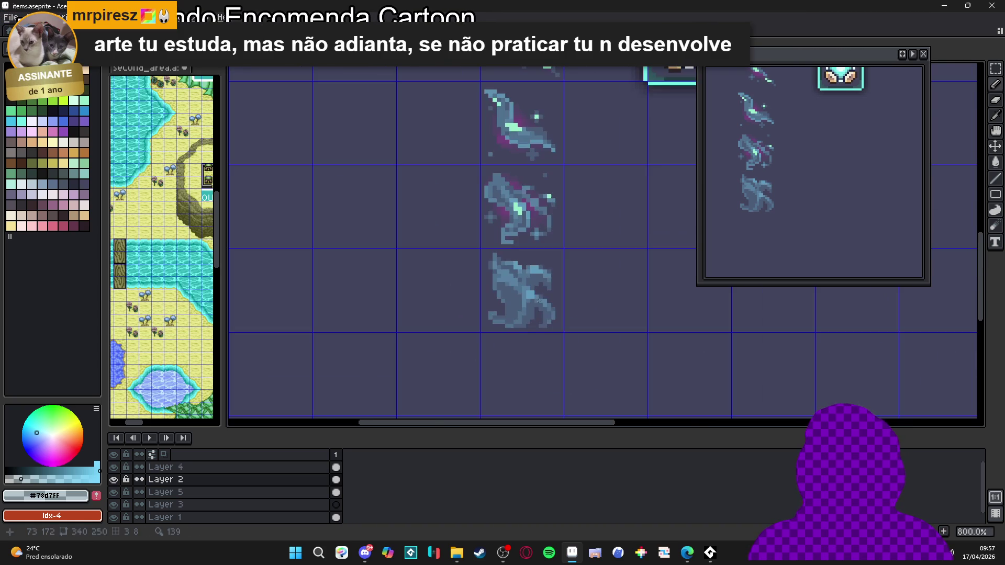
pyautogui.scroll(2, 519, 293)
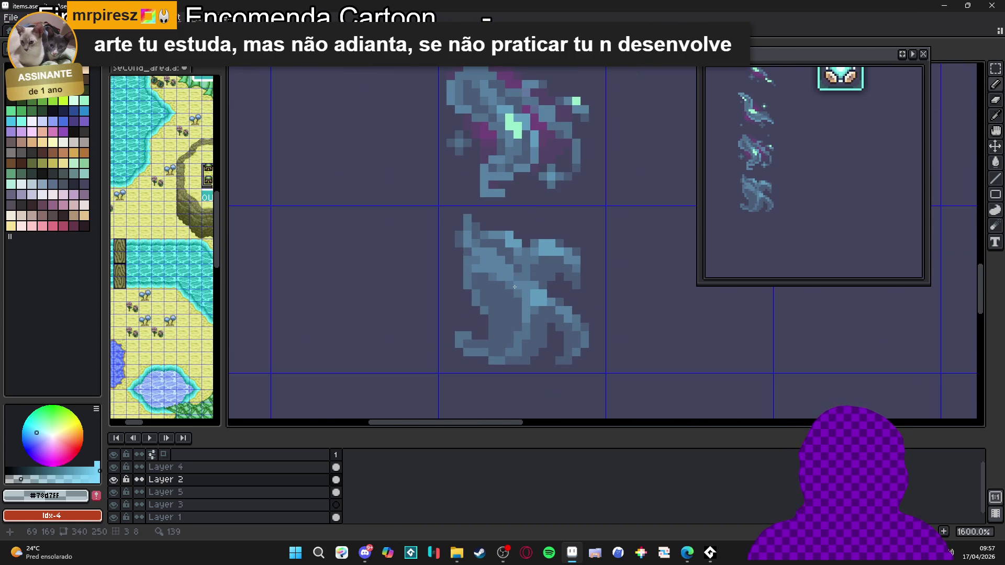
pyautogui.scroll(-2, 516, 276)
pyautogui.scroll(2, 523, 283)
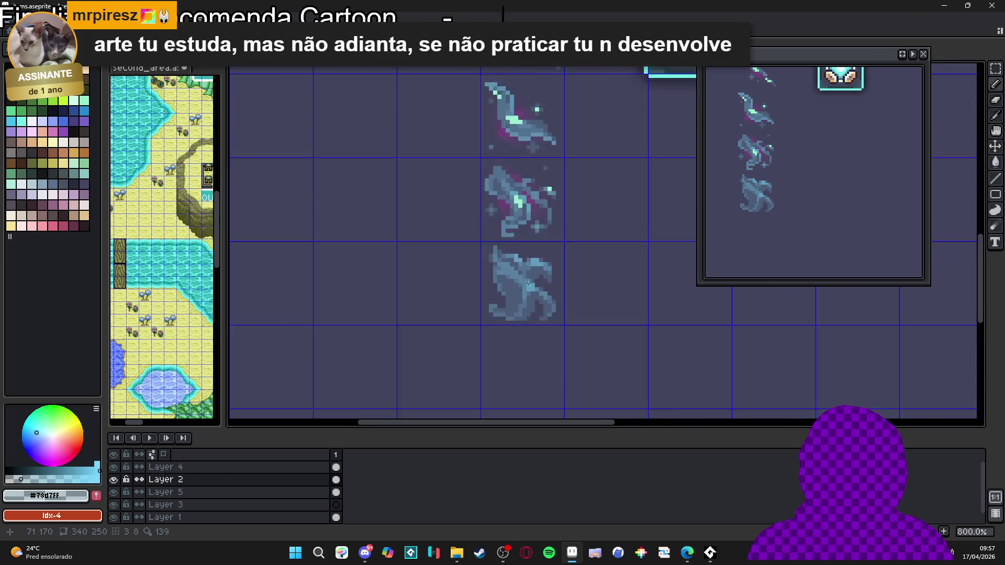
pyautogui.scroll(-3, 526, 293)
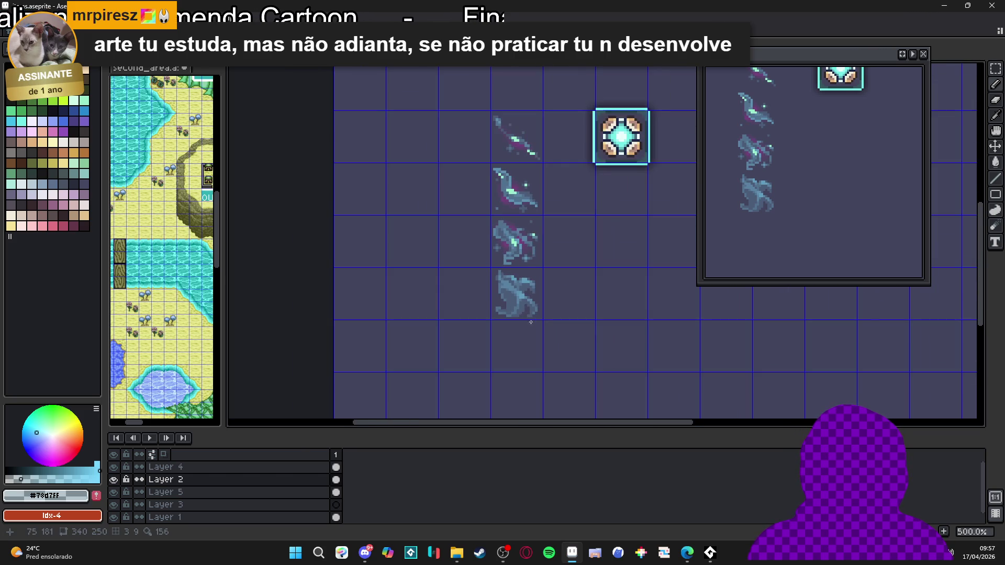
pyautogui.scroll(1, 531, 308)
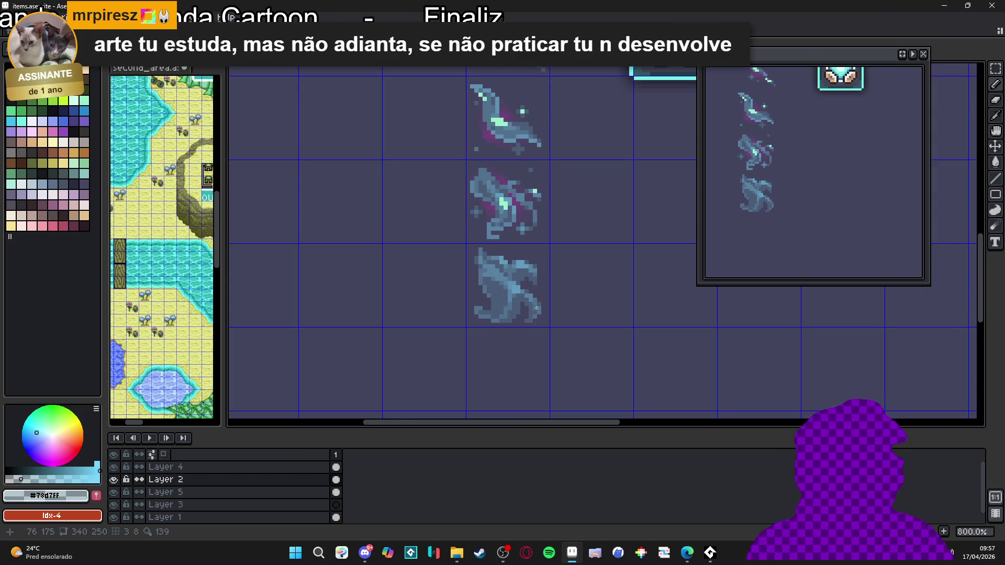
pyautogui.scroll(-1, 529, 296)
# Save items.aseprite
pyautogui.hotkey('ctrl', 's')
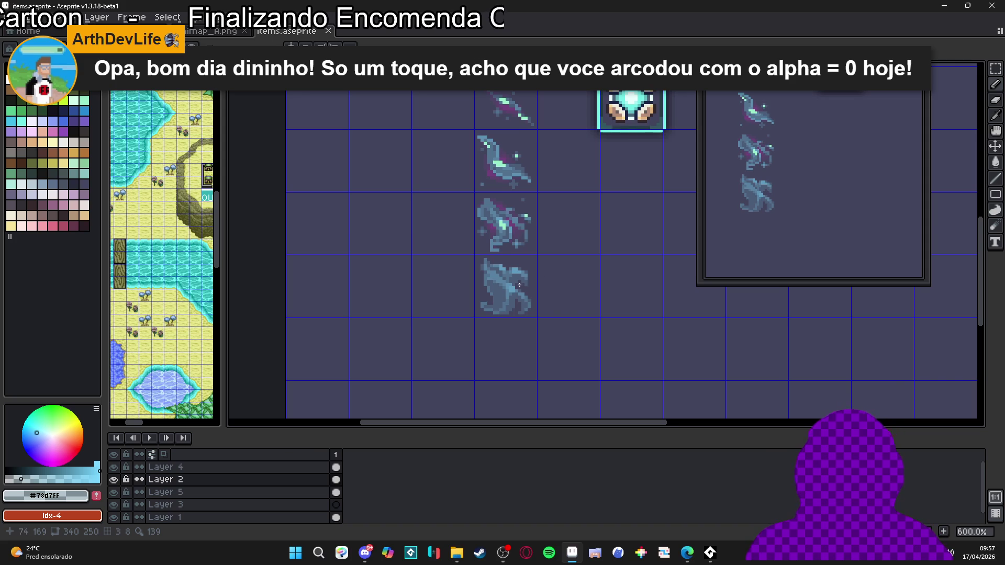
pyautogui.scroll(2, 519, 285)
pyautogui.scroll(-2, 496, 321)
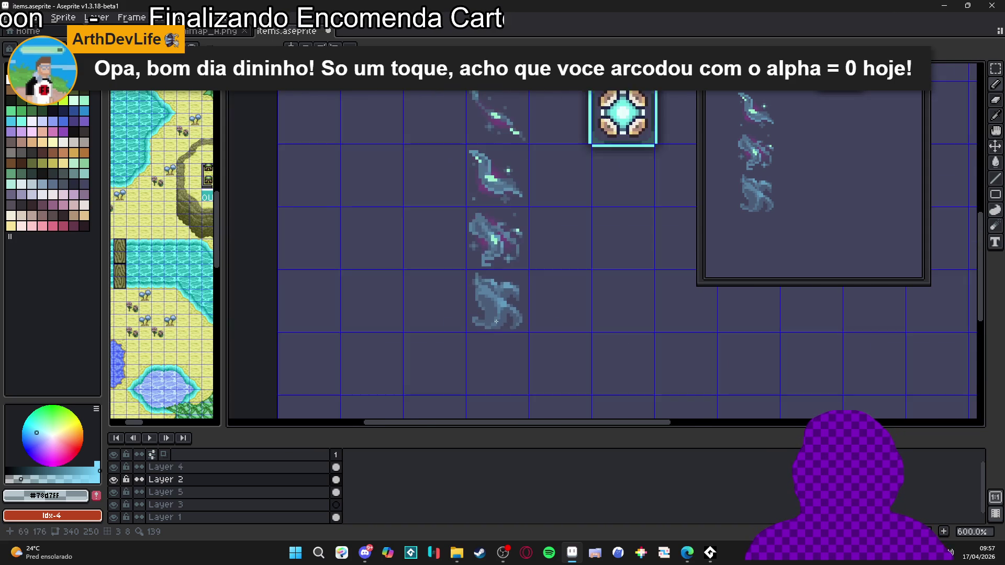
pyautogui.scroll(4, 496, 321)
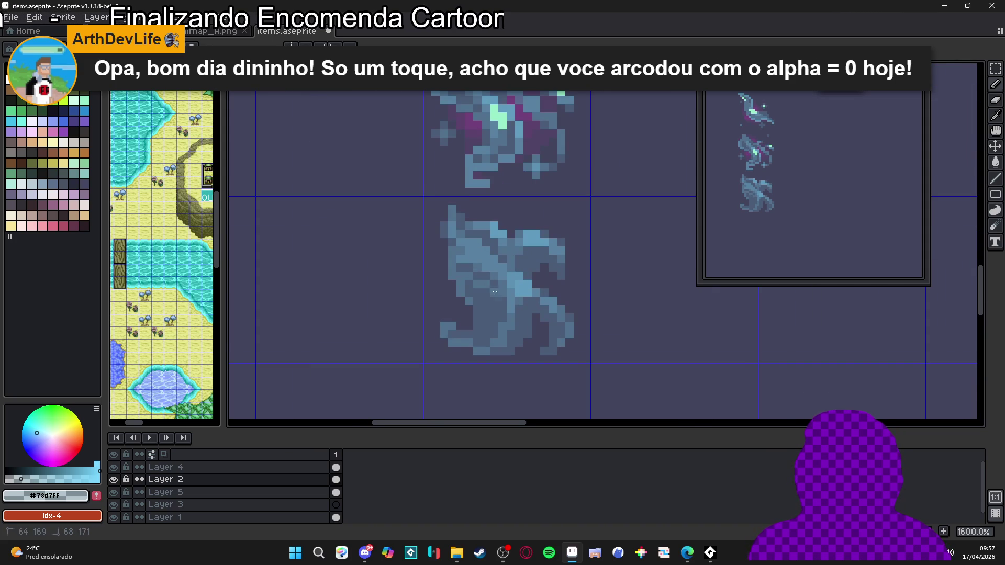
pyautogui.scroll(-5, 473, 280)
# Undo the last pencil stroke and shade the wisp's bottom edge in light blue
pyautogui.hotkey('ctrl', 'z')
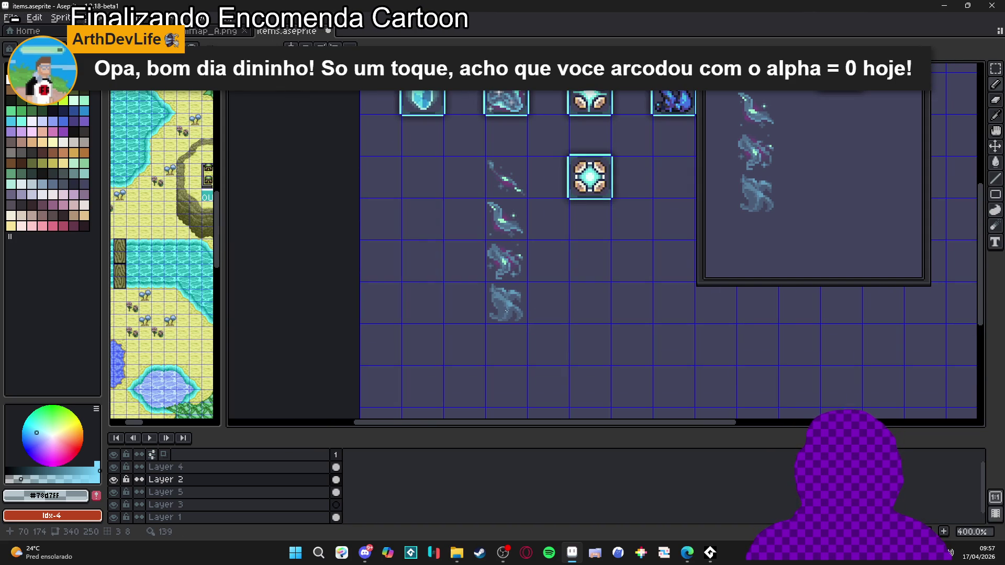
pyautogui.scroll(3, 505, 318)
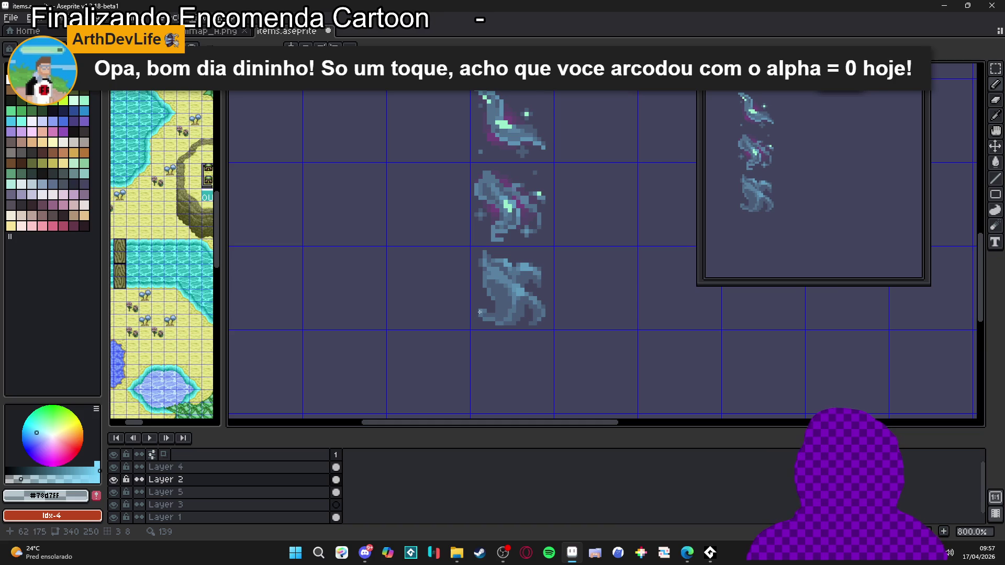
pyautogui.scroll(3, 474, 329)
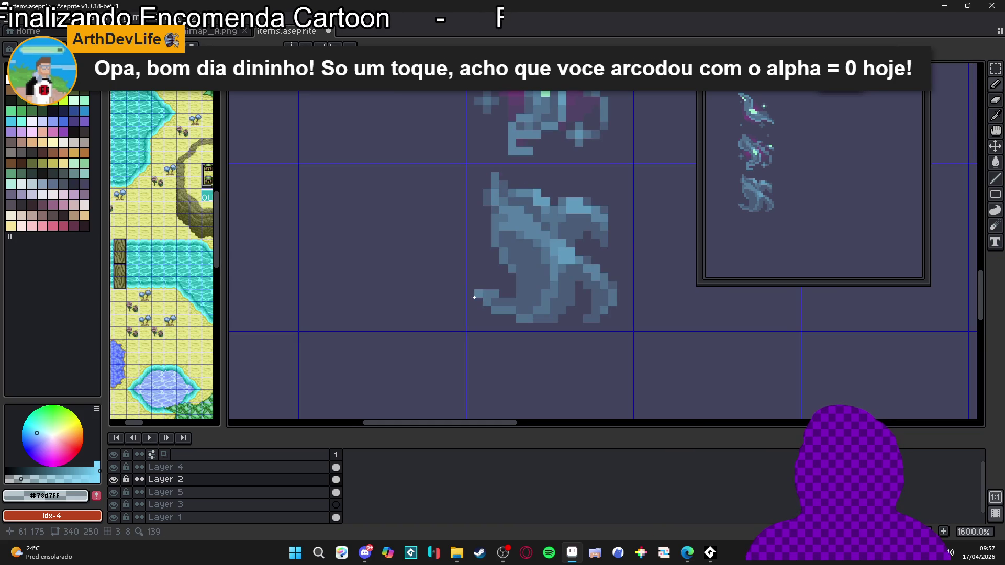
pyautogui.moveTo(581, 318); pyautogui.dragTo(592, 320)
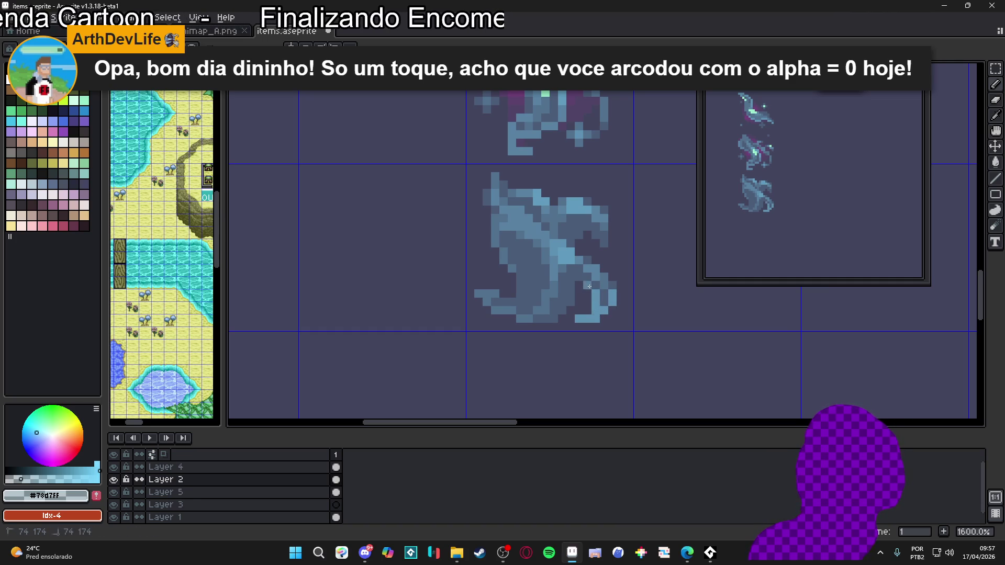
# Check the lengthened bottom-edge shading, then bring the Discord window up over Aseprite
pyautogui.scroll(-5, 578, 279)
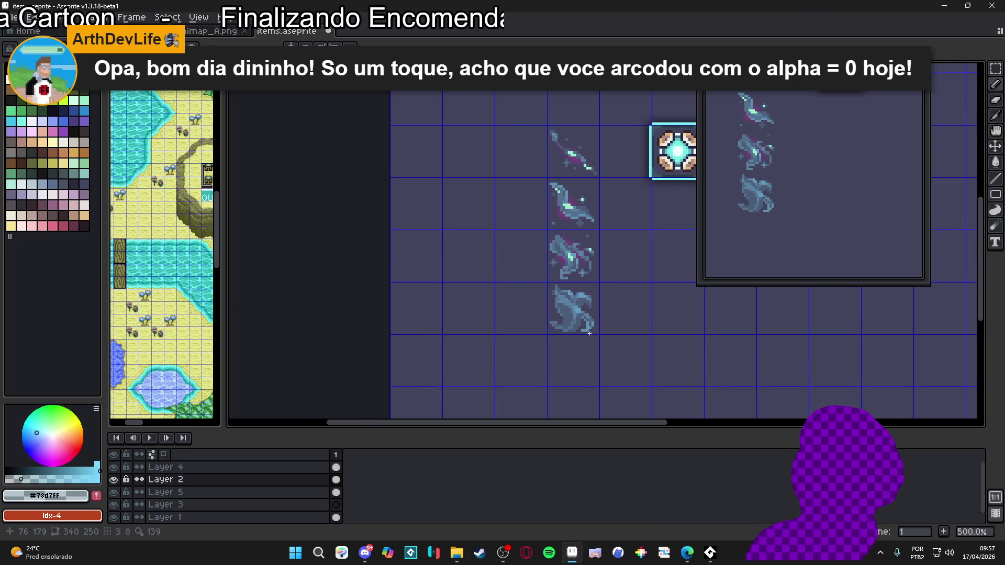
pyautogui.scroll(-1, 555, 325)
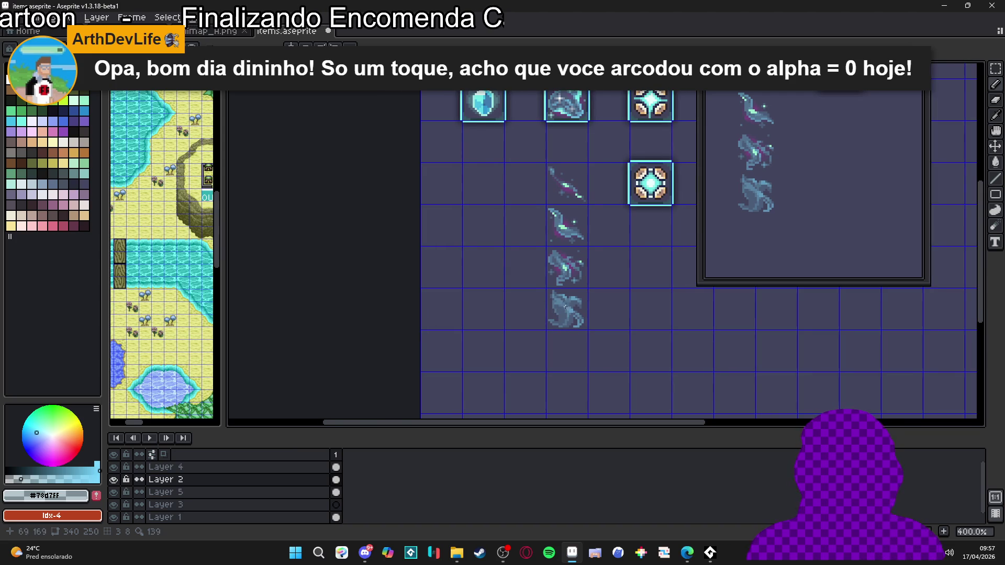
pyautogui.scroll(8, 573, 306)
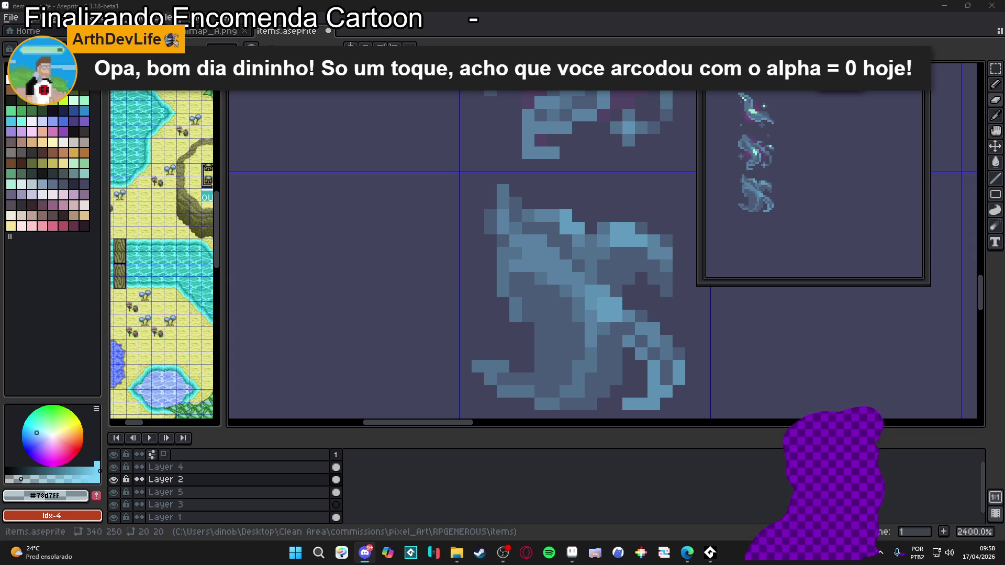
pyautogui.click(365, 552)
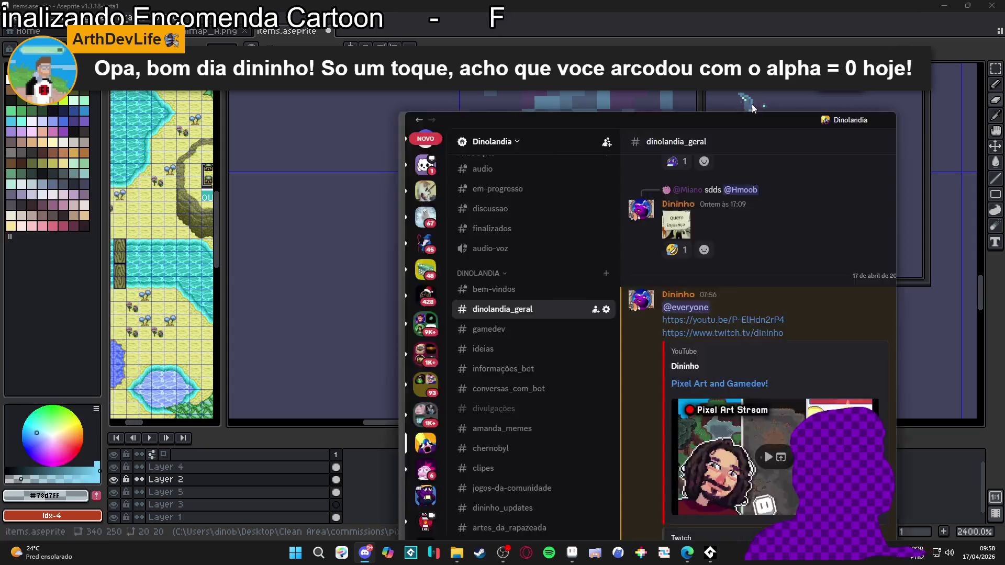
# Open #feedback_artistico and scroll through members' shared artwork and comments
pyautogui.scroll(-3, 142, 364)
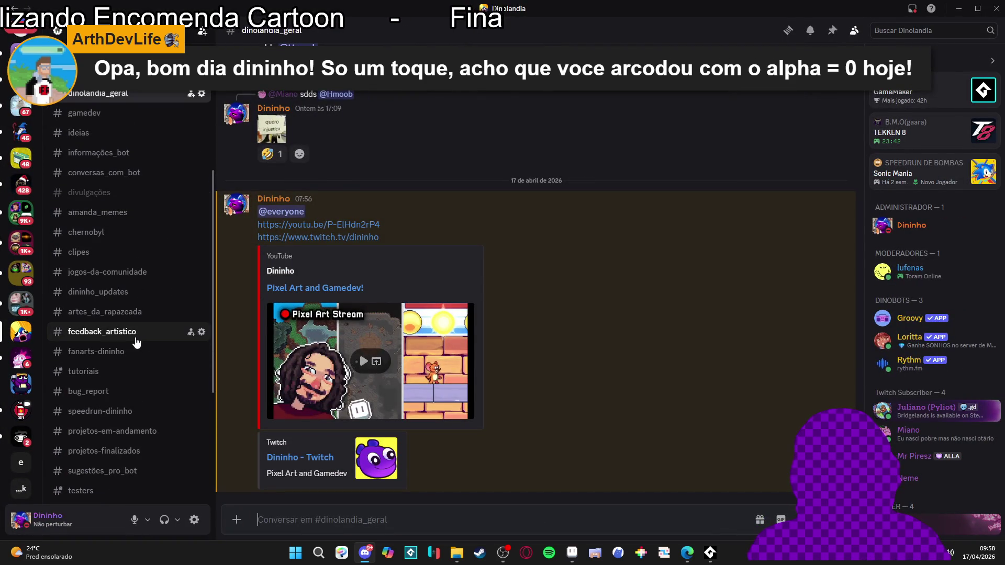
pyautogui.click(139, 331)
pyautogui.scroll(15, 488, 332)
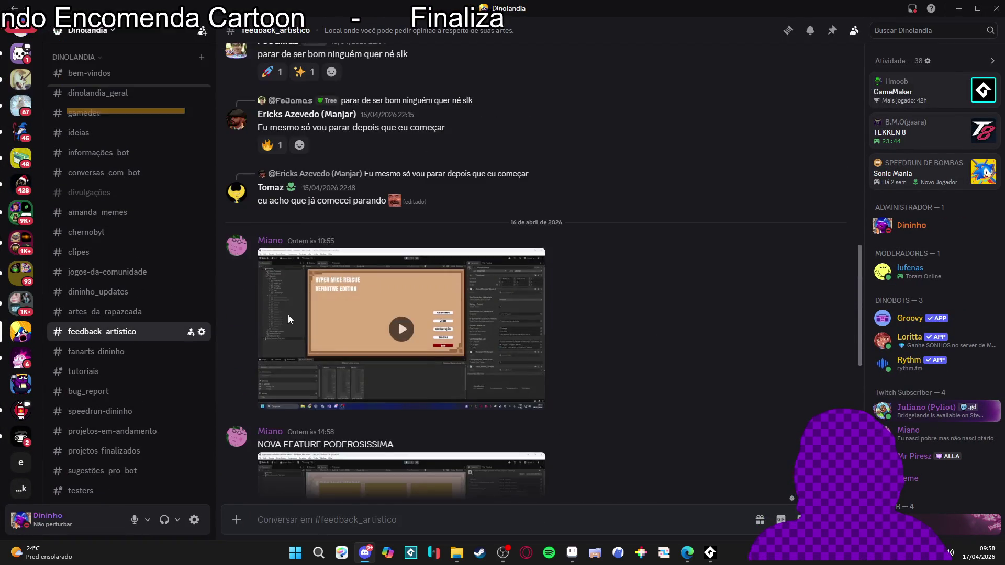
pyautogui.scroll(20, 474, 258)
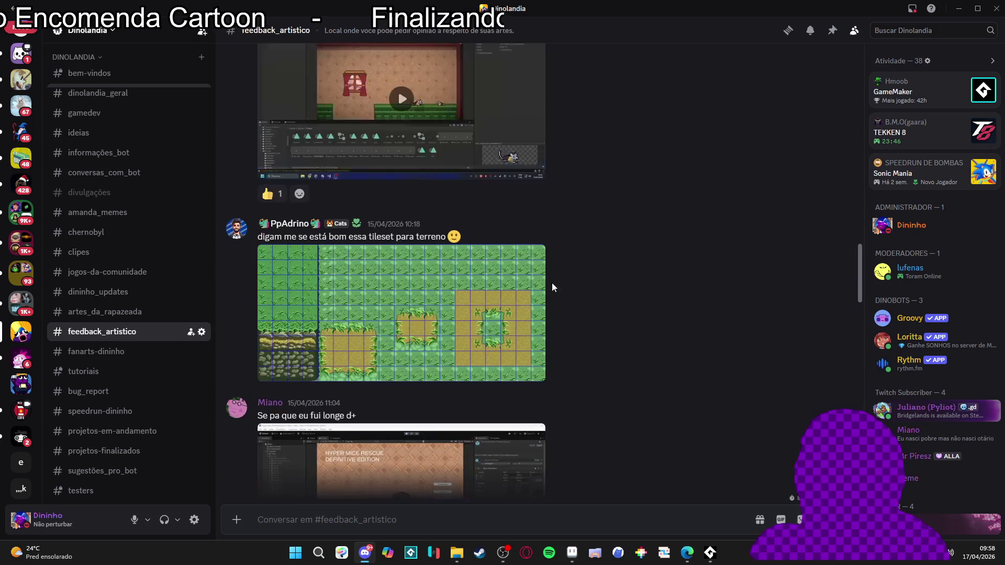
pyautogui.scroll(5, 564, 277)
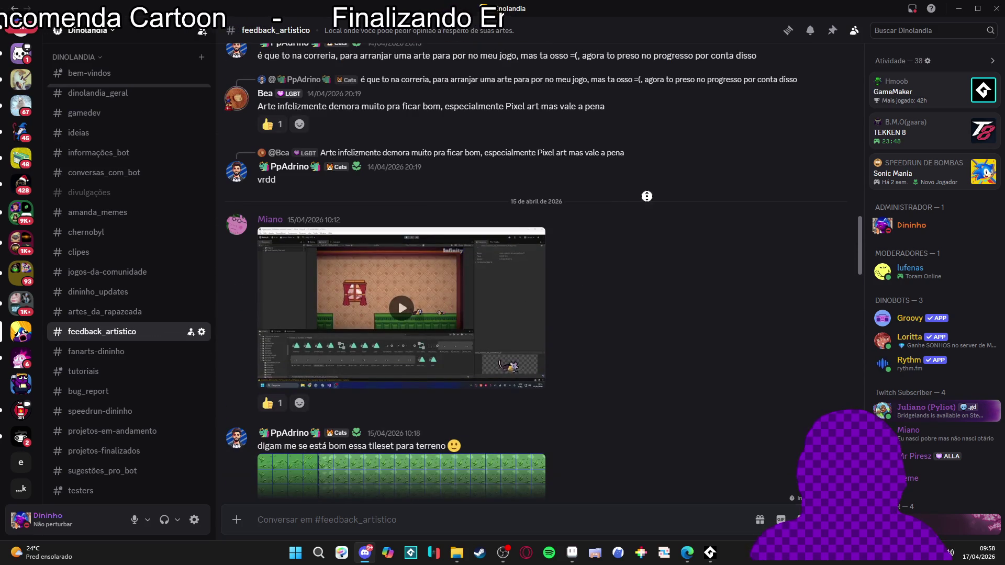
pyautogui.scroll(-20, 629, 381)
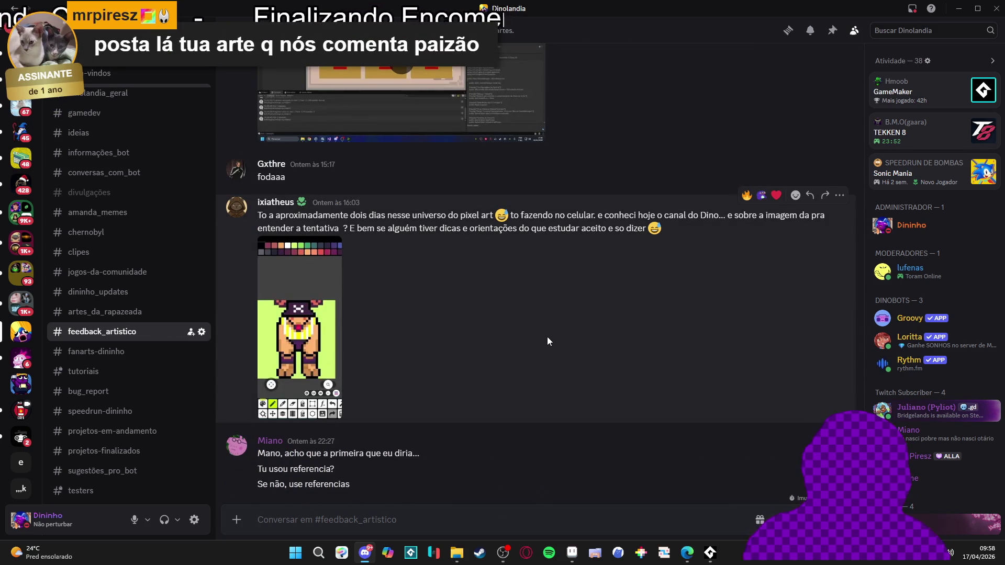
pyautogui.scroll(15, 547, 337)
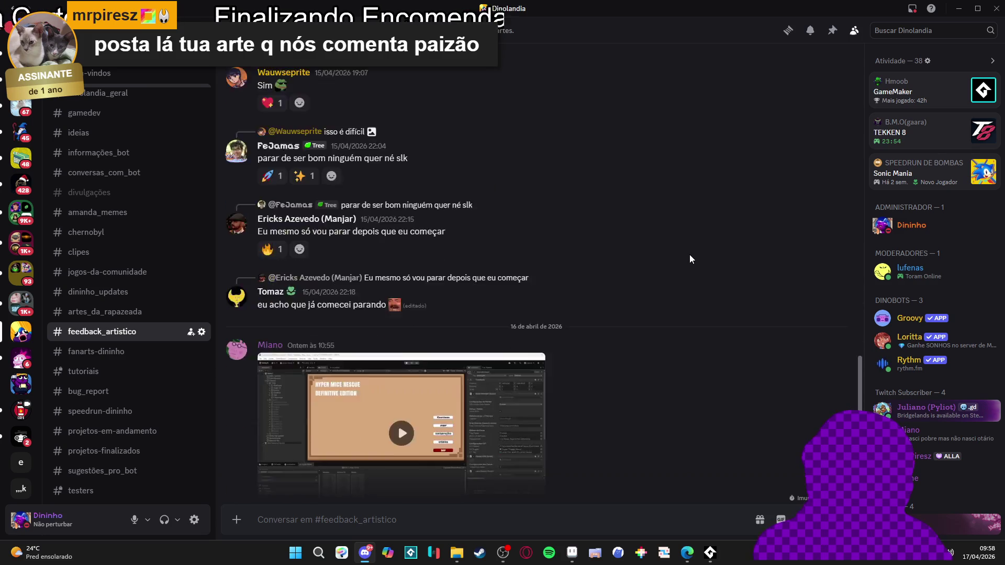
pyautogui.scroll(-10, 689, 256)
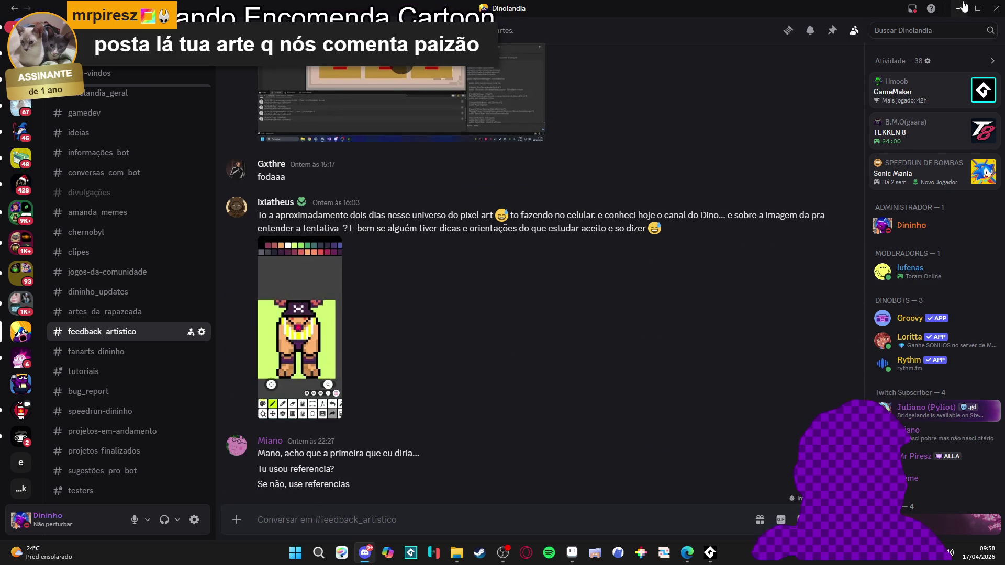
# Minimize Discord to return to the items sprite sheet in Aseprite
pyautogui.click(962, 7)
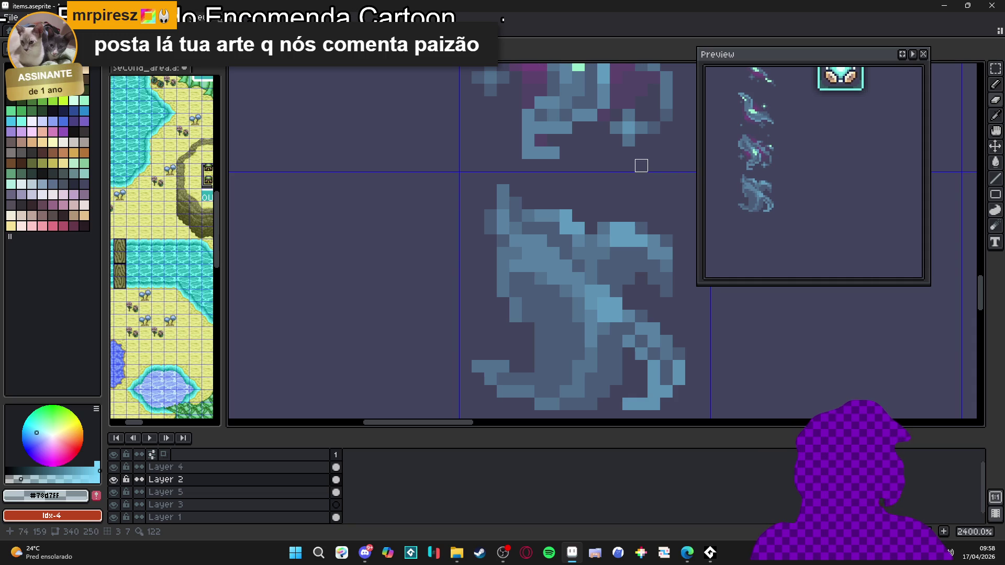
pyautogui.scroll(-7, 495, 304)
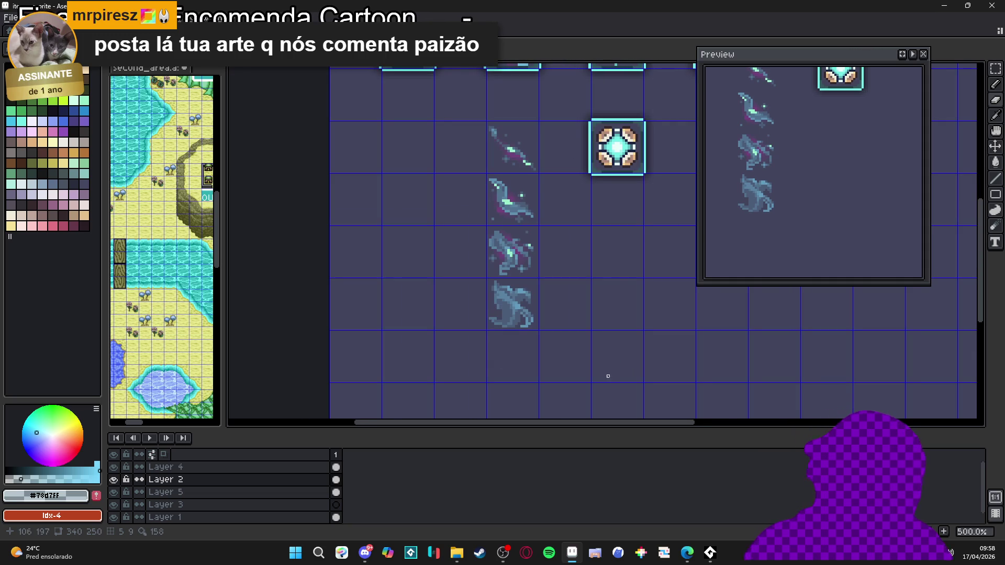
pyautogui.scroll(2, 498, 319)
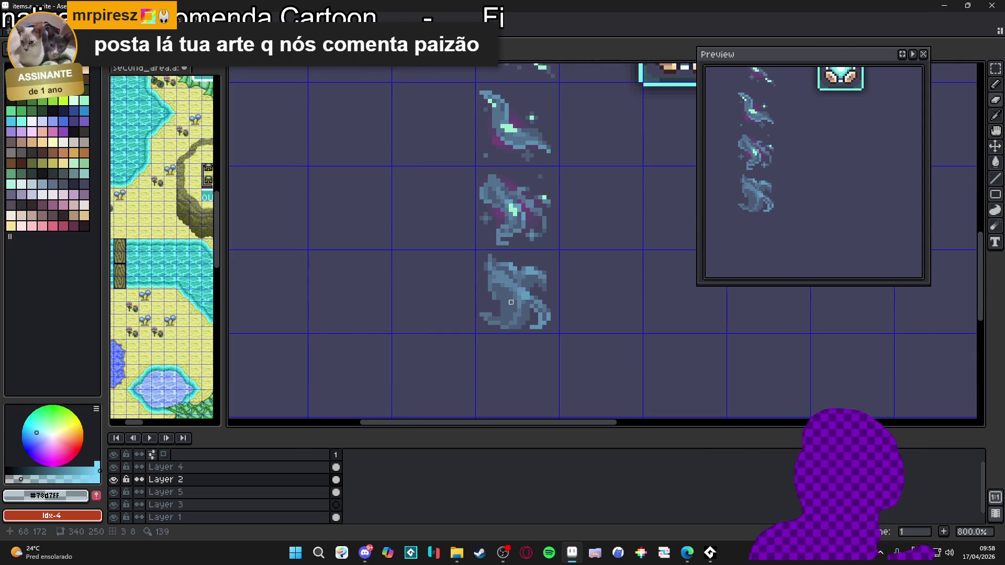
pyautogui.scroll(3, 499, 307)
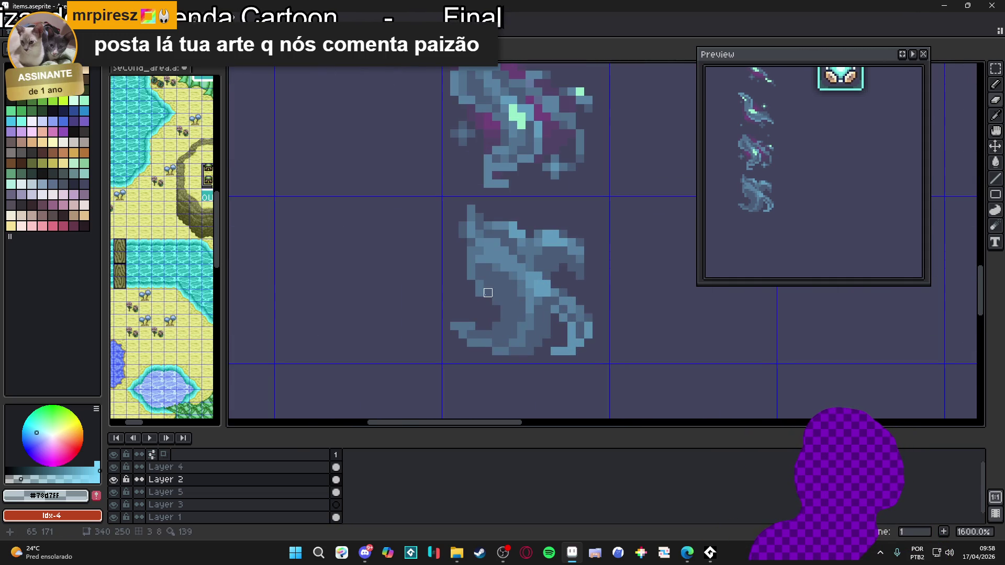
# Select the Pencil and pick mint green #97edc3 from the sprite as the drawing colour
pyautogui.press('b')
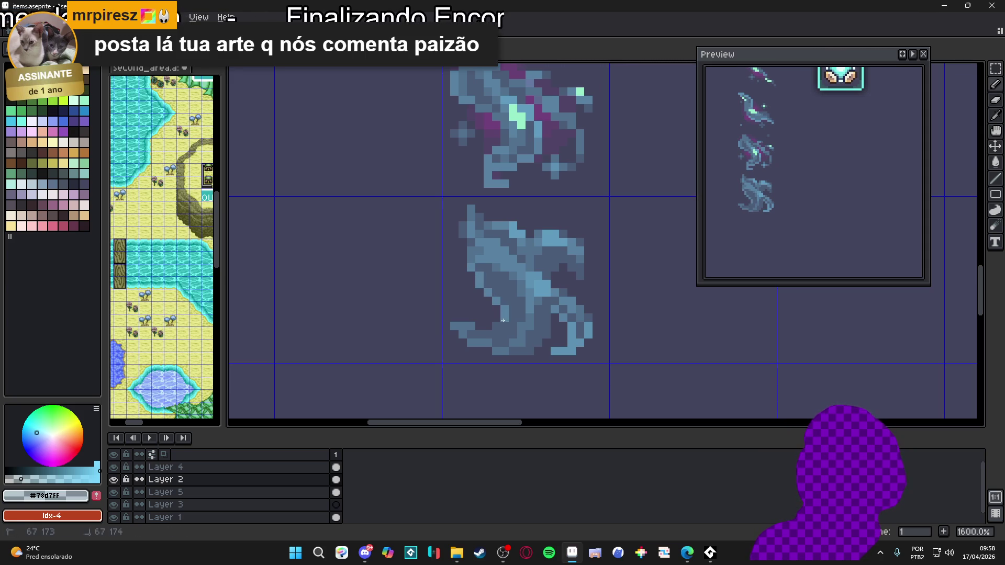
pyautogui.scroll(-3, 498, 323)
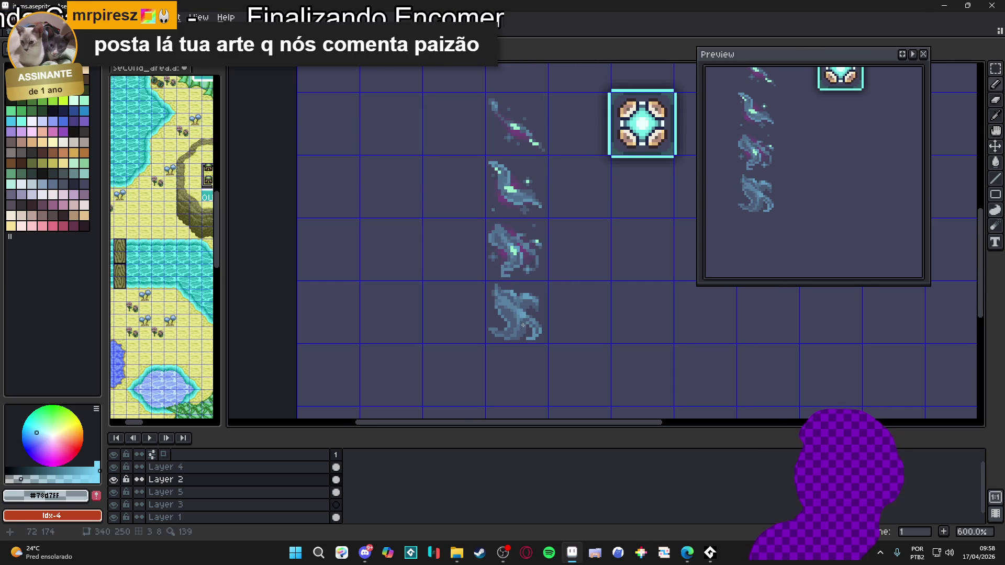
pyautogui.scroll(4, 520, 321)
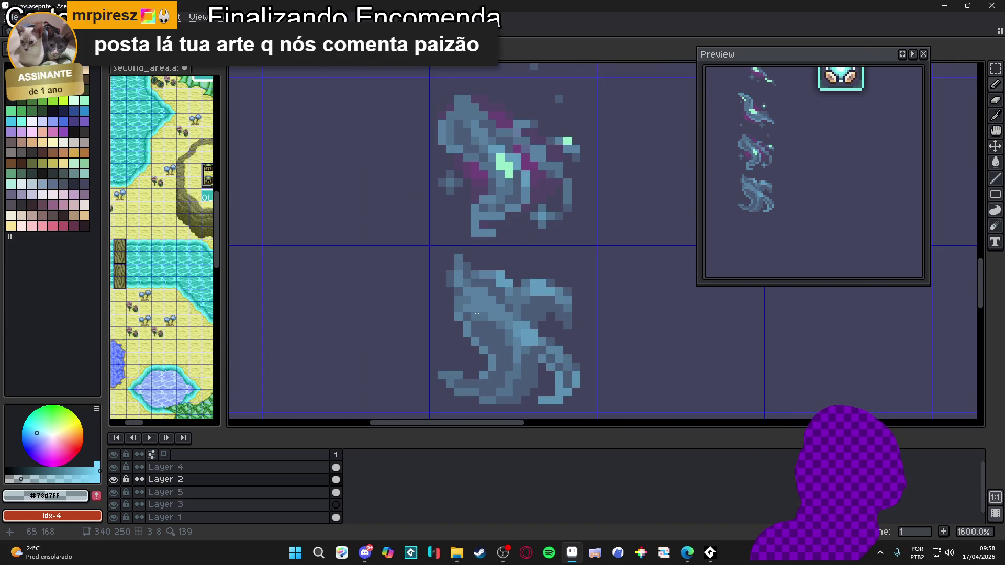
pyautogui.scroll(-4, 486, 338)
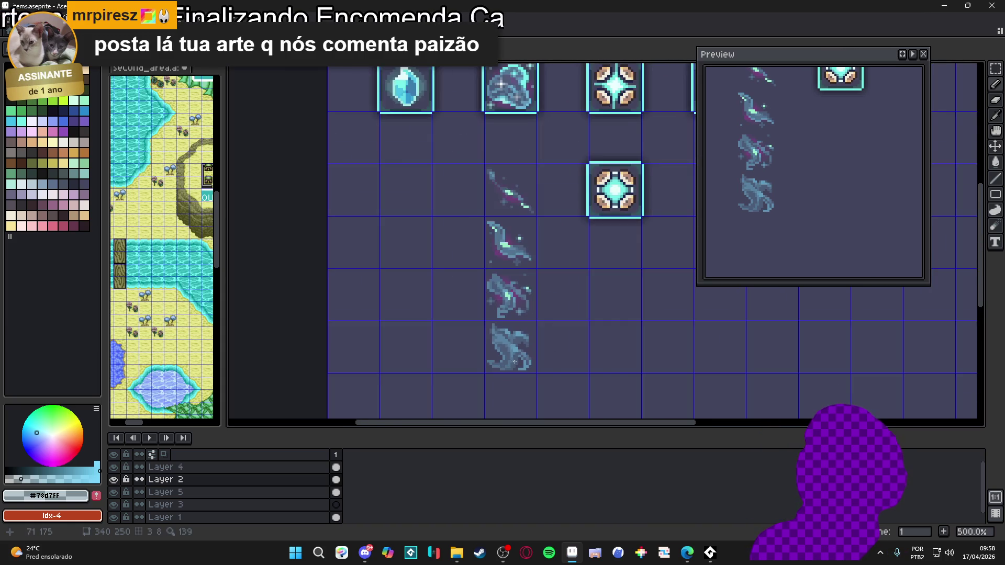
pyautogui.scroll(3, 498, 342)
pyautogui.scroll(-5, 498, 341)
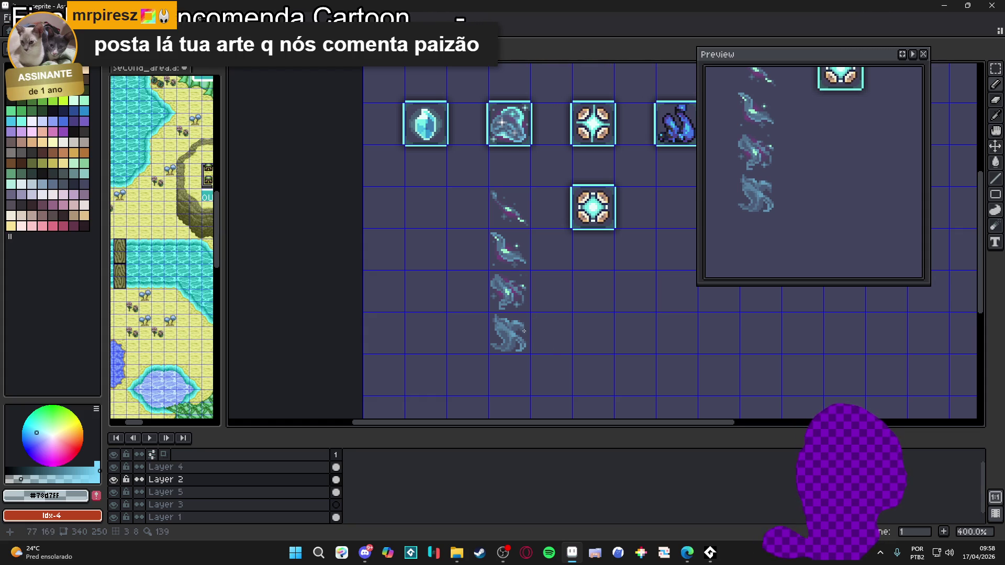
pyautogui.scroll(4, 522, 317)
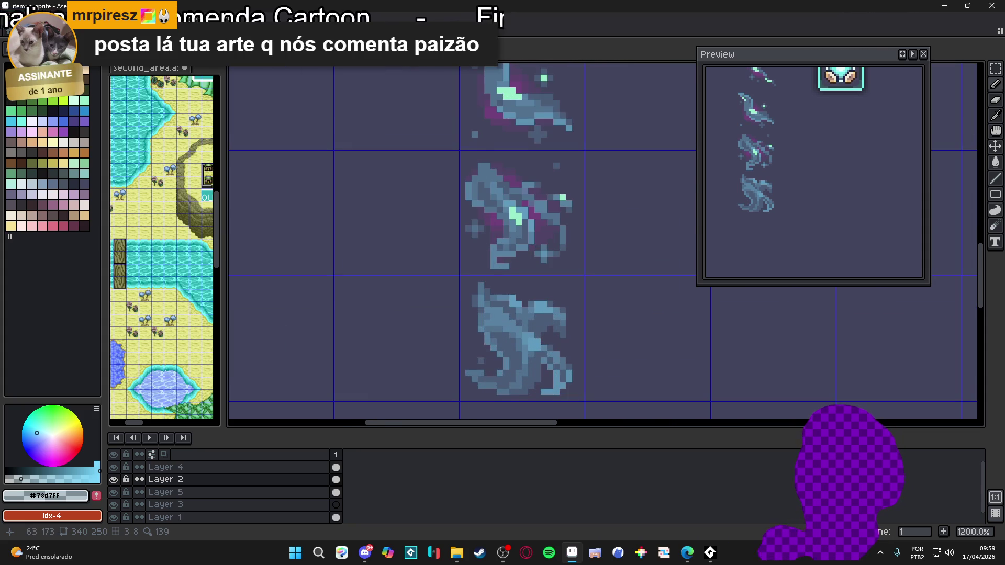
pyautogui.scroll(-1, 499, 351)
pyautogui.scroll(3, 506, 224)
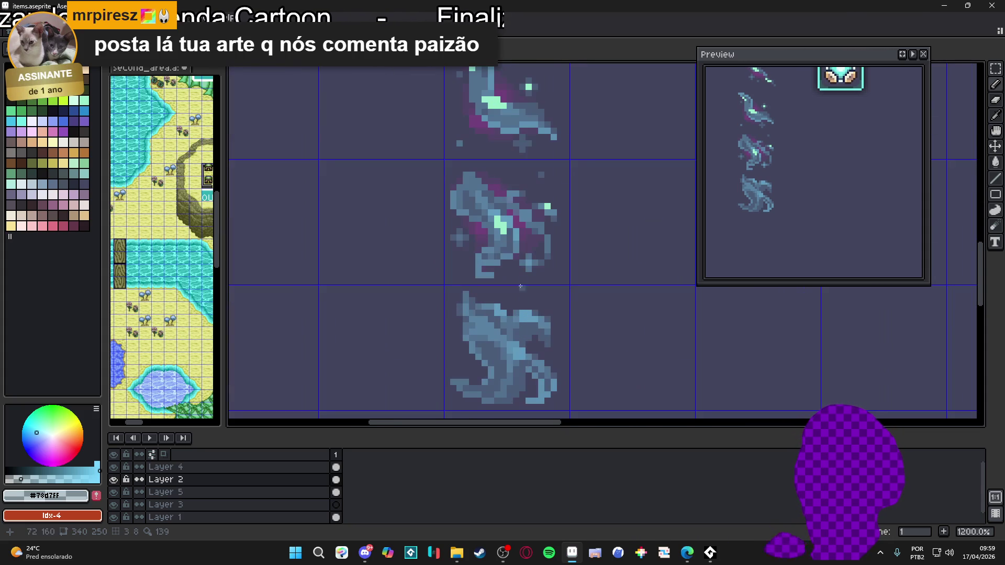
pyautogui.keyDown('alt'); pyautogui.click(506, 226); pyautogui.keyUp('alt')
# Paint light-green highlight pixels on the bottom wisp frame, undoing the last stroke
pyautogui.scroll(1, 518, 345)
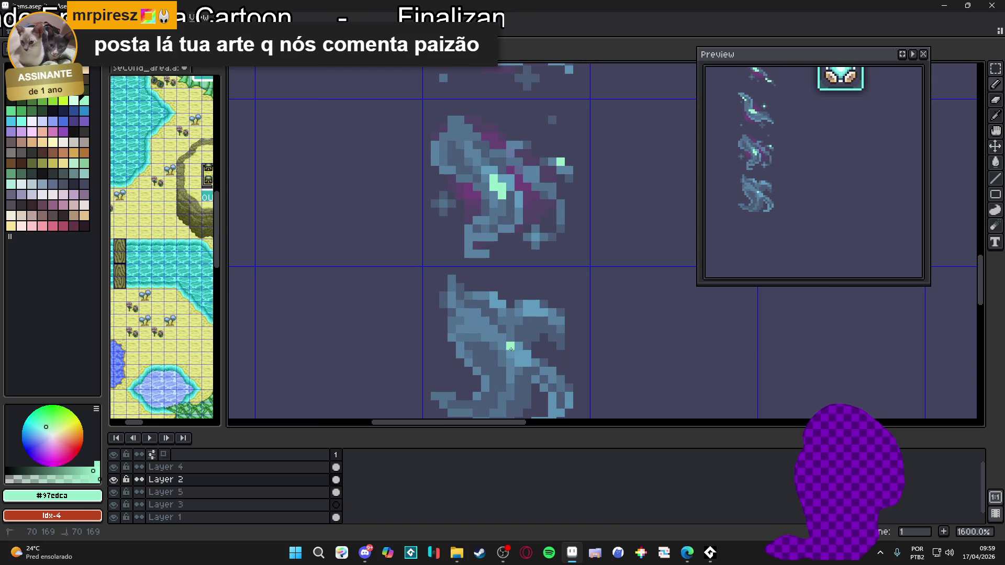
pyautogui.scroll(-3, 519, 343)
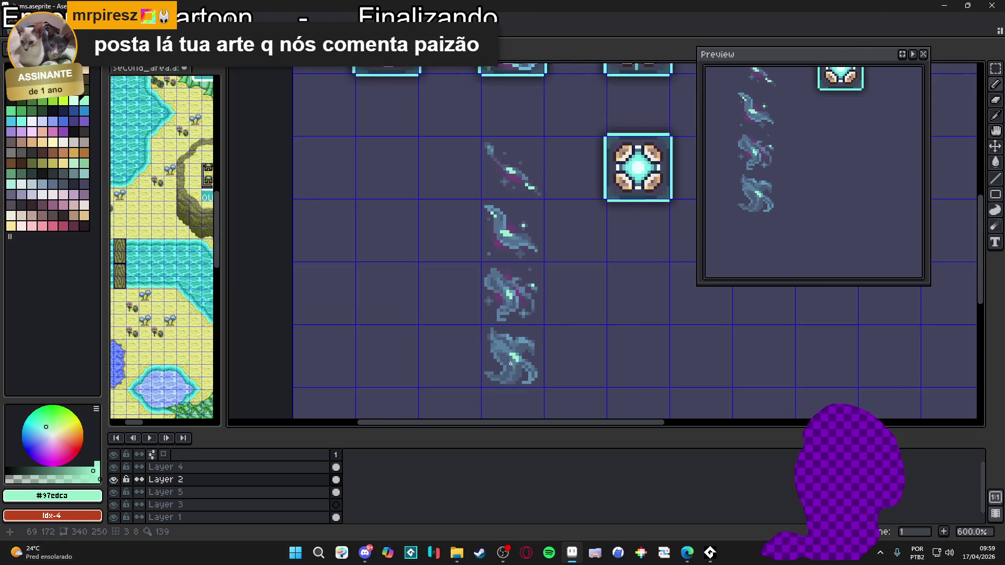
pyautogui.scroll(3, 528, 330)
pyautogui.moveTo(534, 333); pyautogui.dragTo(470, 338)
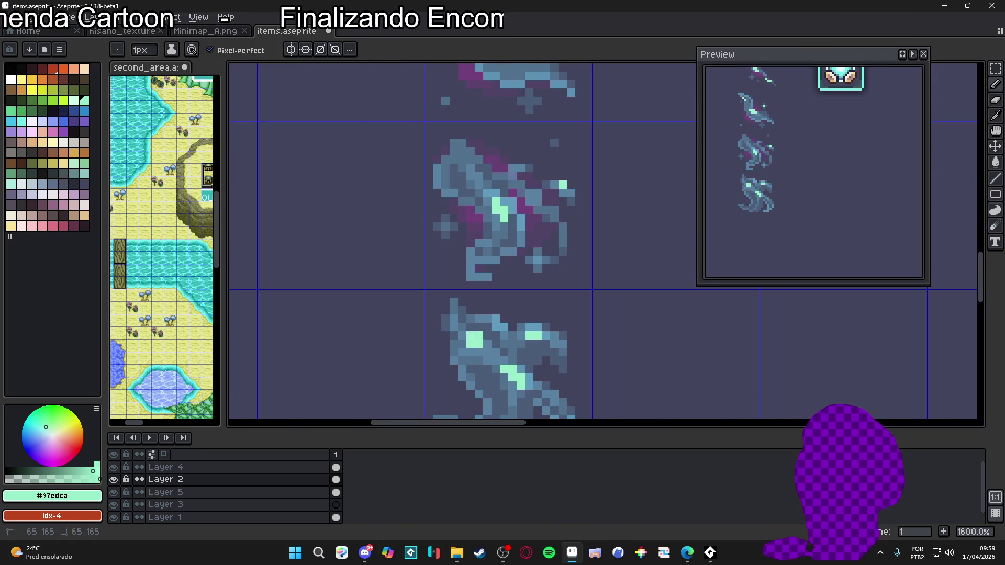
pyautogui.scroll(-4, 514, 366)
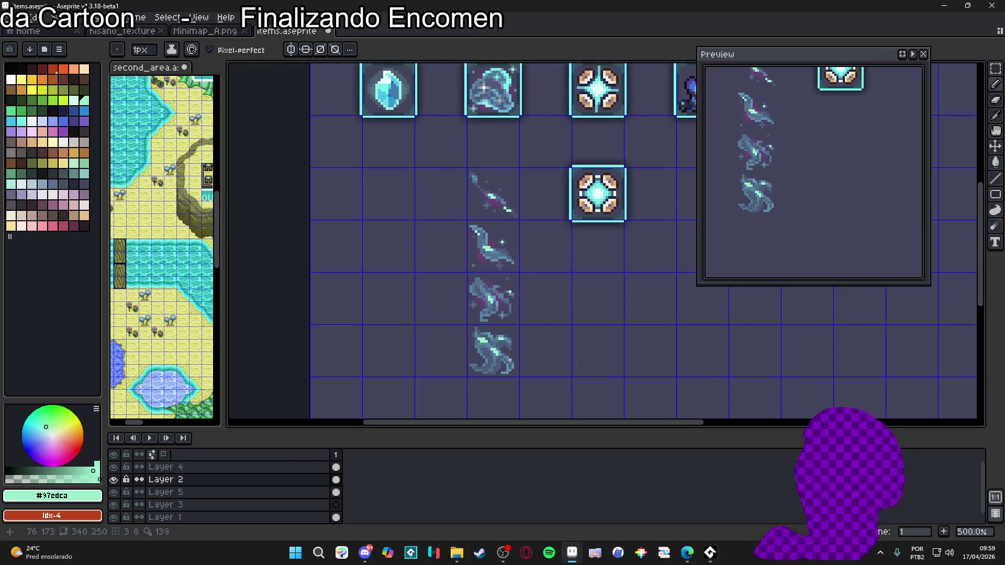
pyautogui.scroll(-1, 514, 366)
pyautogui.scroll(6, 506, 369)
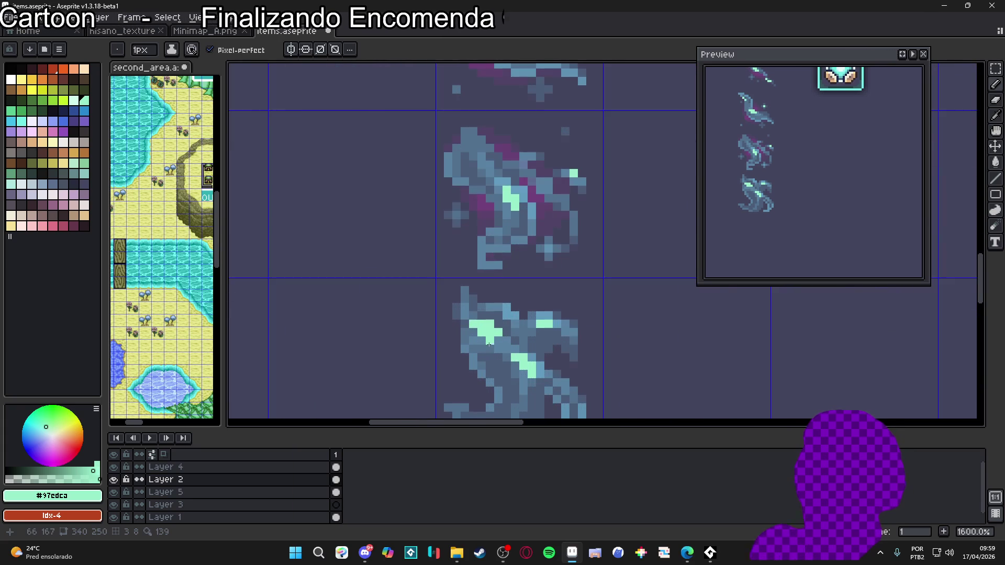
pyautogui.click(522, 337)
pyautogui.scroll(-6, 521, 335)
pyautogui.scroll(5, 547, 346)
pyautogui.hotkey('ctrl', 'z')
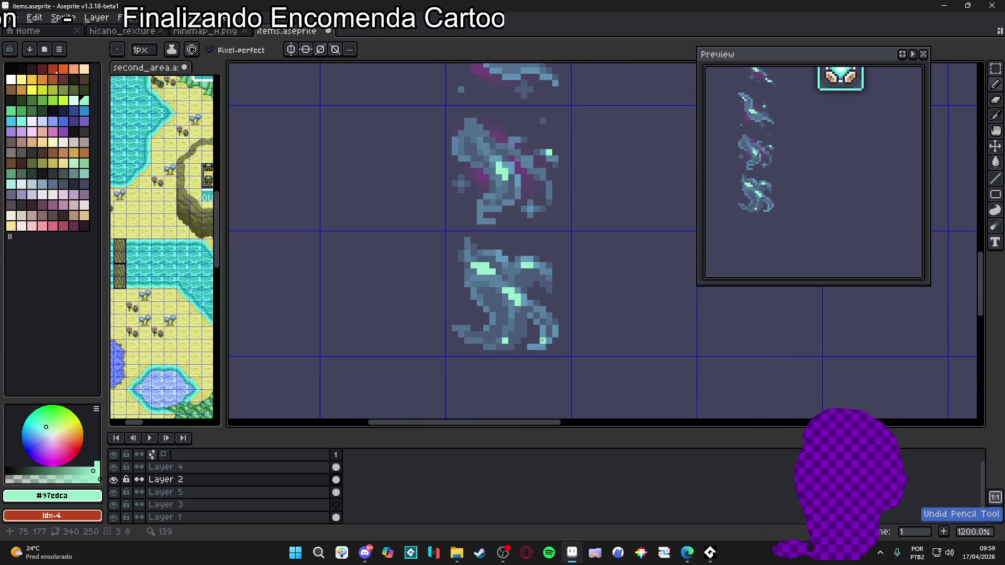
# Sample the pale blue #7bd7ff from the sprite
pyautogui.scroll(-4, 548, 355)
pyautogui.scroll(-1, 535, 340)
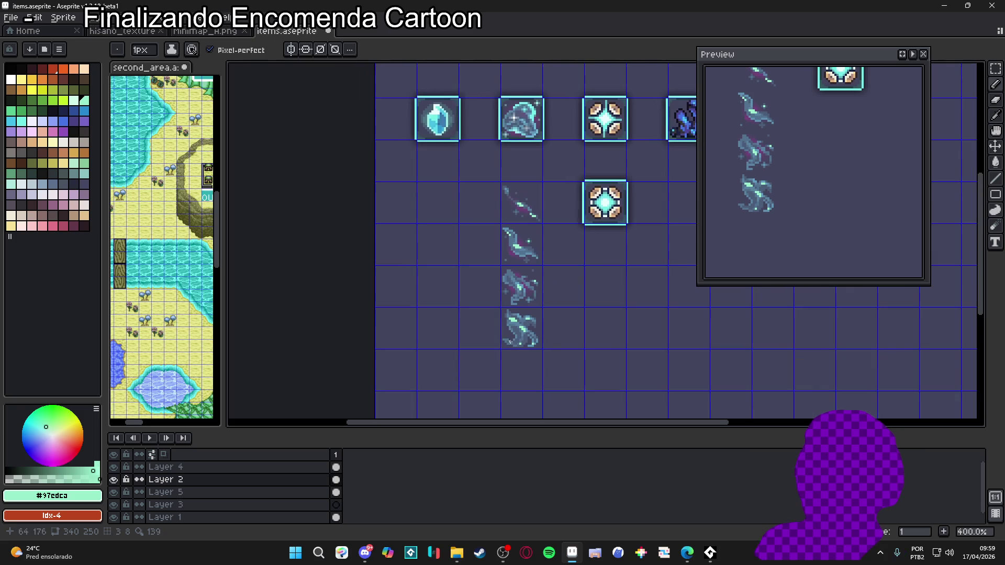
pyautogui.scroll(2, 531, 319)
pyautogui.scroll(4, 531, 320)
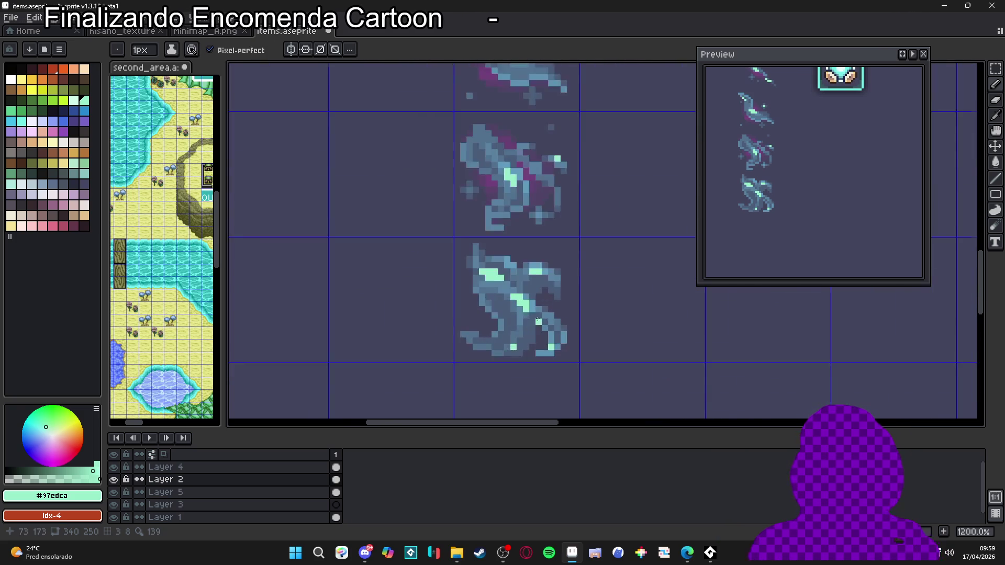
pyautogui.keyDown('alt'); pyautogui.click(480, 306); pyautogui.keyUp('alt')
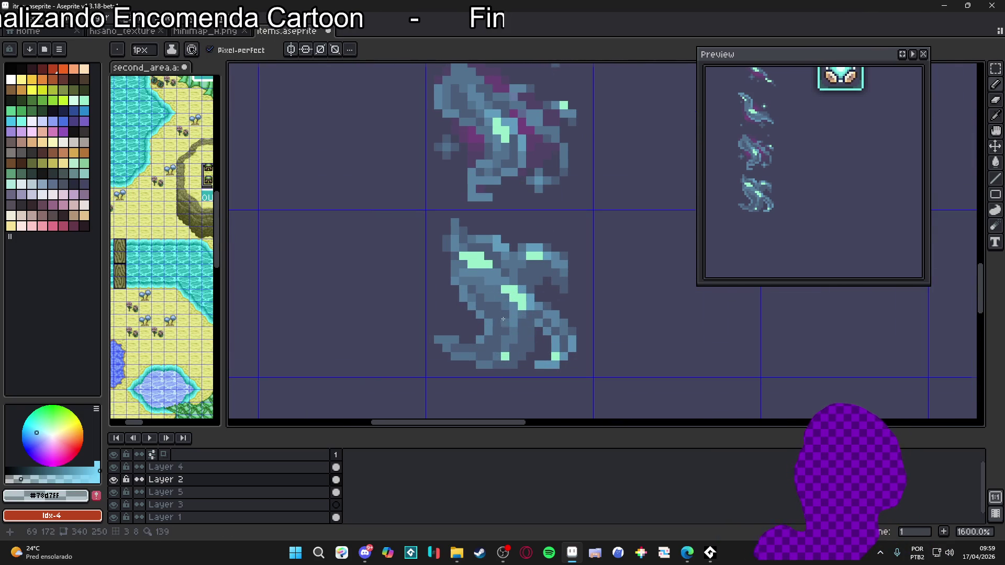
# Nudge the view of the sheet and save items.aseprite
pyautogui.scroll(1, 500, 316)
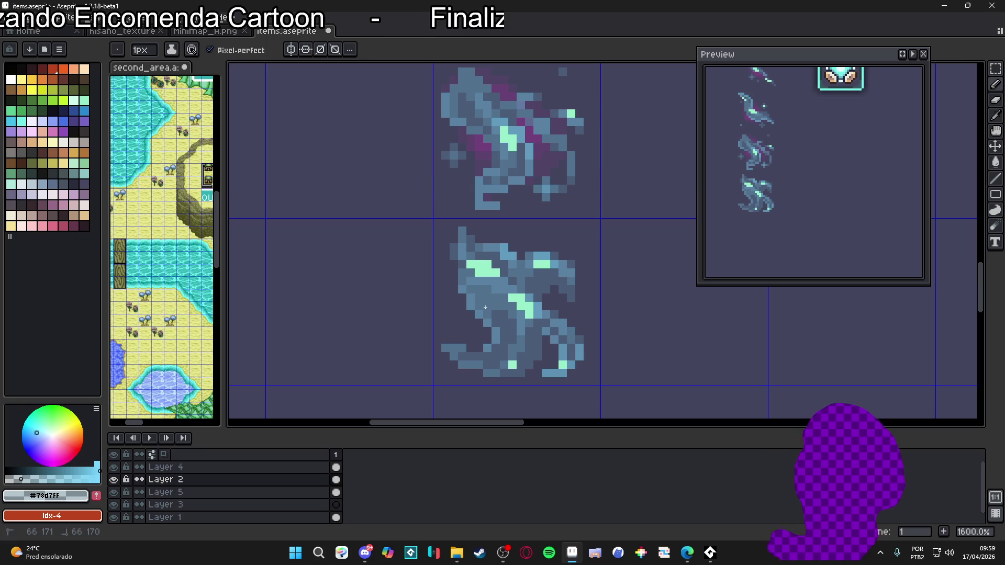
pyautogui.scroll(-3, 478, 326)
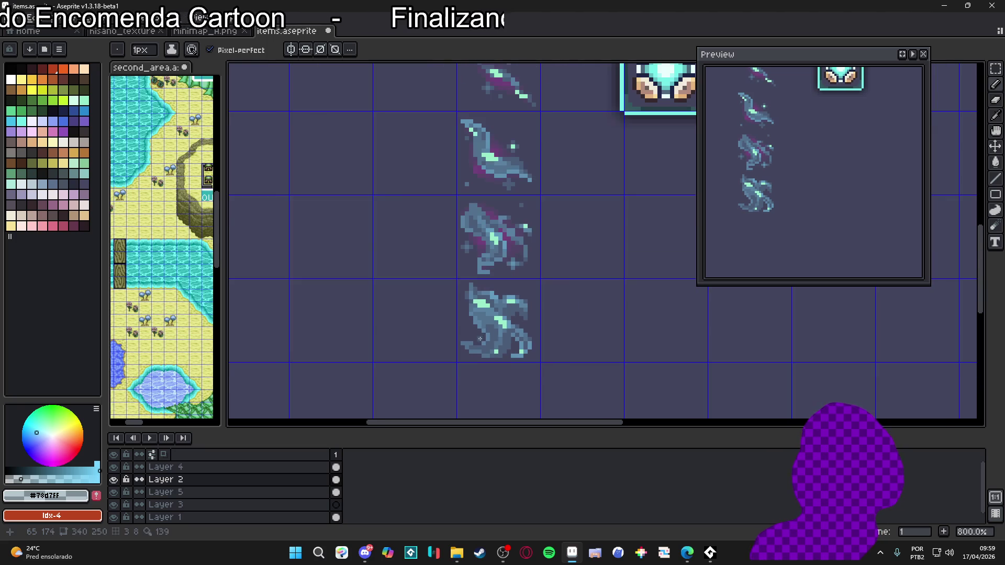
pyautogui.scroll(-1, 483, 328)
pyautogui.scroll(4, 476, 332)
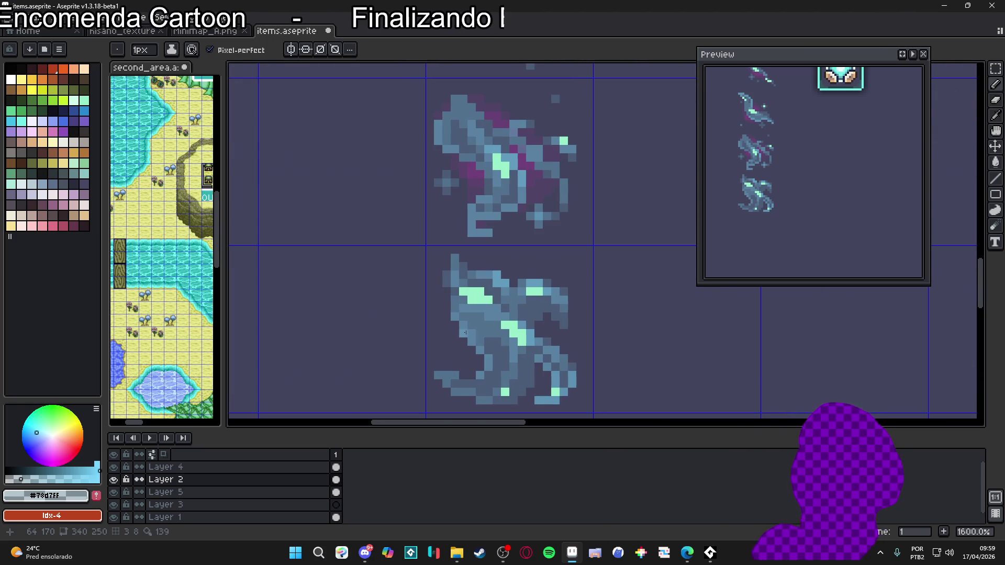
pyautogui.scroll(-4, 492, 361)
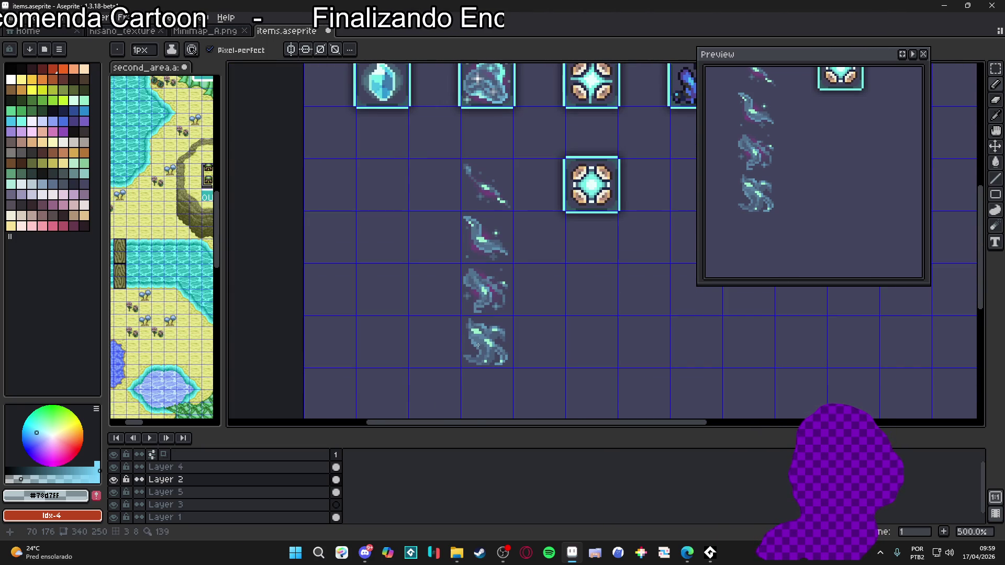
pyautogui.moveTo(471, 346); pyautogui.dragTo(479, 342)
pyautogui.hotkey('ctrl', 's')
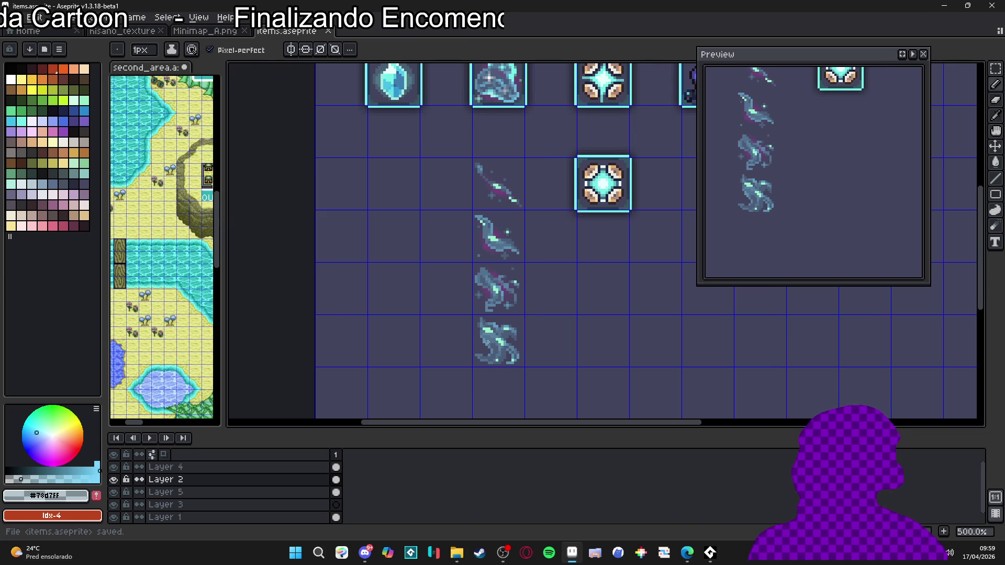
# Eyedrop the dark purple from the wisp as the drawing colour
pyautogui.scroll(4, 482, 338)
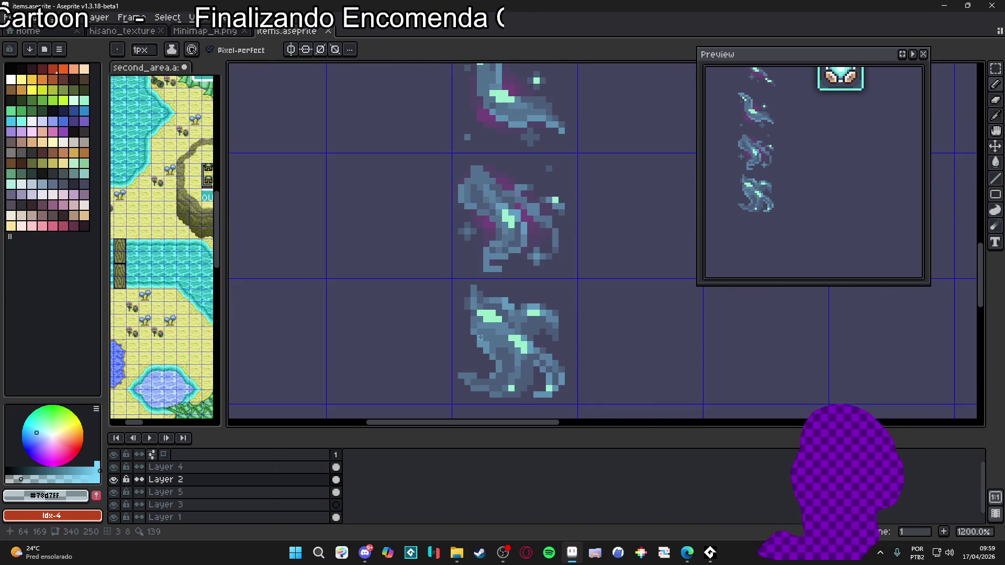
pyautogui.scroll(-2, 478, 348)
pyautogui.scroll(3, 476, 351)
pyautogui.scroll(-3, 473, 353)
pyautogui.scroll(2, 470, 358)
pyautogui.scroll(-3, 471, 358)
pyautogui.scroll(4, 524, 315)
pyautogui.press('i')
pyautogui.keyDown('alt'); pyautogui.click(536, 298); pyautogui.keyUp('alt')
# Paint 1px dark purple shading down the fourth wisp's left side
pyautogui.scroll(2, 487, 361)
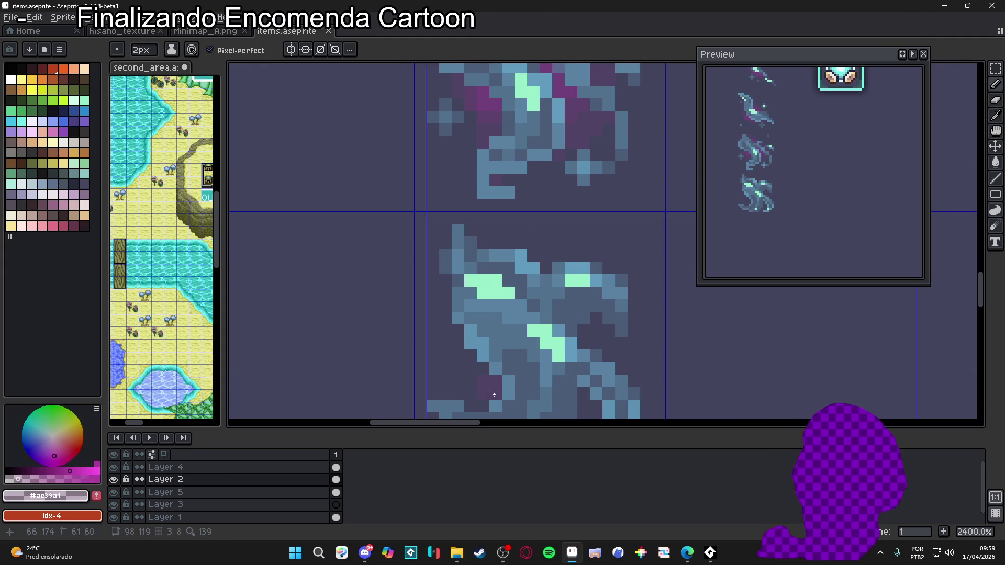
pyautogui.press('-')
pyautogui.moveTo(472, 379)
pyautogui.mouseDown()
pyautogui.moveTo(458, 366)
pyautogui.moveTo(469, 393)
pyautogui.mouseUp()
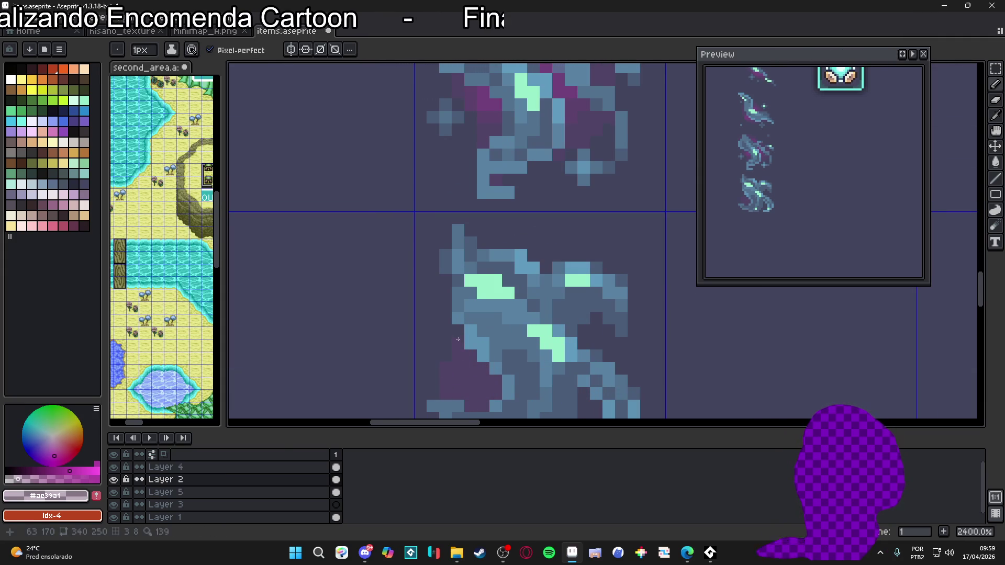
pyautogui.scroll(-1, 460, 357)
pyautogui.scroll(2, 460, 357)
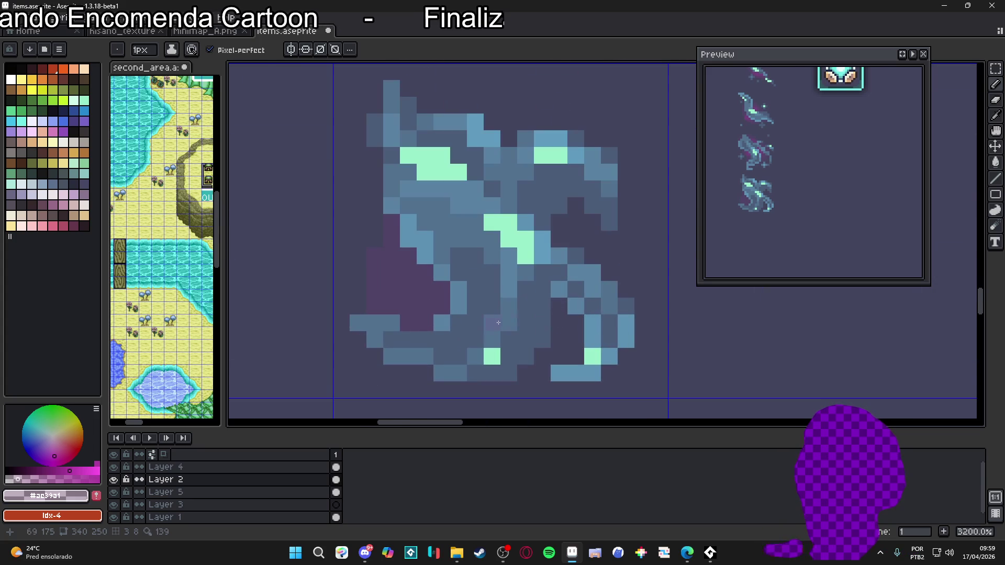
# Add a purple shadow inside the lower right curl and one pixel near the upper right
pyautogui.moveTo(567, 302); pyautogui.dragTo(554, 346)
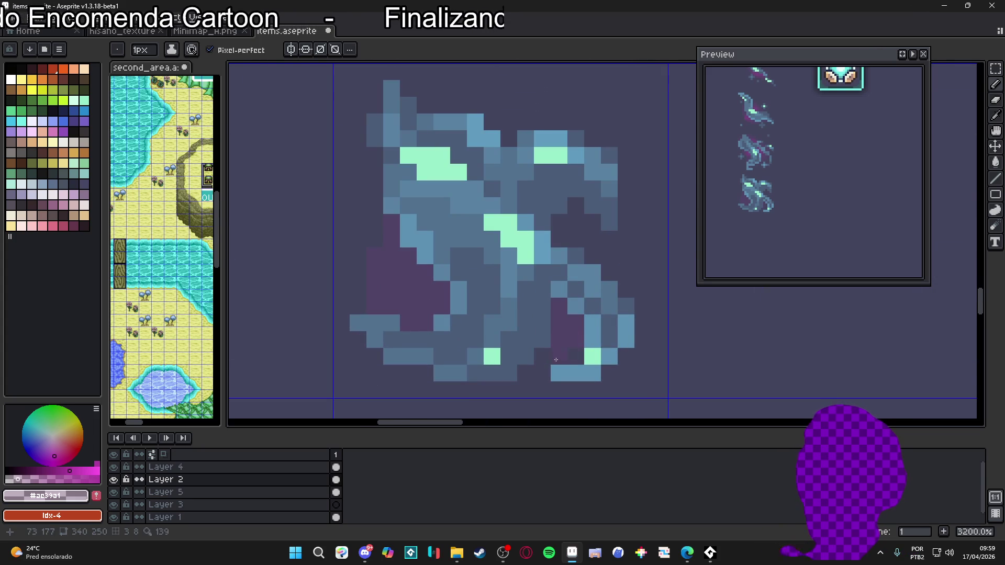
pyautogui.press('-')
pyautogui.click(578, 208)
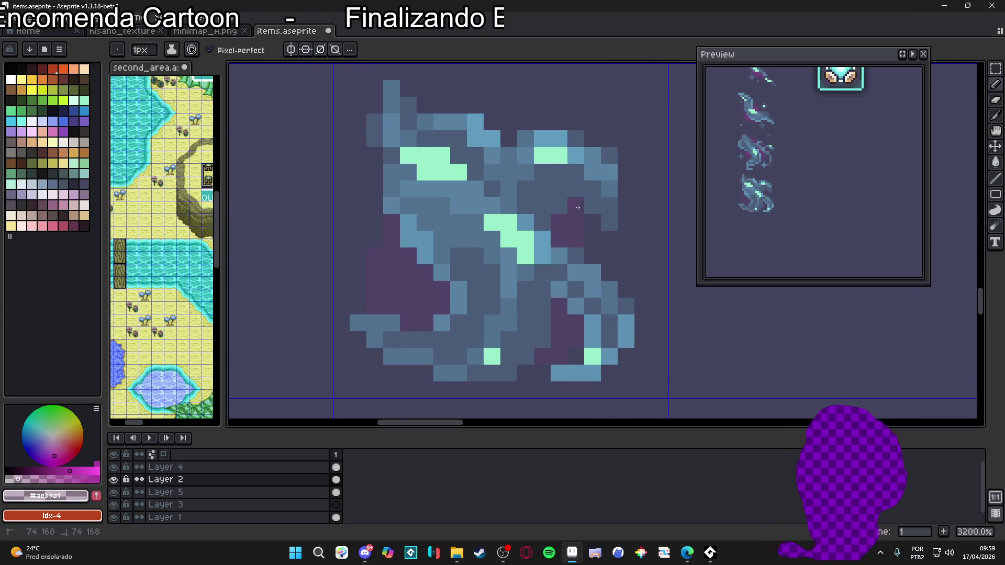
pyautogui.scroll(-2, 590, 233)
pyautogui.scroll(1, 503, 280)
# Switch the pencil between 2px and 1px, ending at 1px, and place another purple pixel
pyautogui.press('+')
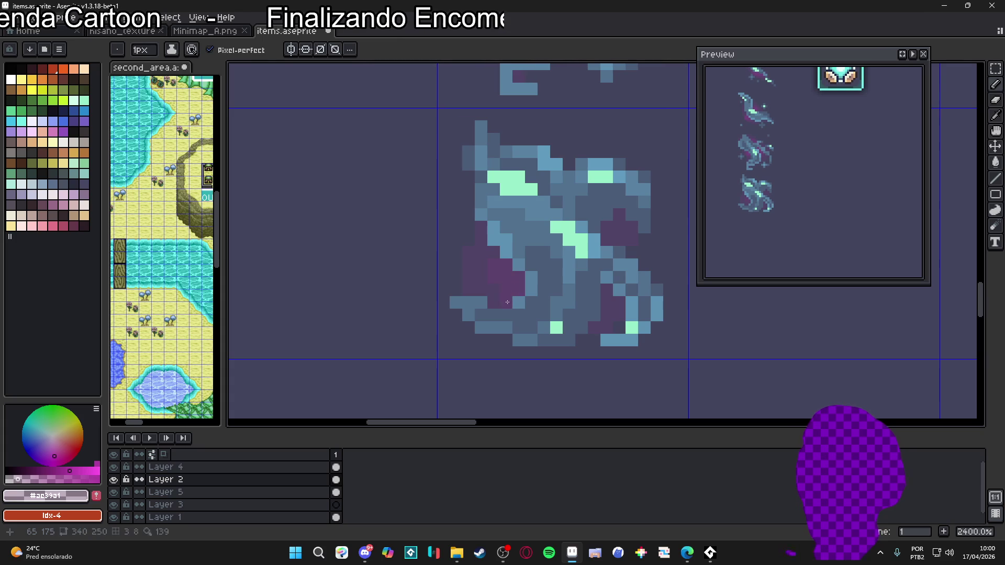
pyautogui.press('+')
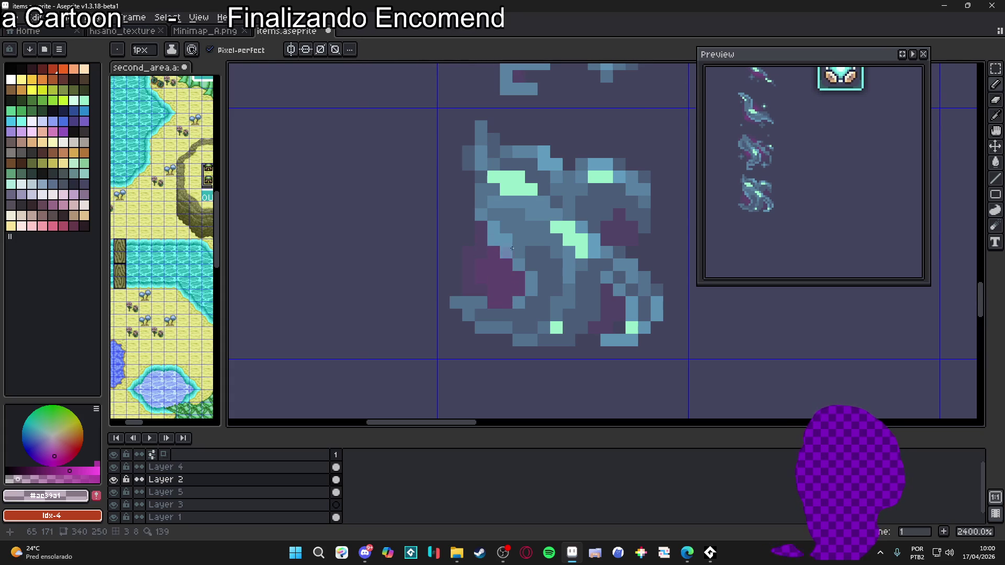
pyautogui.scroll(1, 523, 298)
pyautogui.scroll(-2, 571, 316)
pyautogui.scroll(5, 571, 317)
pyautogui.press('-')
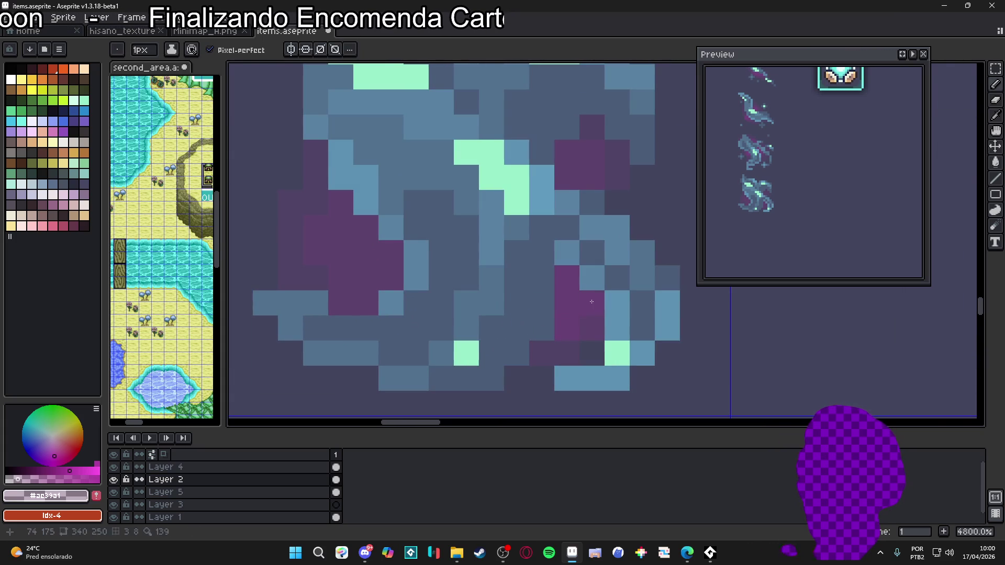
pyautogui.scroll(-3, 585, 181)
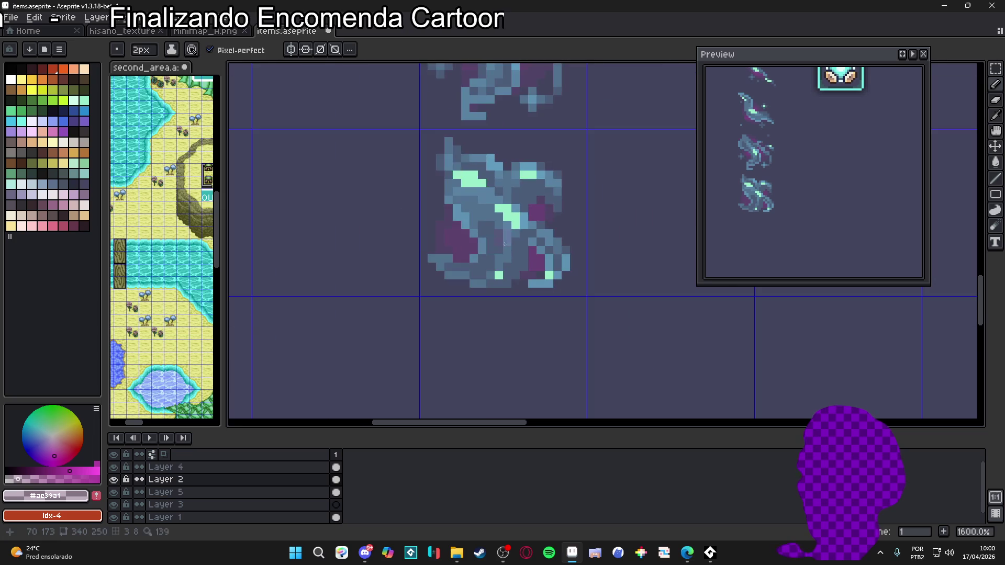
pyautogui.scroll(2, 467, 252)
pyautogui.scroll(-3, 471, 253)
pyautogui.press('-')
pyautogui.scroll(1, 479, 283)
pyautogui.scroll(-1, 487, 314)
pyautogui.scroll(2, 493, 344)
pyautogui.scroll(1, 492, 344)
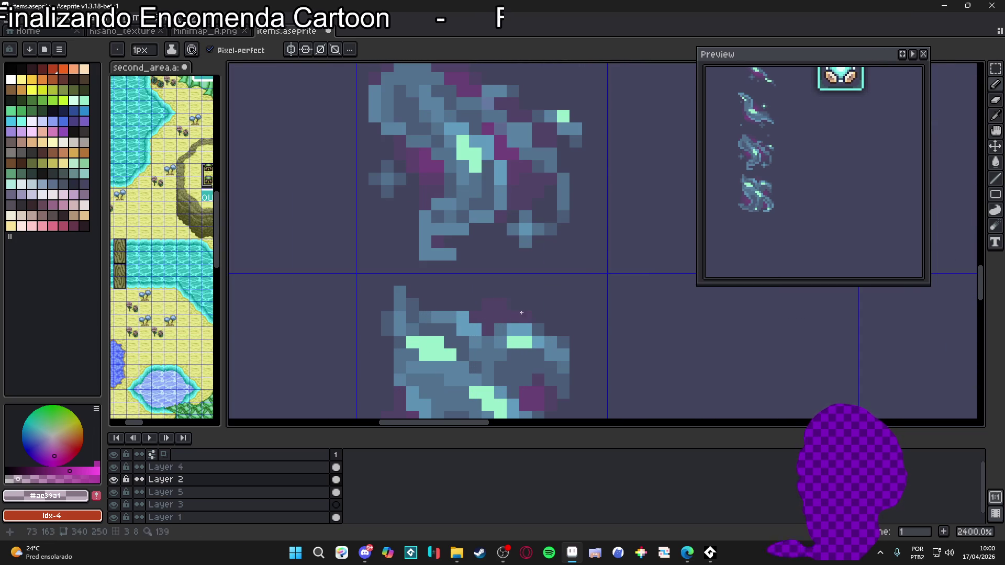
pyautogui.click(494, 314)
# Sample the wisp's light blue and paint two light-blue pixels on the fourth frame
pyautogui.scroll(-1, 510, 321)
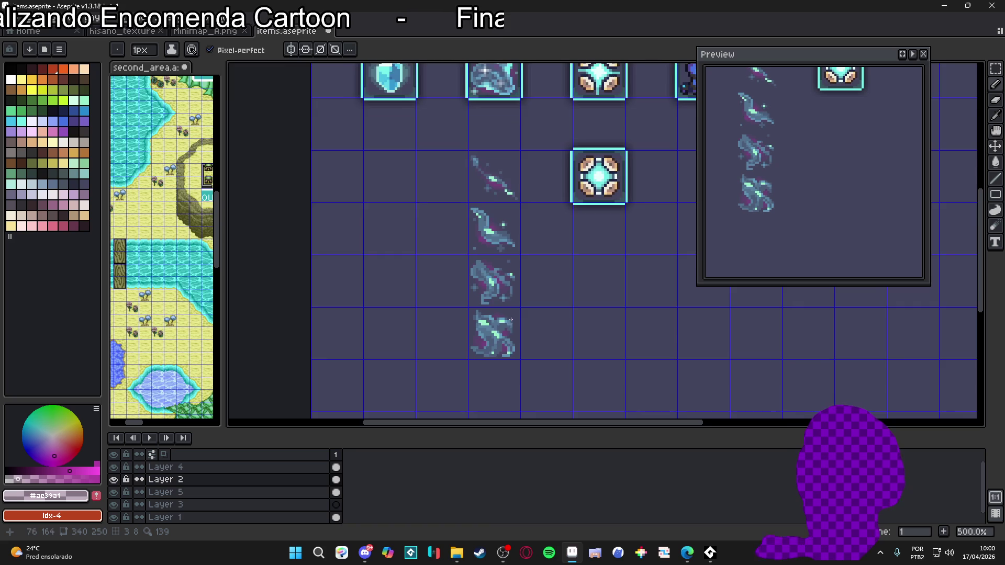
pyautogui.scroll(2, 504, 373)
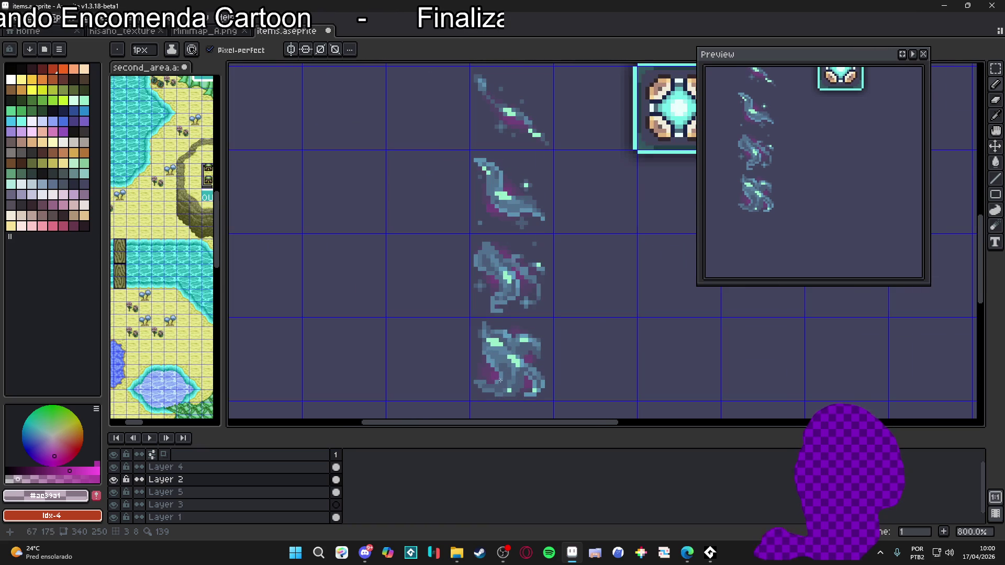
pyautogui.scroll(-2, 507, 375)
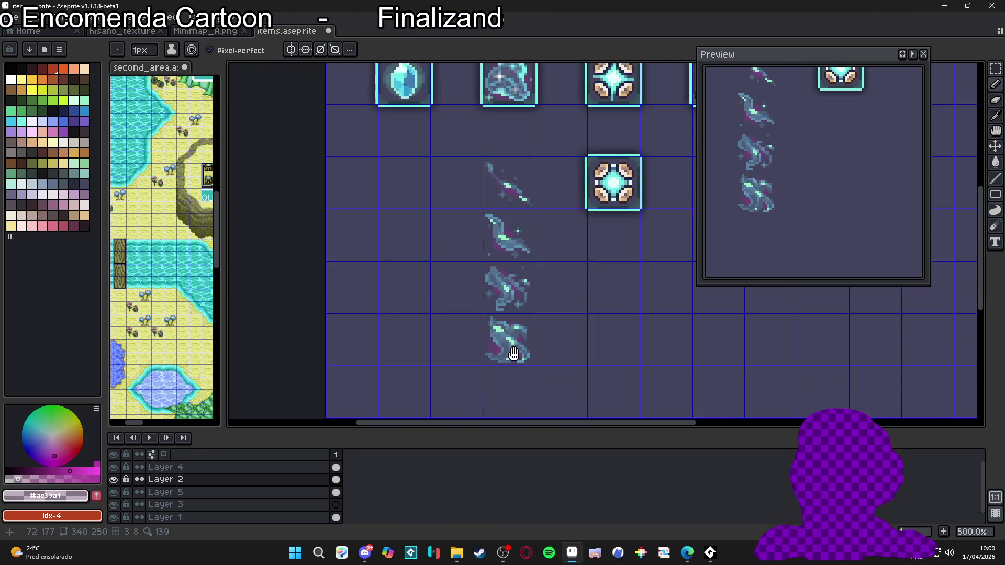
pyautogui.scroll(7, 489, 326)
pyautogui.press('i')
pyautogui.click(489, 326)
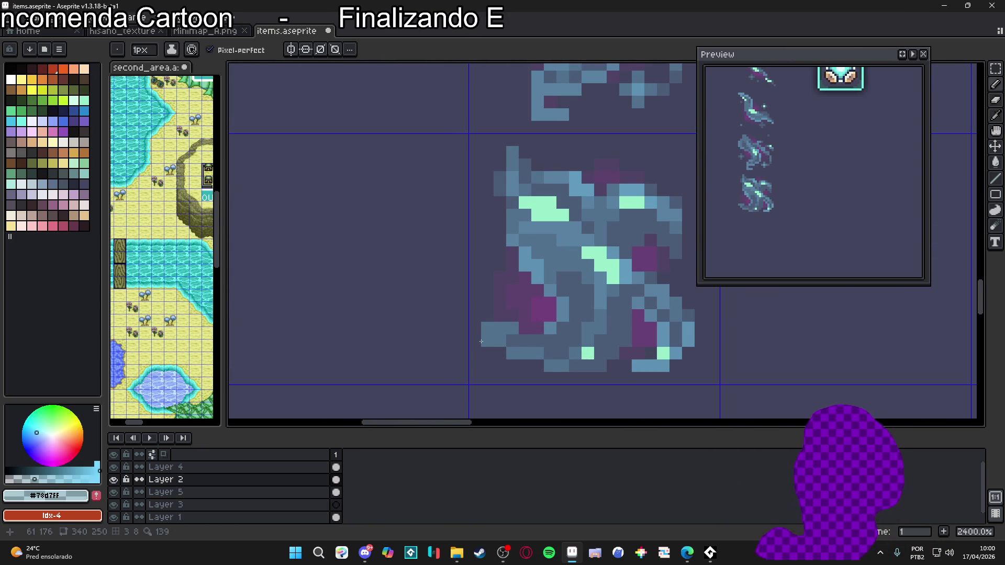
pyautogui.press('b')
pyautogui.click(475, 346)
pyautogui.scroll(-7, 475, 348)
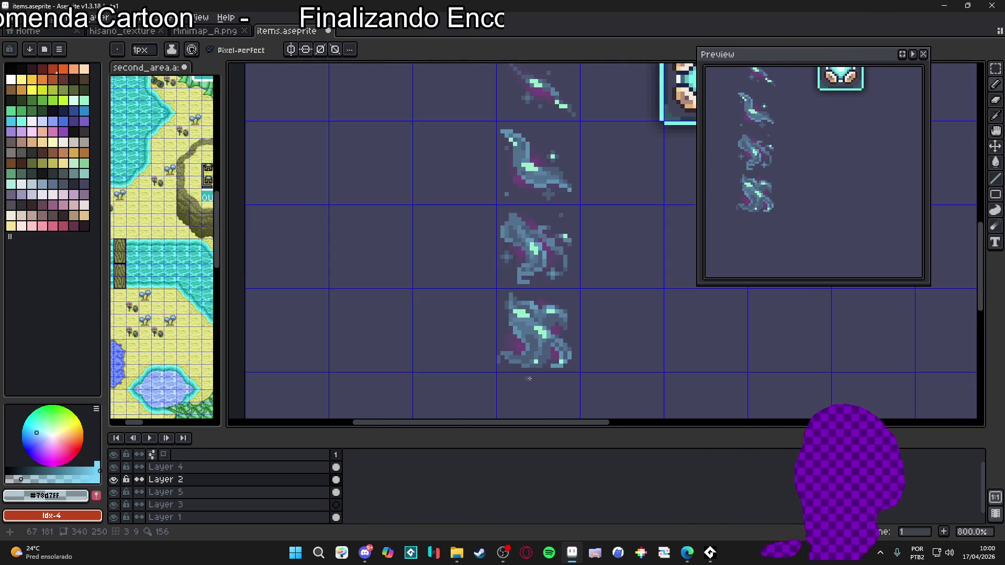
pyautogui.scroll(5, 504, 339)
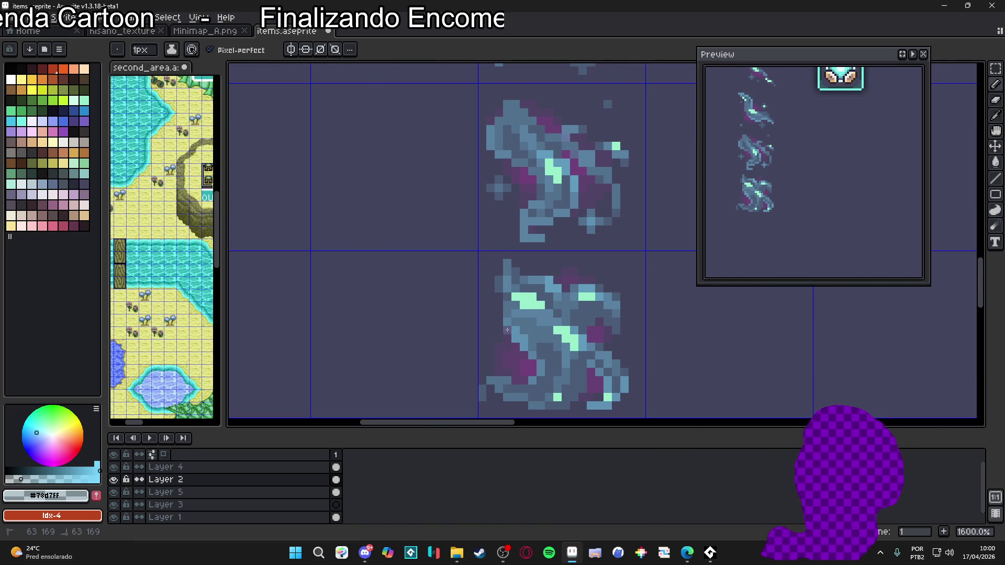
pyautogui.click(497, 335)
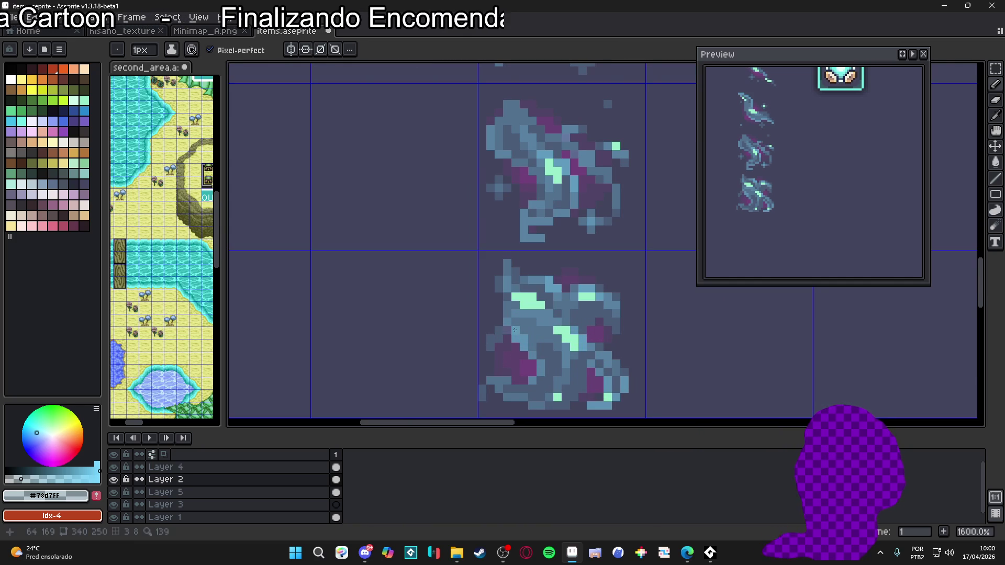
# Zoom in and out to compare the fourth wisp with other frames, then sample mint #97edca
pyautogui.scroll(-5, 515, 360)
pyautogui.scroll(4, 515, 360)
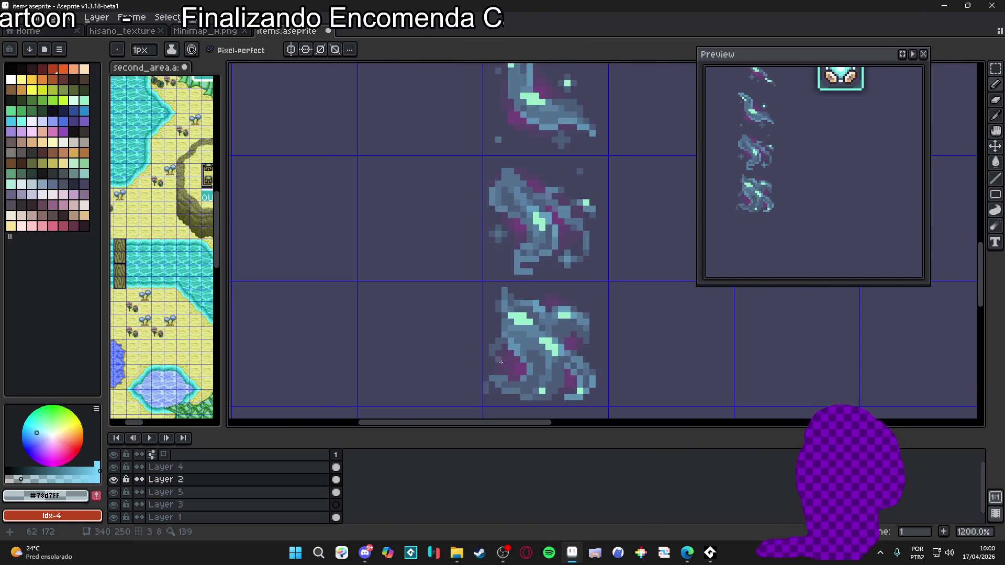
pyautogui.scroll(1, 490, 357)
pyautogui.scroll(-2, 492, 356)
pyautogui.scroll(-1, 552, 336)
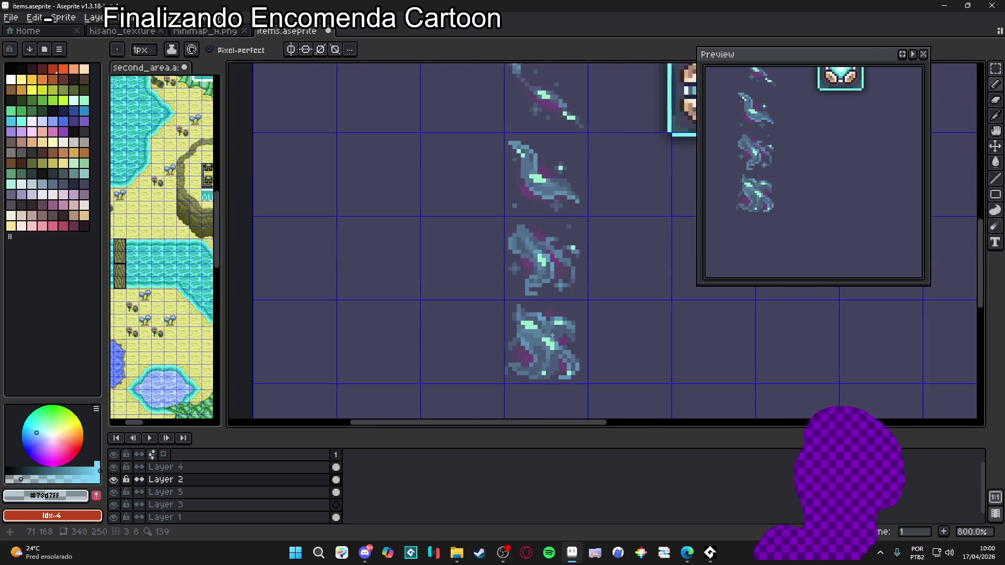
pyautogui.scroll(-1, 552, 335)
pyautogui.scroll(4, 531, 344)
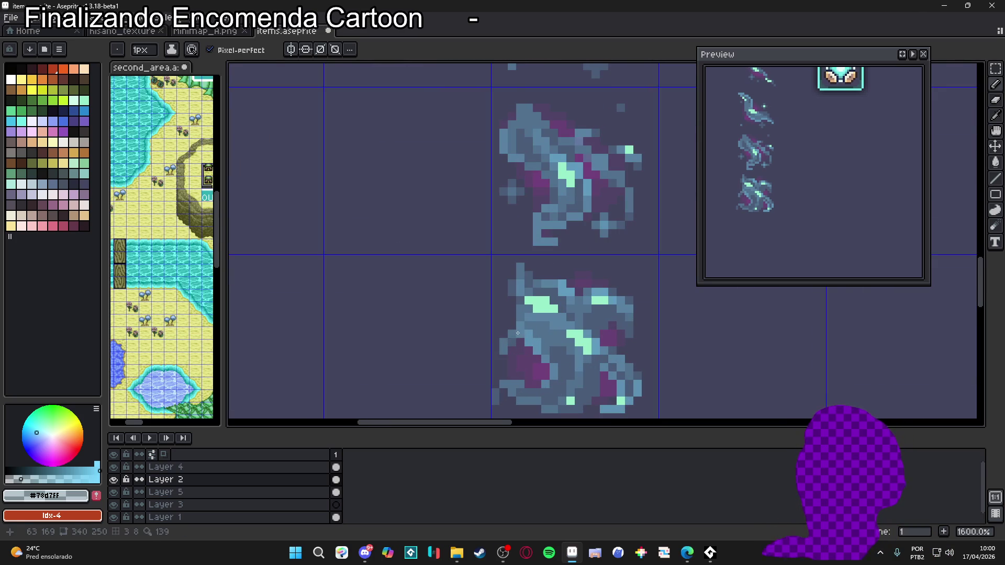
pyautogui.scroll(-4, 512, 343)
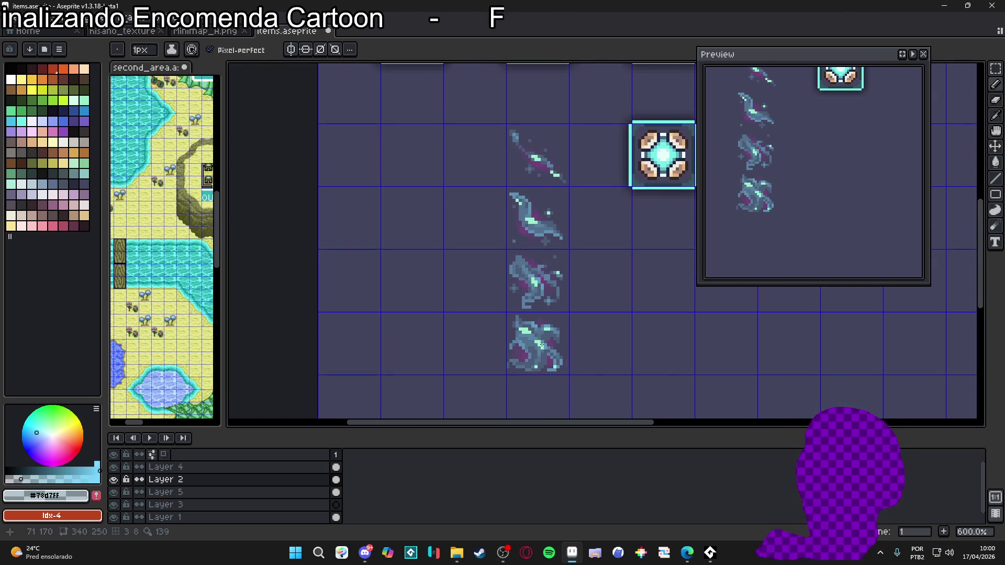
pyautogui.scroll(4, 541, 345)
pyautogui.scroll(-4, 515, 344)
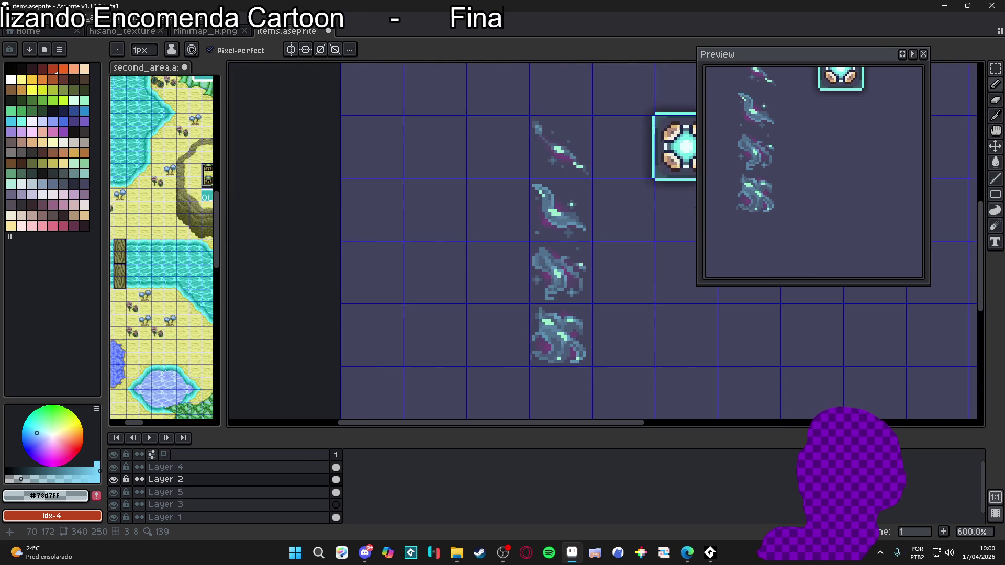
pyautogui.scroll(6, 574, 341)
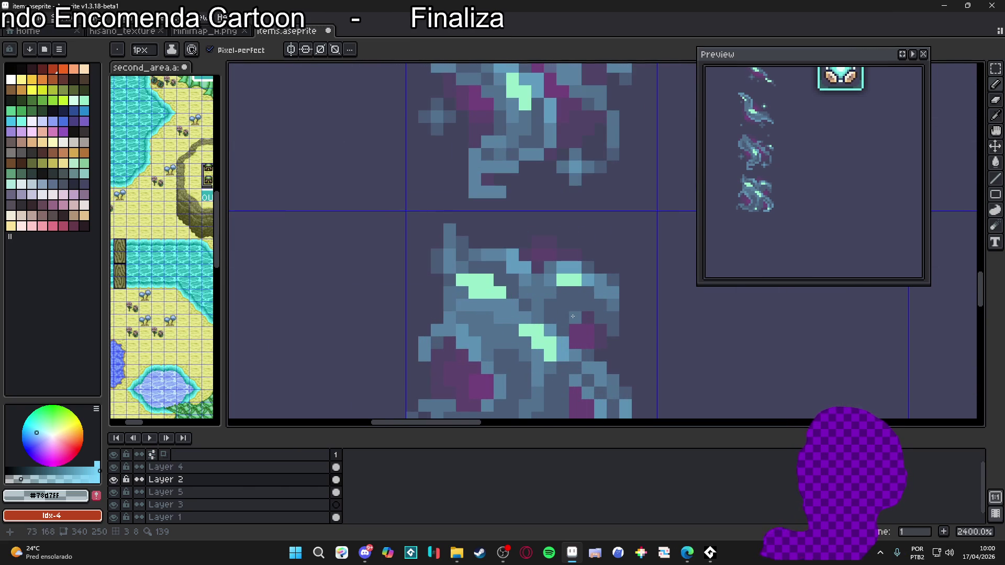
pyautogui.scroll(-4, 573, 316)
pyautogui.scroll(4, 577, 322)
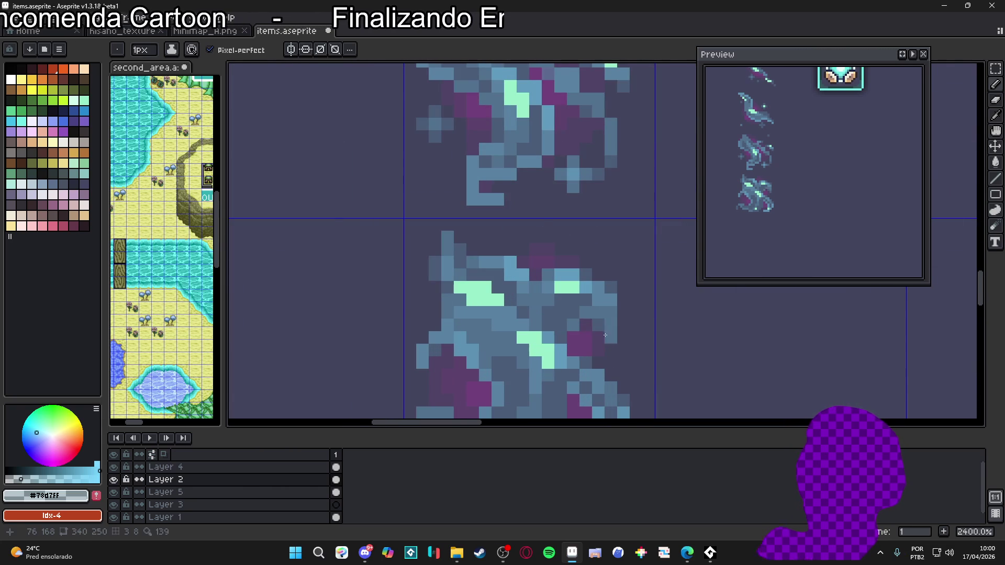
pyautogui.scroll(-6, 610, 338)
pyautogui.scroll(-1, 611, 346)
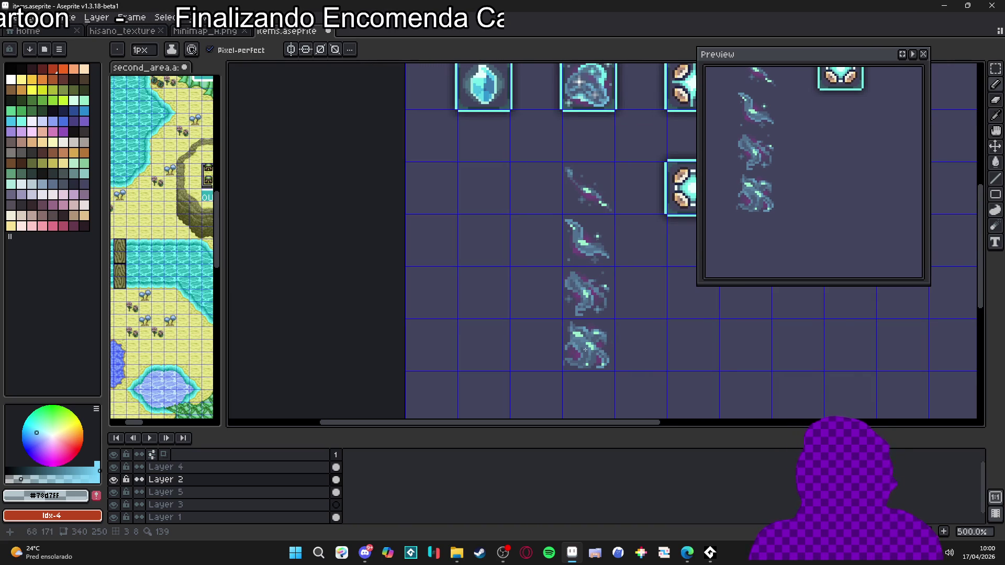
pyautogui.scroll(7, 514, 357)
pyautogui.keyDown('alt'); pyautogui.click(605, 272); pyautogui.keyUp('alt')
# Add mint highlight pixels to the last wisp frame, undoing the final stroke
pyautogui.click(578, 353)
pyautogui.click(592, 350)
pyautogui.click(592, 337)
pyautogui.scroll(-6, 593, 361)
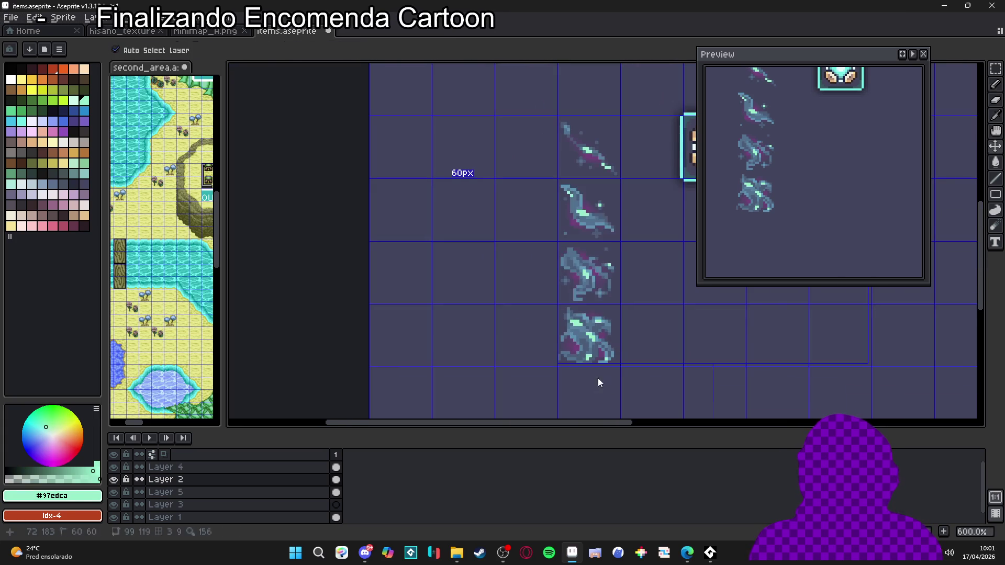
pyautogui.hotkey('ctrl', 'z')
pyautogui.scroll(6, 574, 340)
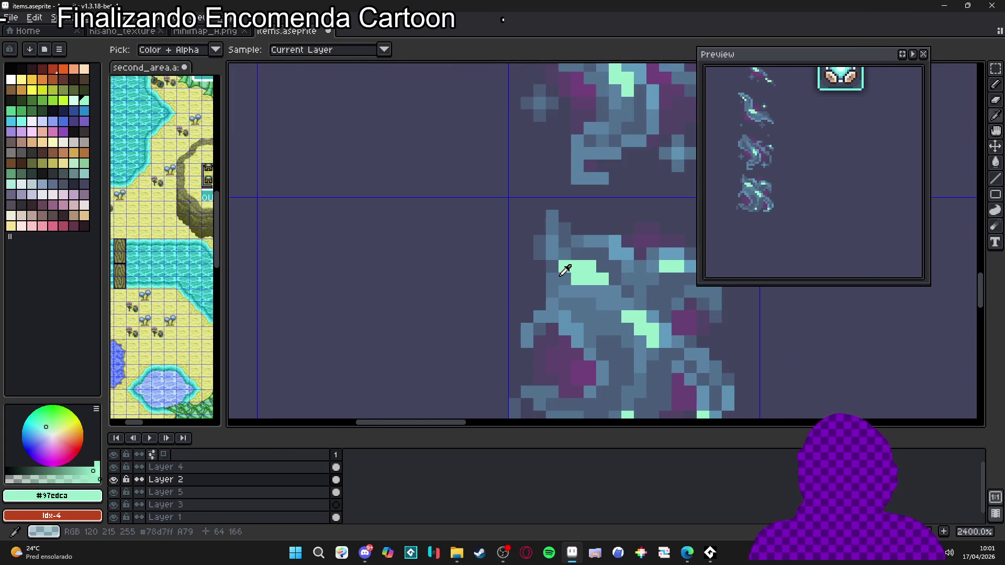
# Sample the light blue #78d7ff from the wisp and switch to the Eraser
pyautogui.keyDown('alt'); pyautogui.click(548, 281); pyautogui.keyUp('alt')
pyautogui.scroll(-6, 548, 281)
pyautogui.scroll(6, 534, 293)
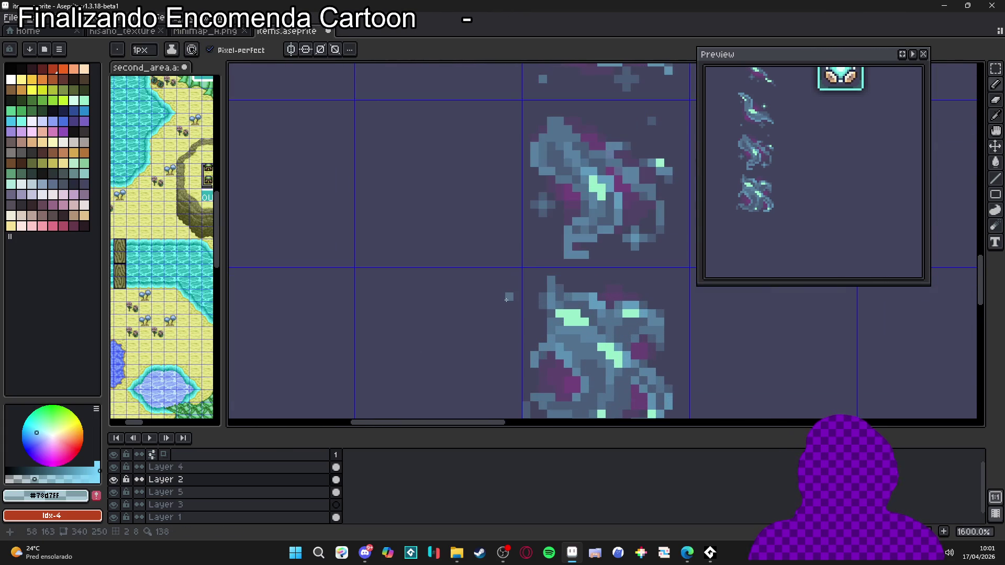
pyautogui.press('alt')
pyautogui.scroll(-6, 552, 300)
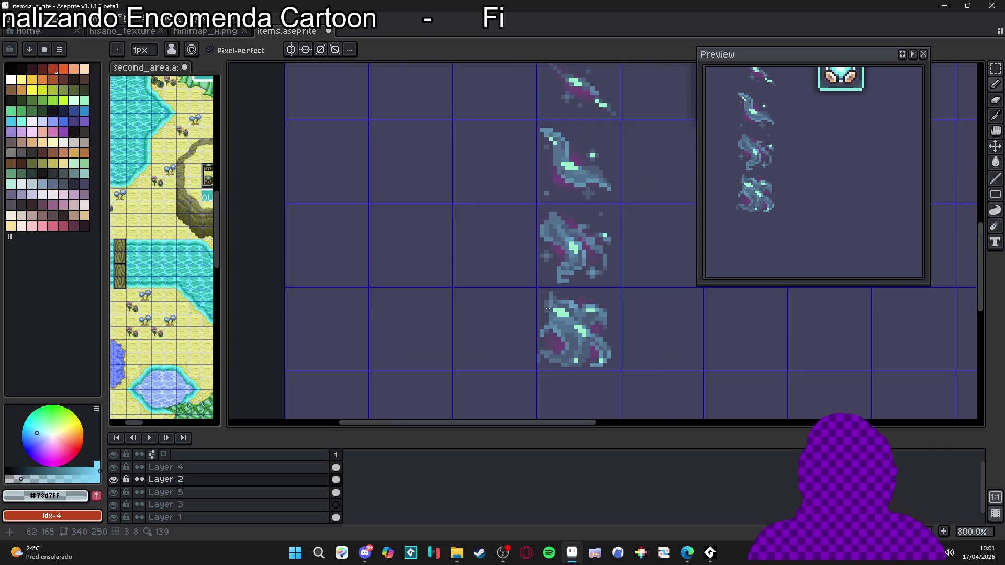
pyautogui.scroll(3, 544, 298)
pyautogui.scroll(-3, 547, 314)
pyautogui.scroll(4, 547, 314)
pyautogui.press('e')
# Save items.aseprite with the latest wisp touch-ups
pyautogui.scroll(-3, 545, 308)
pyautogui.scroll(5, 545, 302)
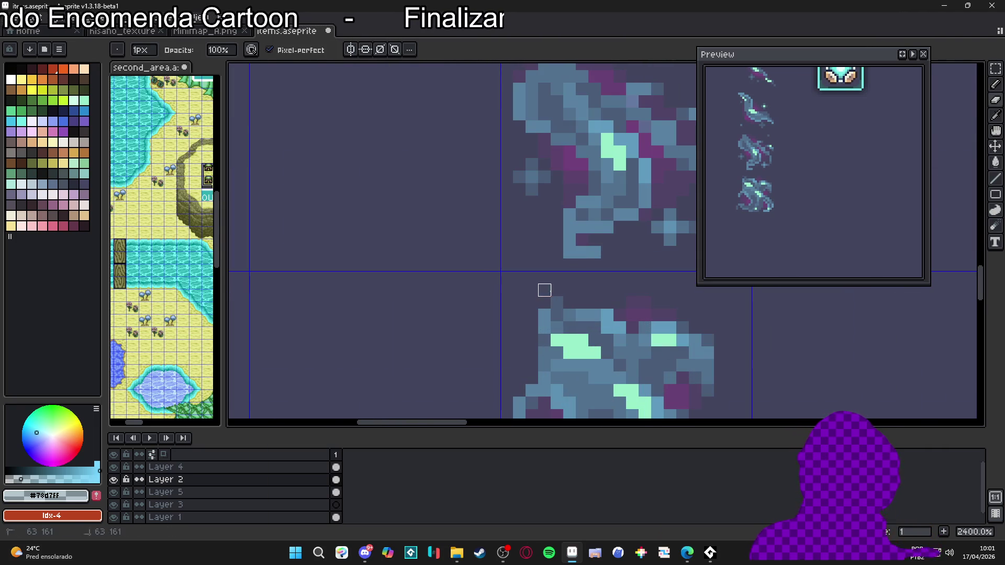
pyautogui.scroll(-5, 555, 306)
pyautogui.hotkey('ctrl', 's')
pyautogui.scroll(-3, 581, 310)
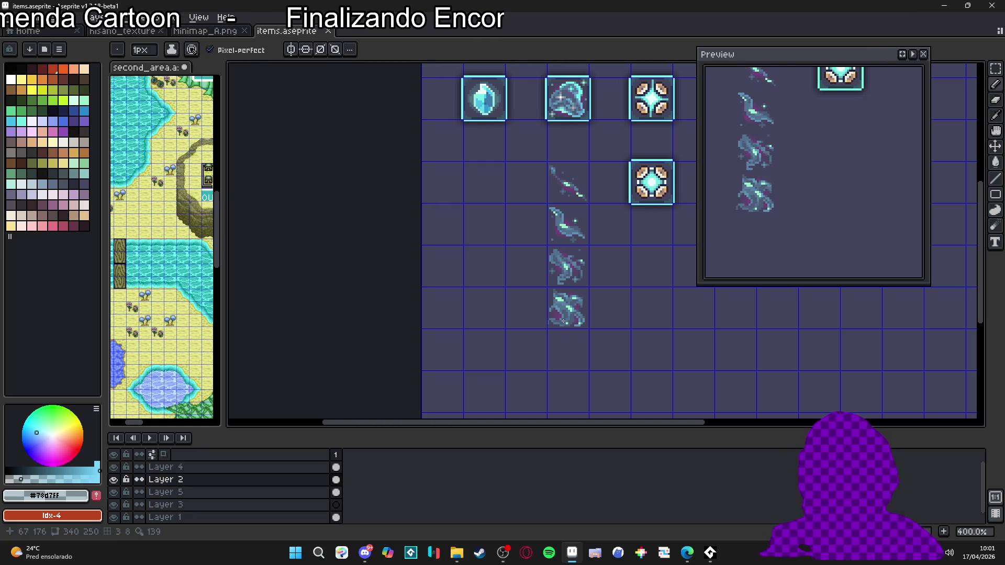
pyautogui.scroll(8, 564, 313)
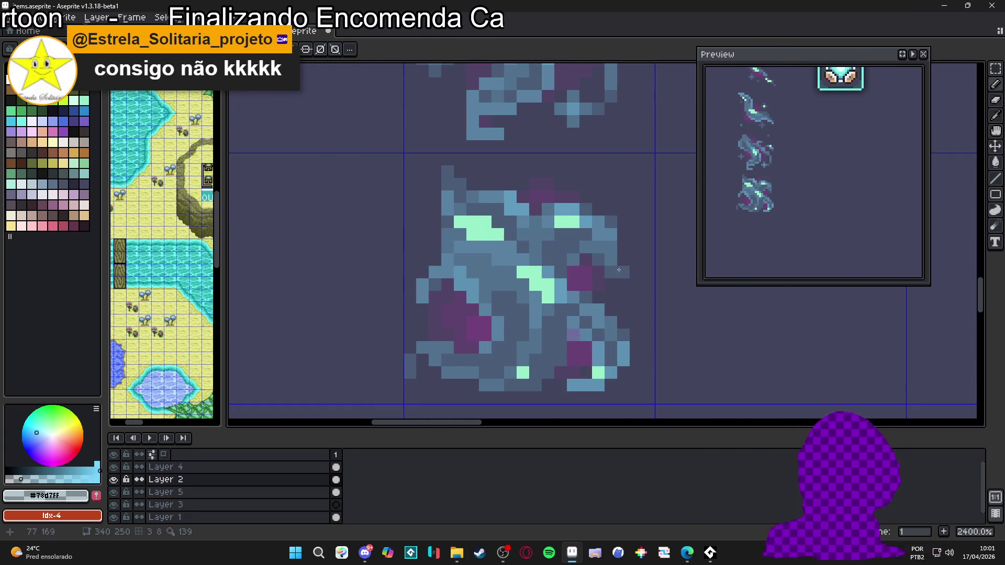
pyautogui.press('e')
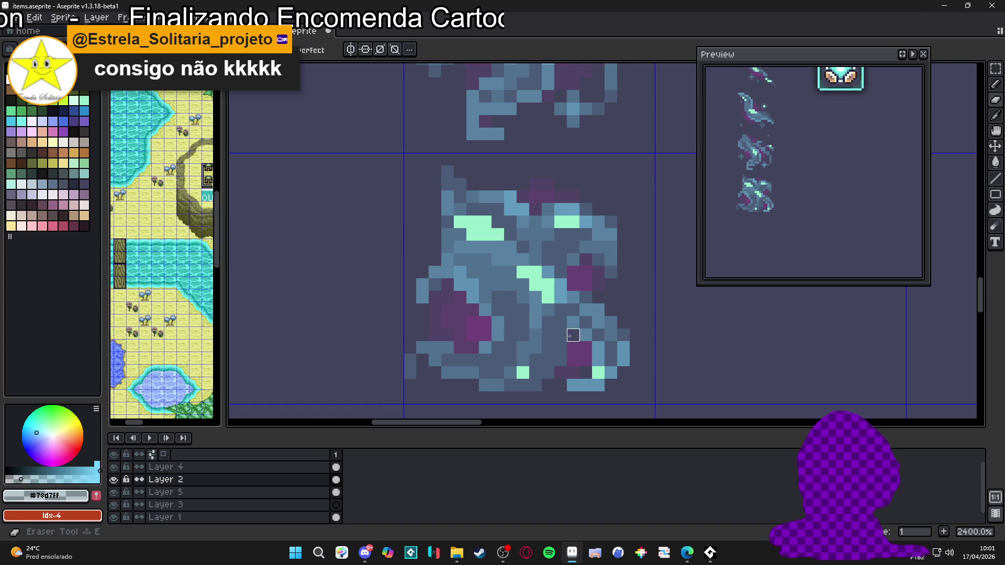
pyautogui.press('b')
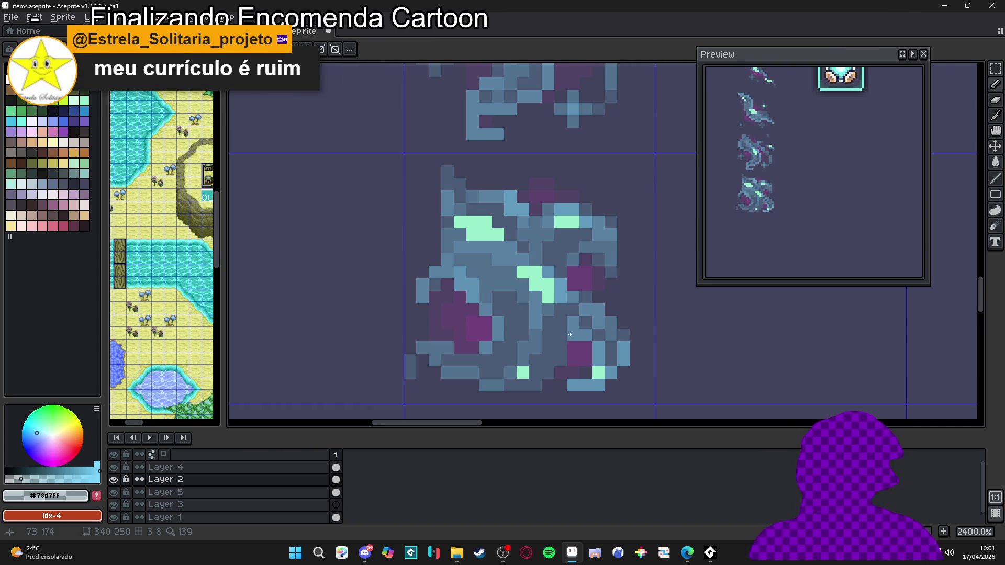
pyautogui.moveTo(570, 334); pyautogui.dragTo(621, 356)
pyautogui.press('e')
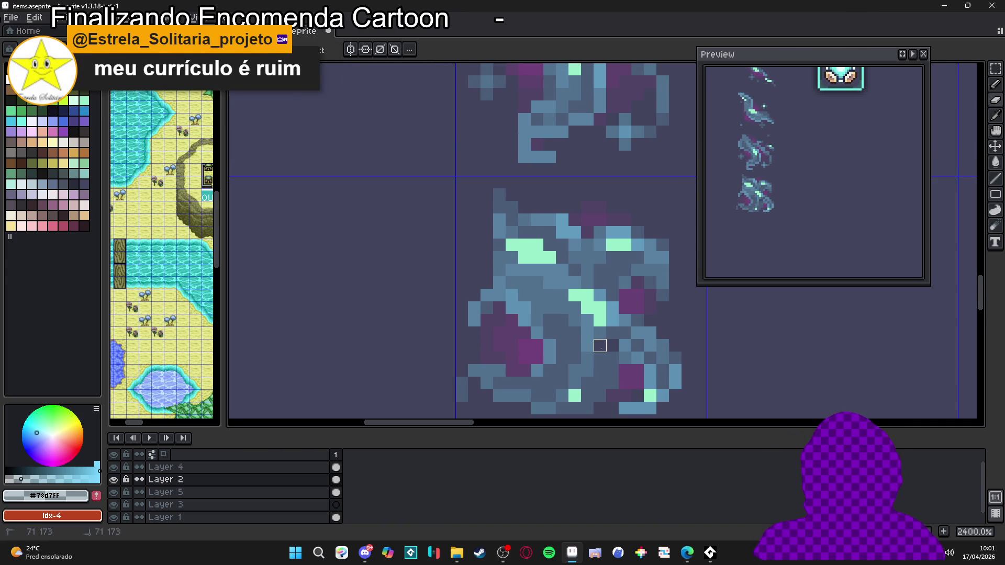
pyautogui.press('b')
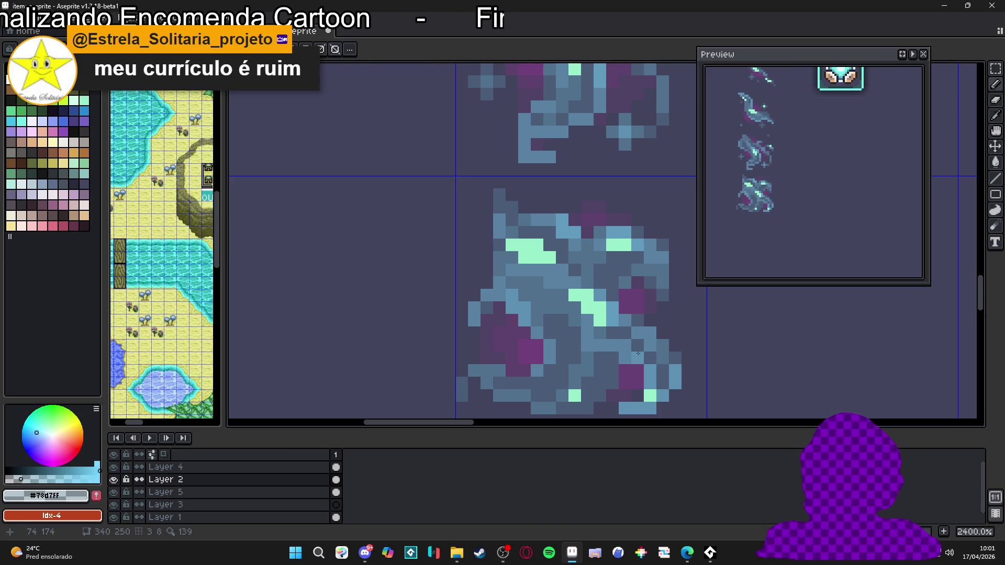
pyautogui.scroll(-4, 630, 356)
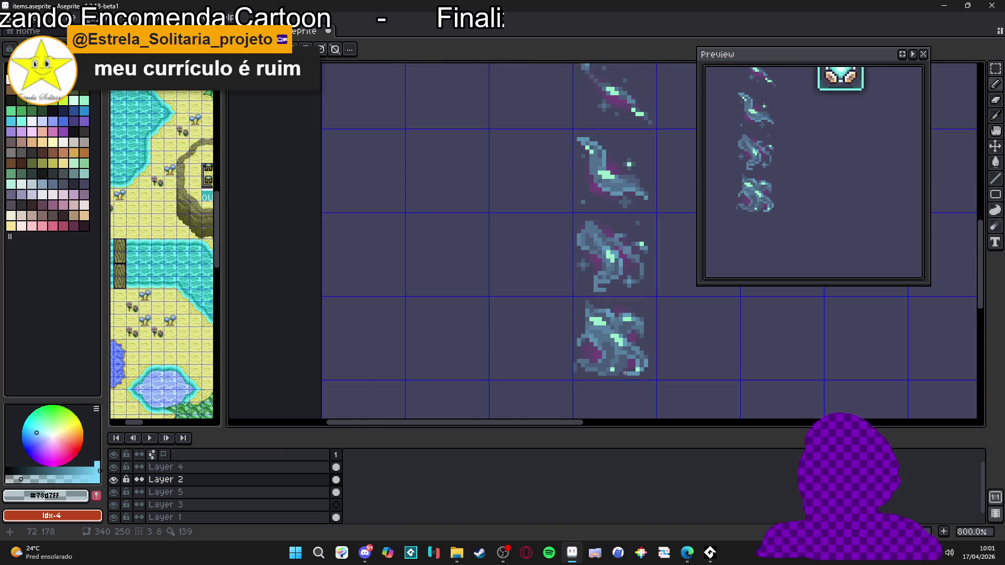
pyautogui.scroll(3, 621, 359)
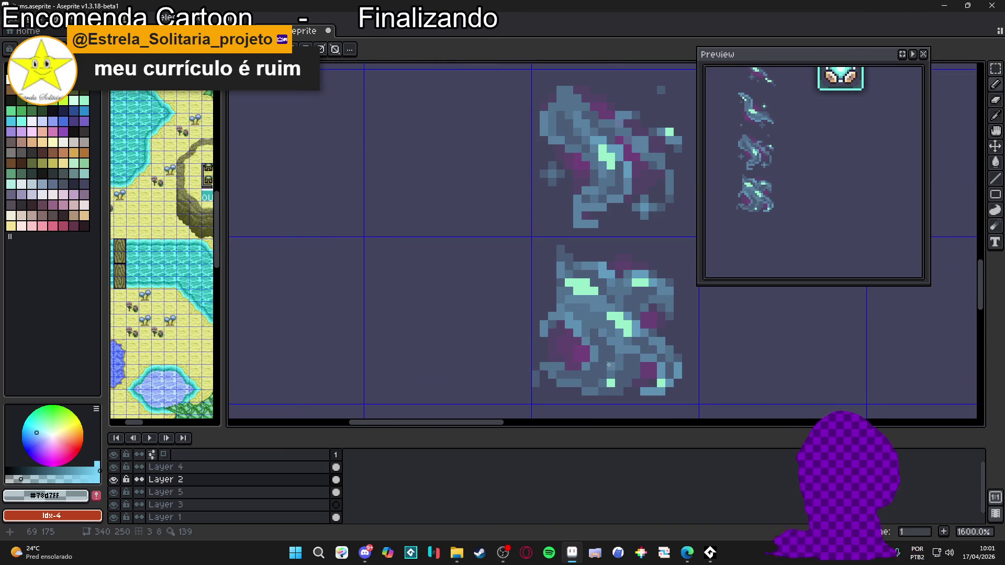
pyautogui.scroll(-2, 602, 359)
pyautogui.scroll(-1, 603, 360)
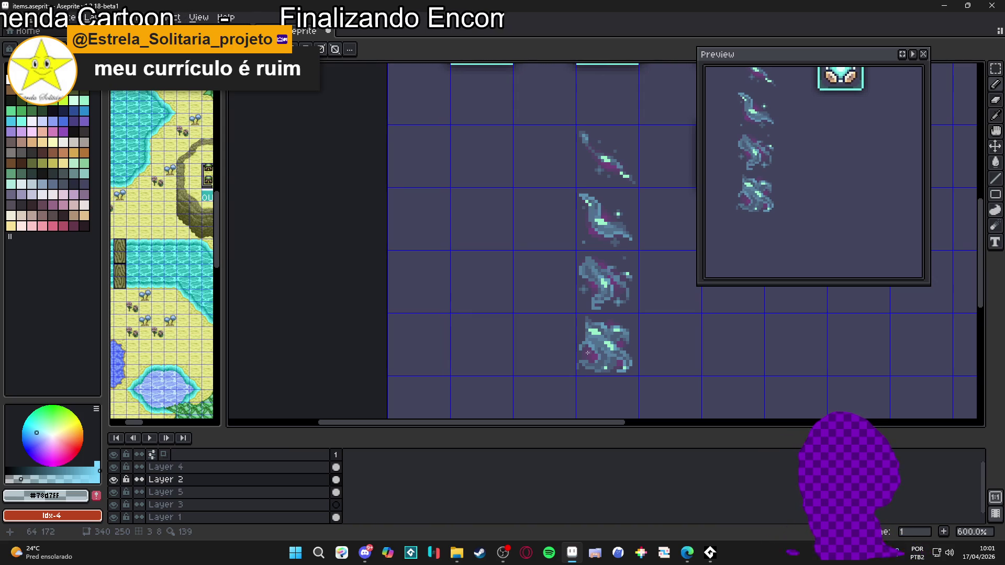
pyautogui.scroll(-1, 568, 358)
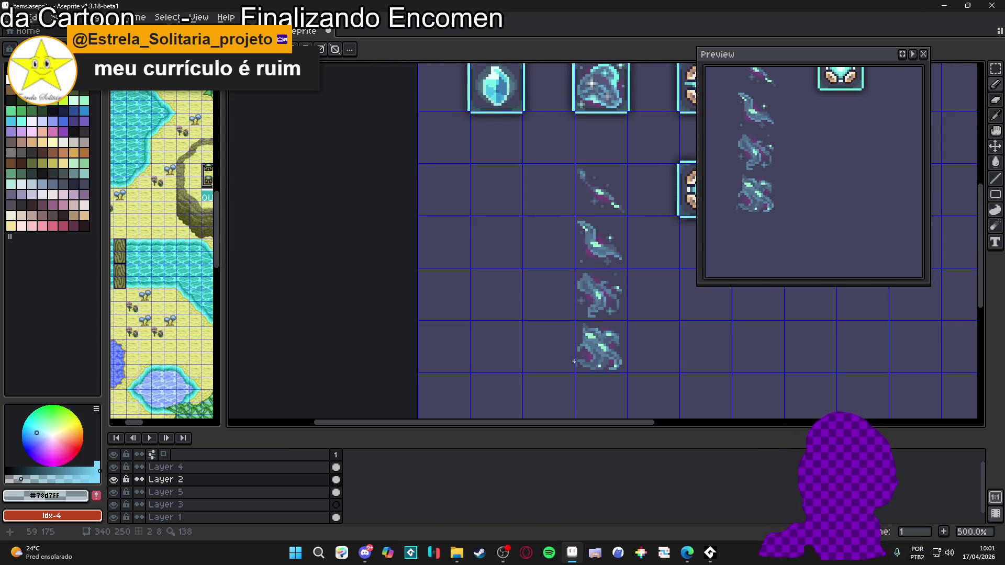
pyautogui.scroll(-1, 573, 367)
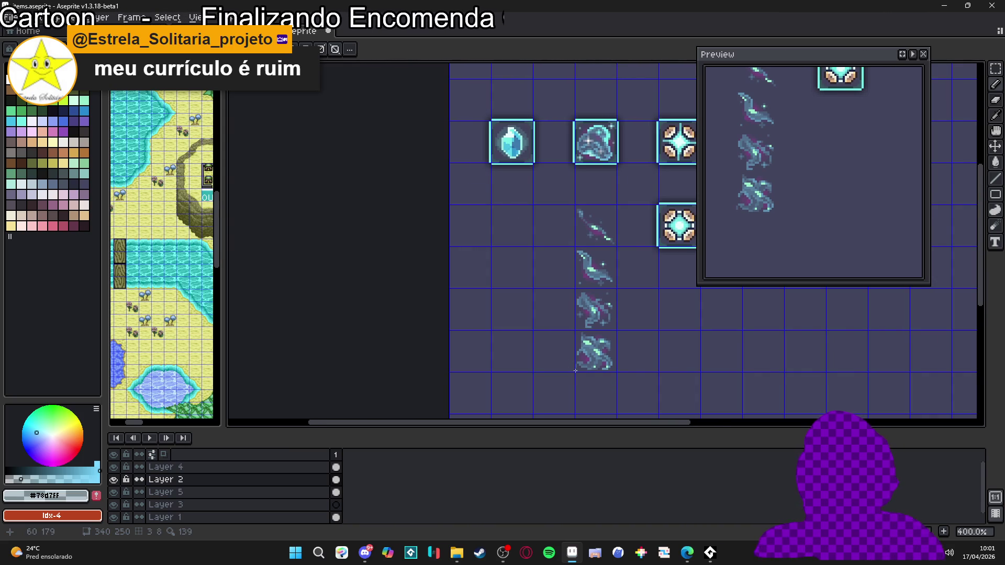
pyautogui.scroll(-1, 576, 372)
pyautogui.scroll(-2, 586, 369)
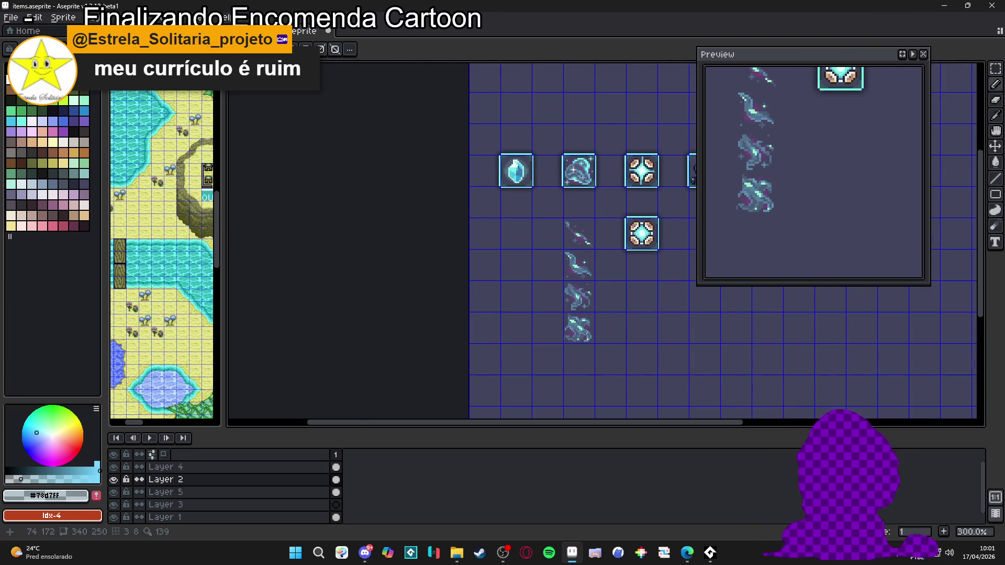
pyautogui.scroll(7, 576, 334)
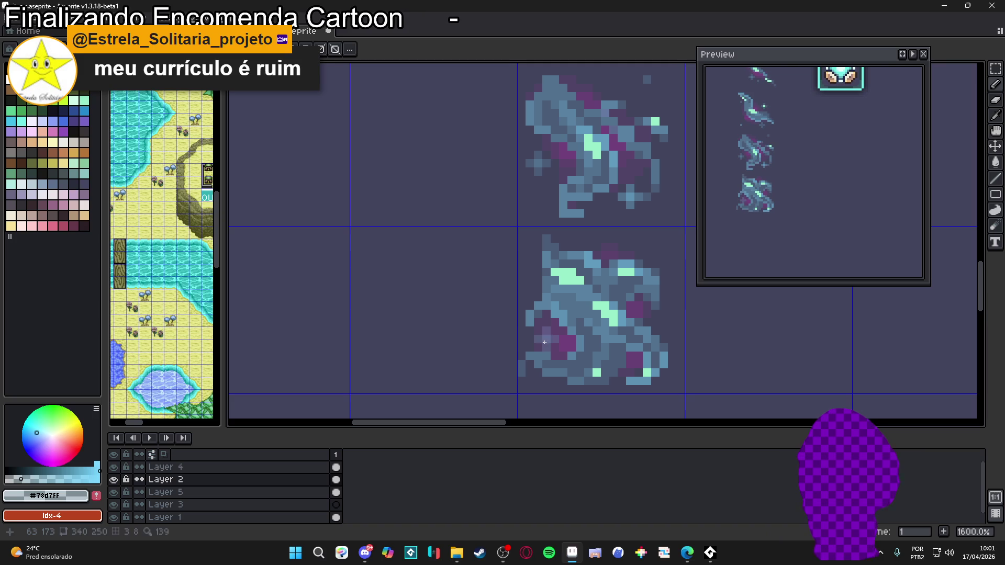
pyautogui.scroll(-3, 610, 308)
pyautogui.scroll(2, 611, 308)
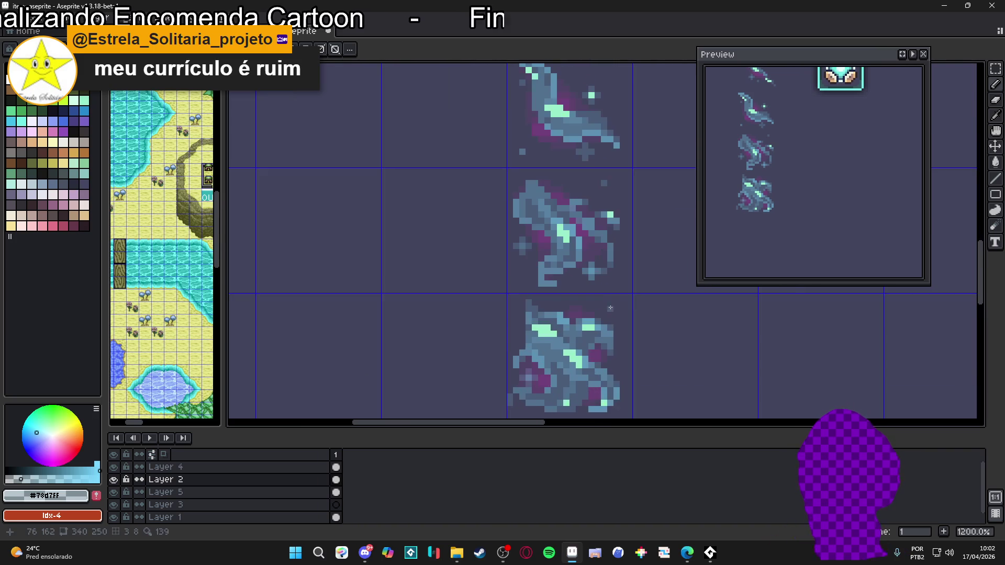
pyautogui.scroll(-1, 610, 309)
pyautogui.scroll(-1, 584, 340)
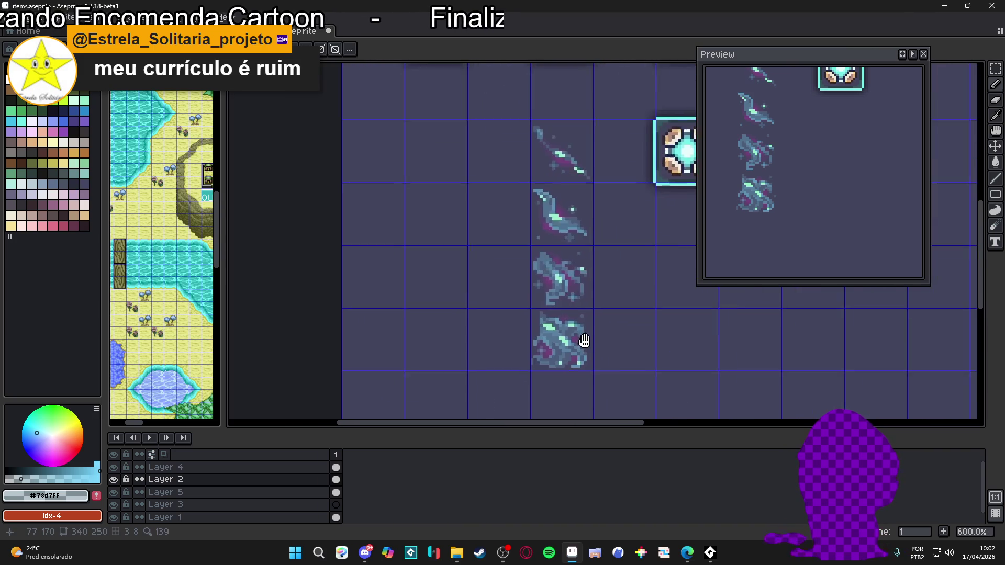
pyautogui.scroll(-2, 602, 330)
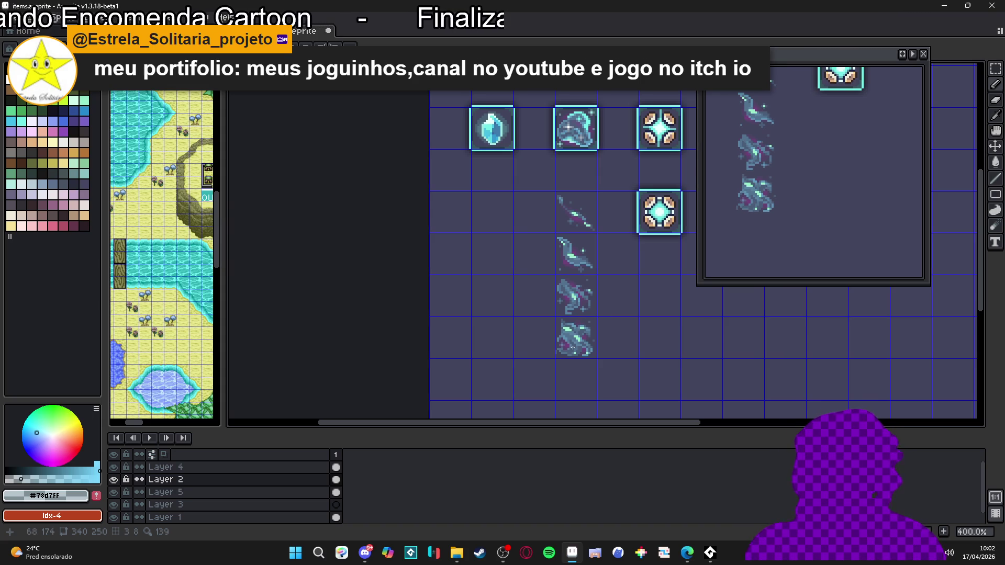
# Sample the mint colour from the wisp and undo the last pencil stroke
pyautogui.scroll(6, 552, 330)
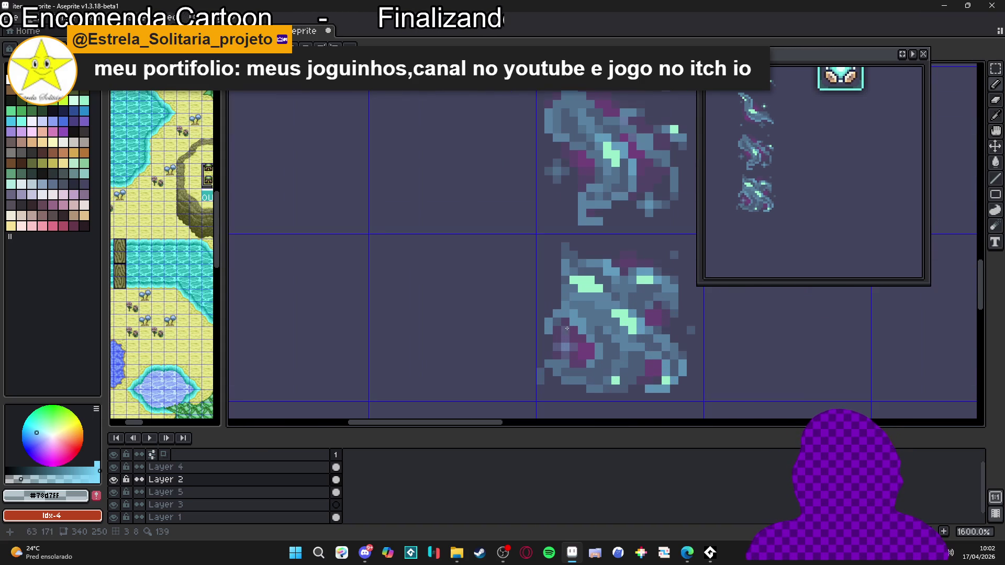
pyautogui.scroll(-4, 541, 333)
pyautogui.scroll(4, 541, 330)
pyautogui.scroll(-4, 539, 329)
pyautogui.scroll(5, 539, 327)
pyautogui.scroll(-6, 538, 328)
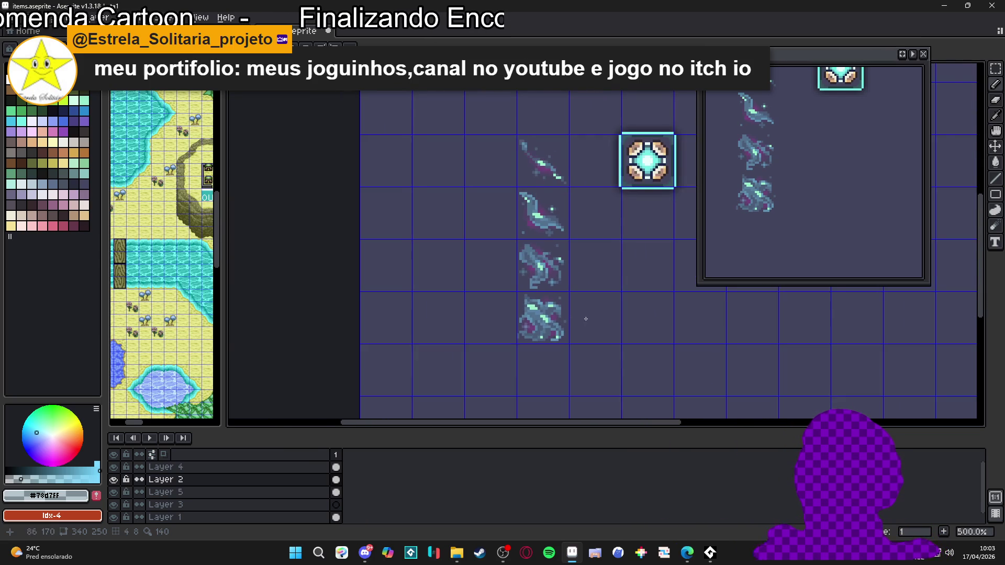
pyautogui.scroll(4, 555, 320)
pyautogui.keyDown('alt'); pyautogui.click(523, 336); pyautogui.keyUp('alt')
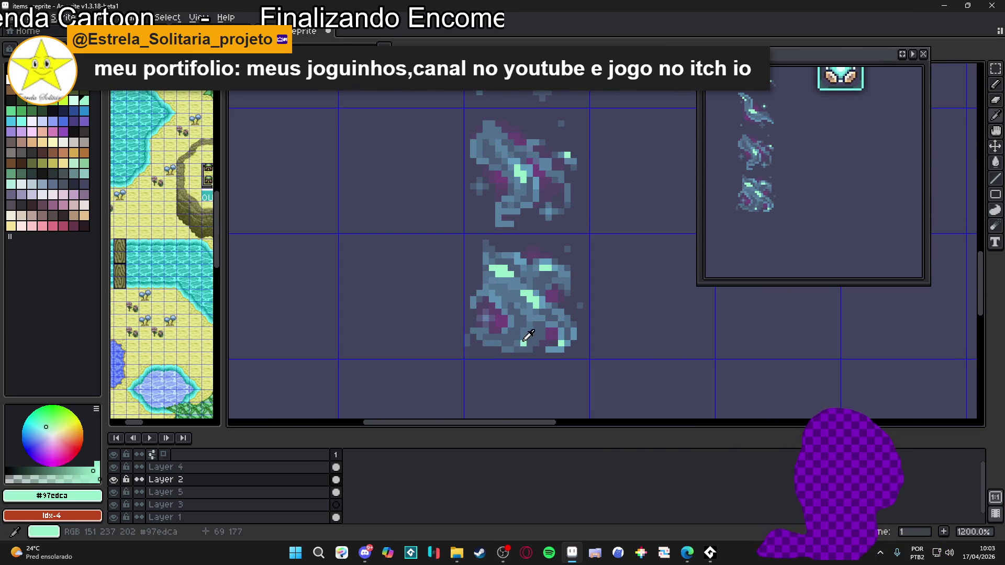
pyautogui.scroll(-5, 524, 337)
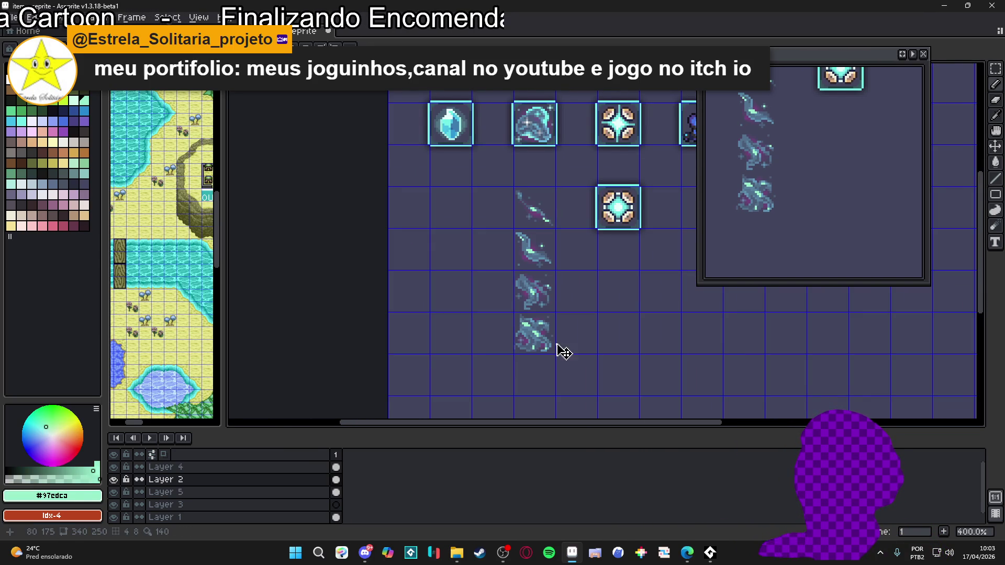
pyautogui.hotkey('ctrl', 'z')
# Pan to reveal the fourth item icon and sample the wisp's light blue
pyautogui.scroll(6, 564, 333)
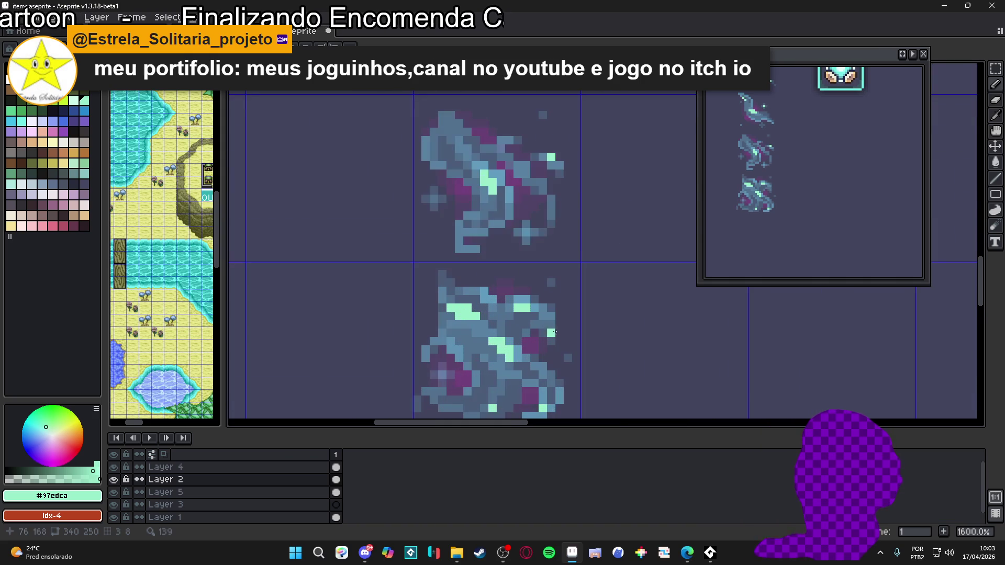
pyautogui.keyDown('alt'); pyautogui.click(556, 337); pyautogui.keyUp('alt')
pyautogui.scroll(-4, 560, 337)
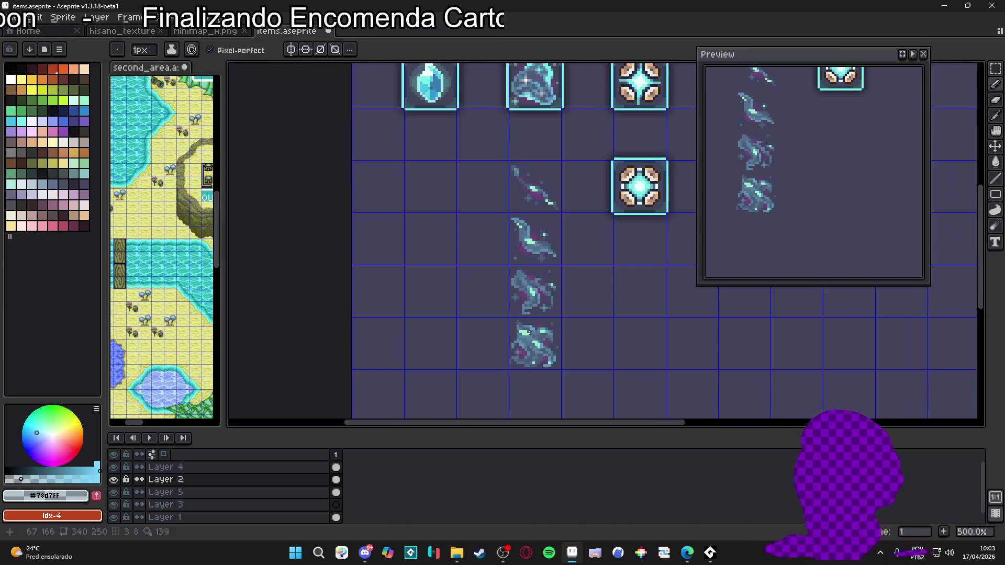
pyautogui.scroll(-1, 572, 346)
pyautogui.moveTo(572, 346); pyautogui.dragTo(549, 329)
pyautogui.scroll(-1, 549, 338)
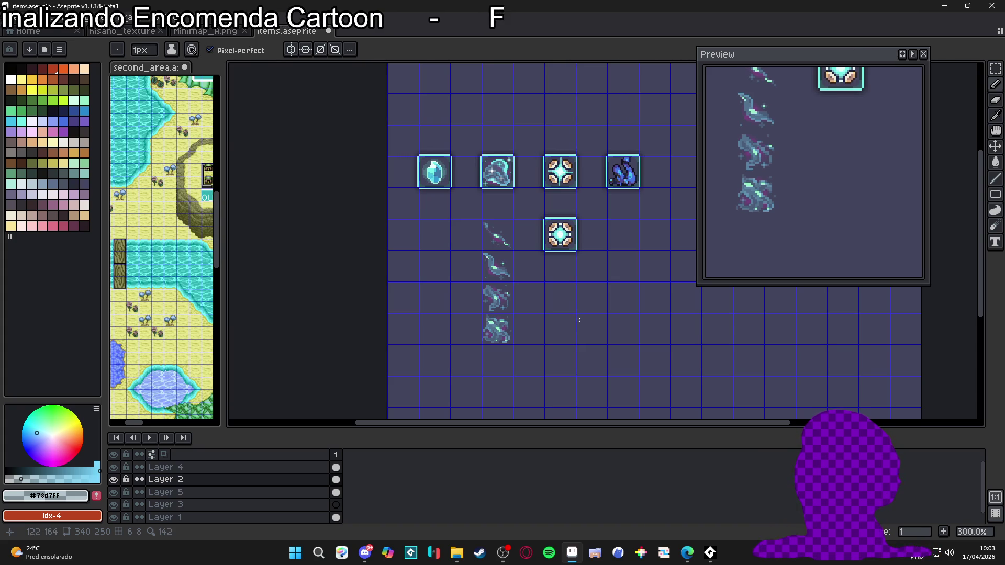
pyautogui.scroll(7, 512, 341)
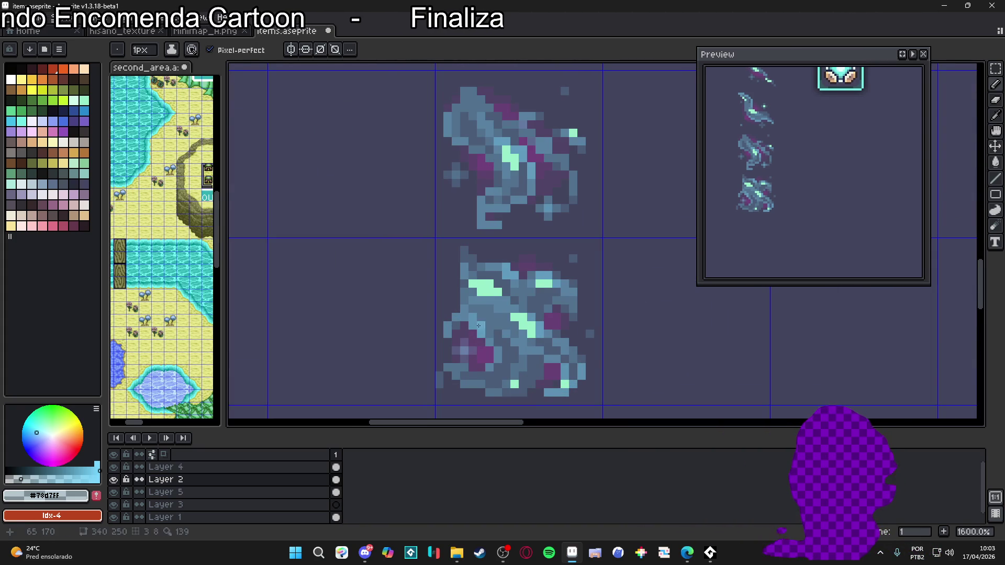
pyautogui.keyDown('alt'); pyautogui.click(491, 343); pyautogui.keyUp('alt')
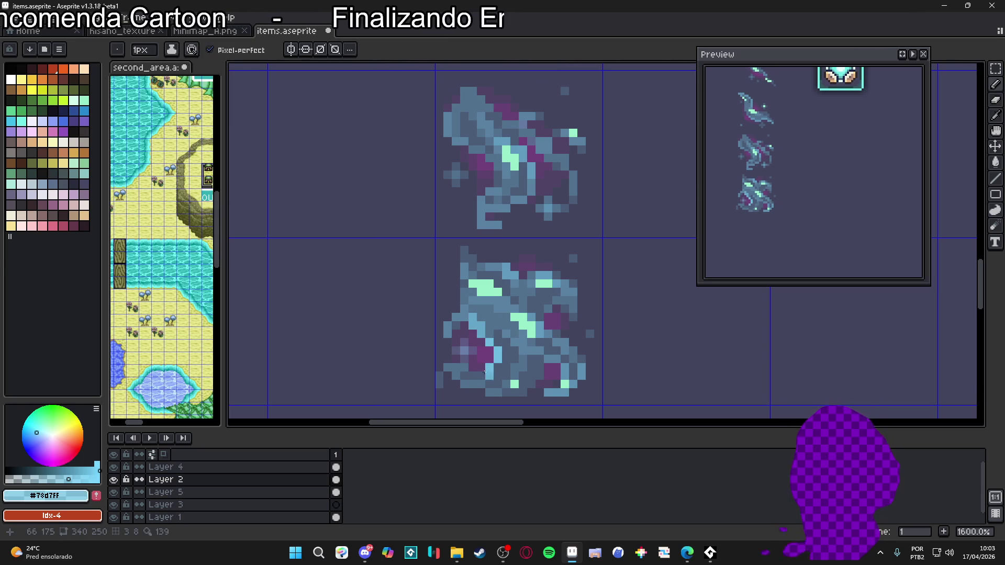
# Save items.aseprite with the current wisp frames
pyautogui.scroll(-5, 492, 366)
pyautogui.scroll(4, 491, 372)
pyautogui.scroll(1, 491, 372)
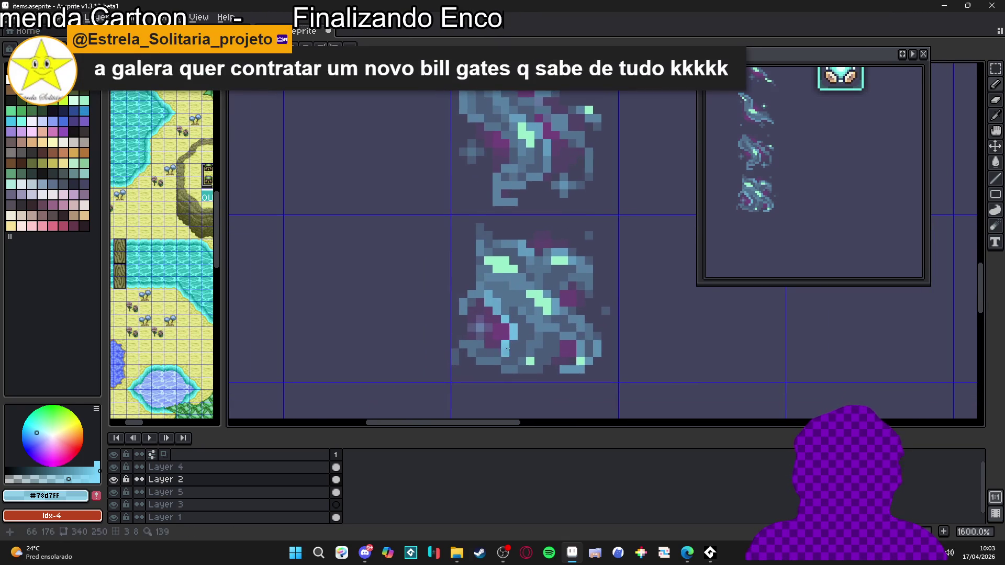
pyautogui.scroll(-1, 559, 344)
pyautogui.hotkey('ctrl', 's')
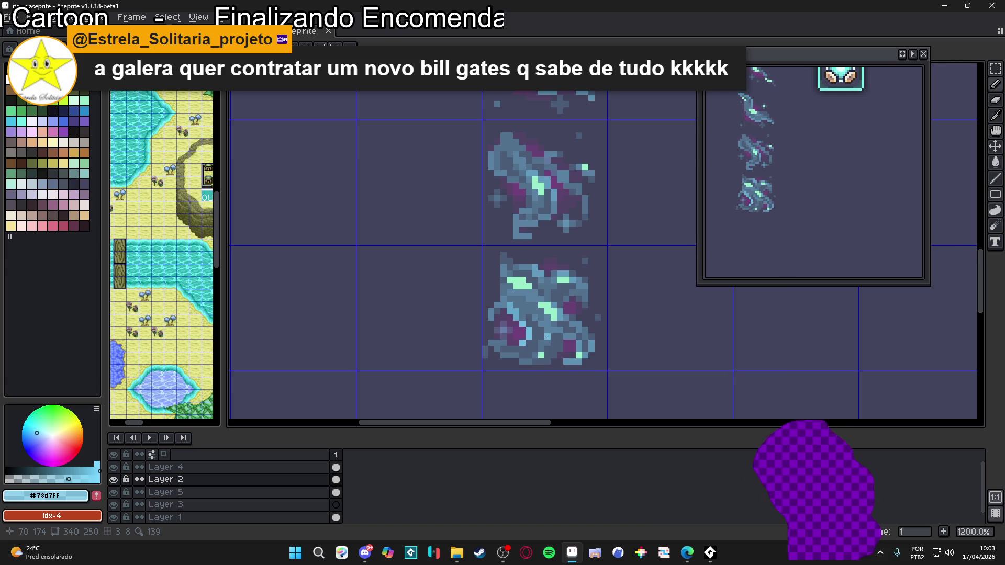
pyautogui.scroll(2, 562, 346)
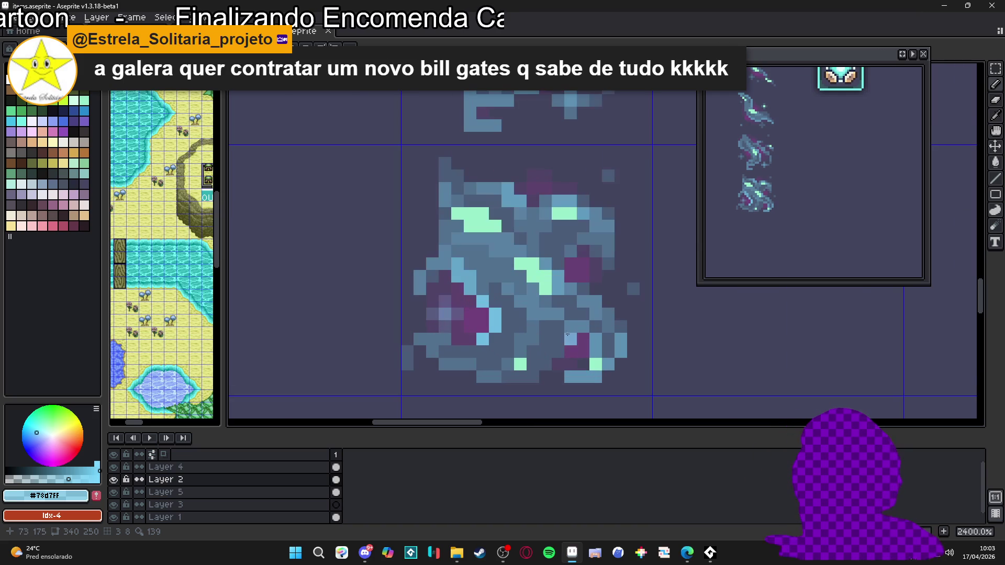
pyautogui.scroll(-1, 561, 314)
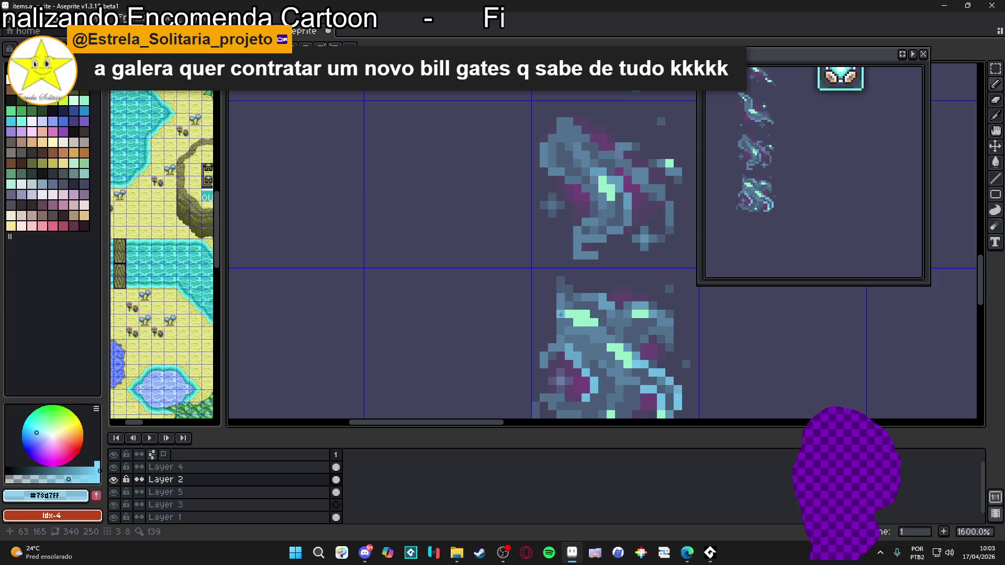
# Paint a light-cyan column down the fourth wisp frame's left edge, with extra highlight pixels above
pyautogui.moveTo(562, 283); pyautogui.dragTo(561, 314)
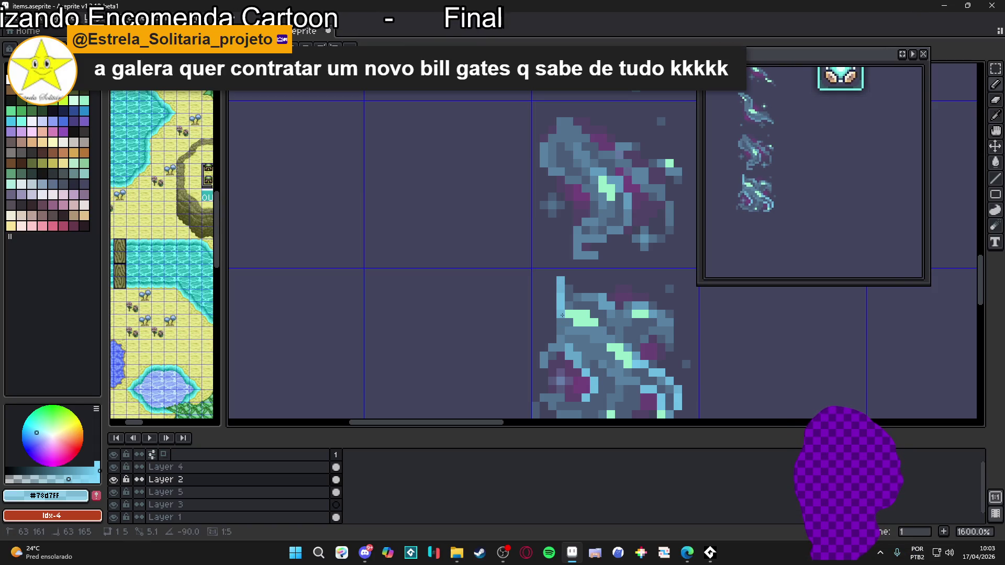
pyautogui.scroll(3, 563, 304)
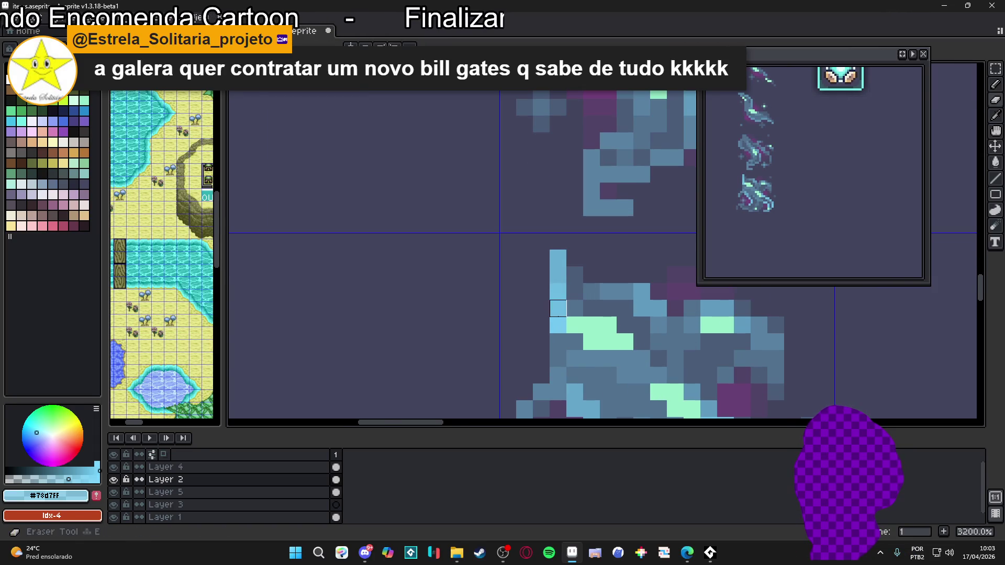
pyautogui.moveTo(562, 279); pyautogui.dragTo(559, 321)
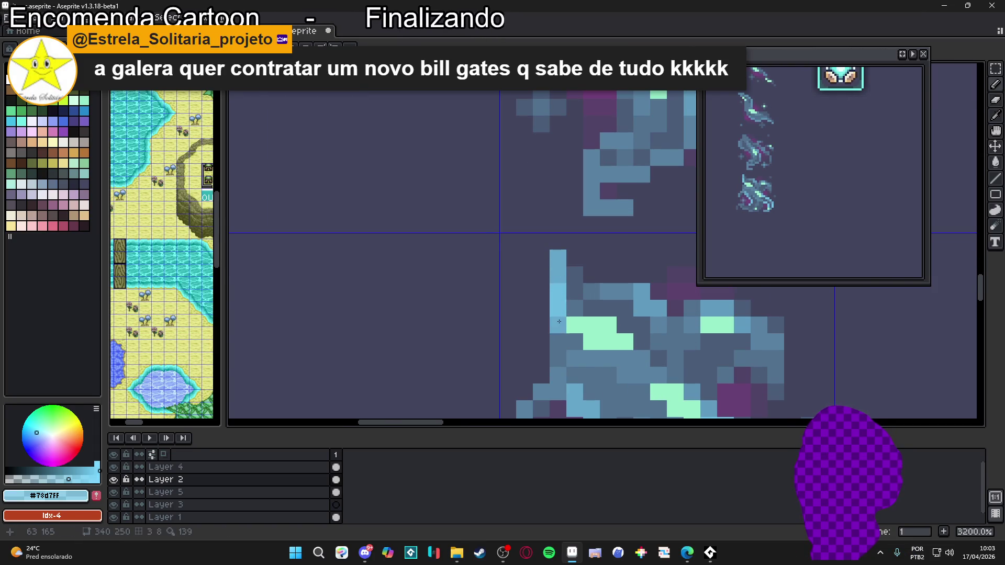
pyautogui.hotkey('ctrl', 'z')
pyautogui.moveTo(558, 297); pyautogui.dragTo(559, 307)
pyautogui.click(558, 291)
pyautogui.scroll(-4, 559, 293)
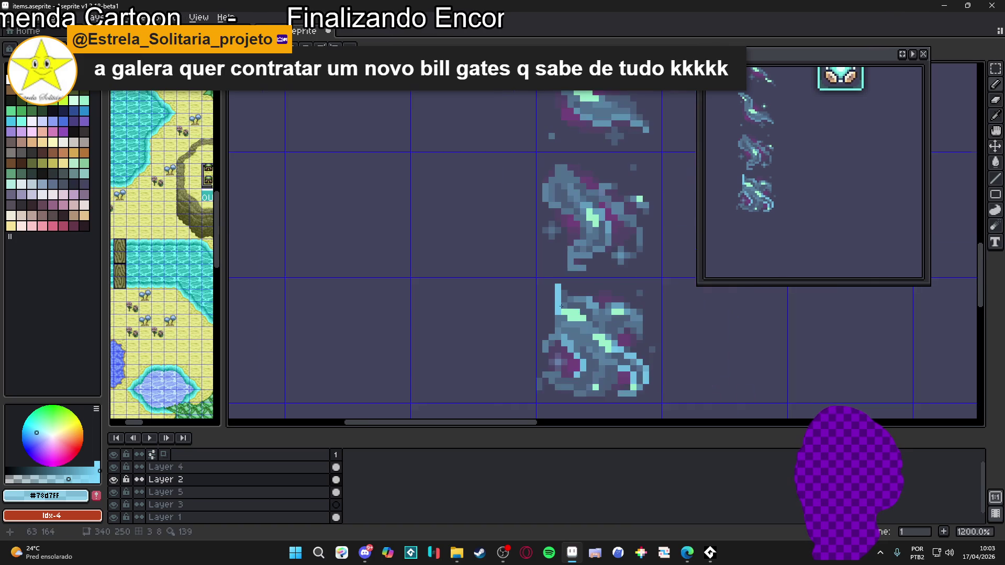
pyautogui.scroll(3, 561, 293)
pyautogui.click(562, 294)
pyautogui.moveTo(575, 300)
pyautogui.mouseDown()
pyautogui.moveTo(601, 306)
pyautogui.moveTo(582, 311)
pyautogui.mouseUp()
pyautogui.scroll(-8, 599, 309)
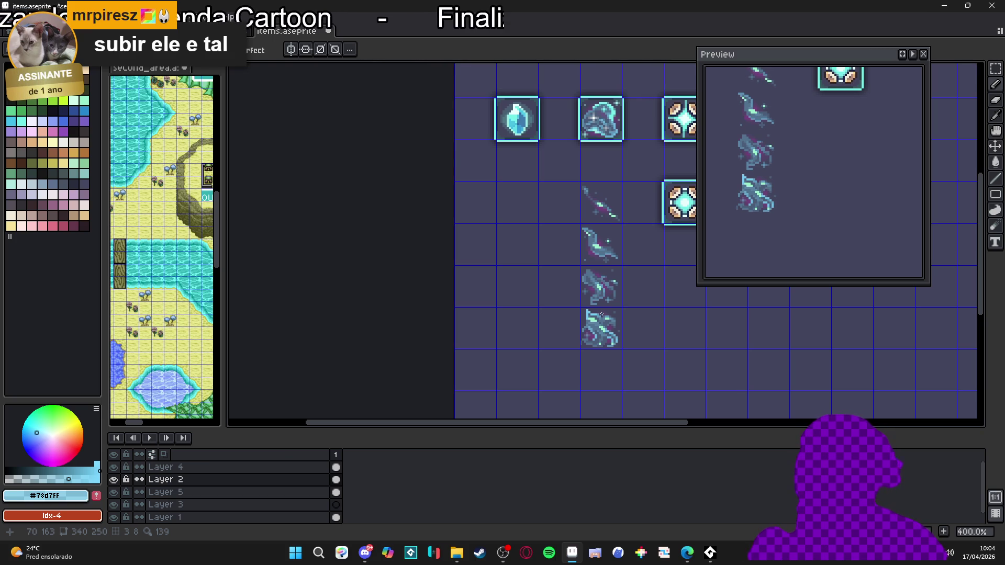
pyautogui.scroll(8, 602, 313)
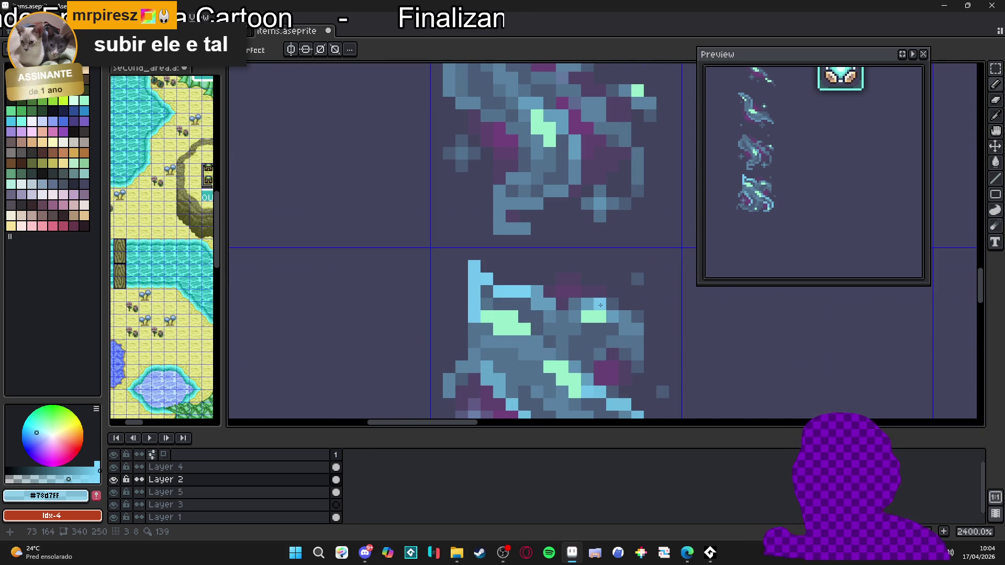
# Paint a diagonal light-cyan highlight down the fourth wisp frame's right side
pyautogui.moveTo(612, 317); pyautogui.dragTo(631, 326)
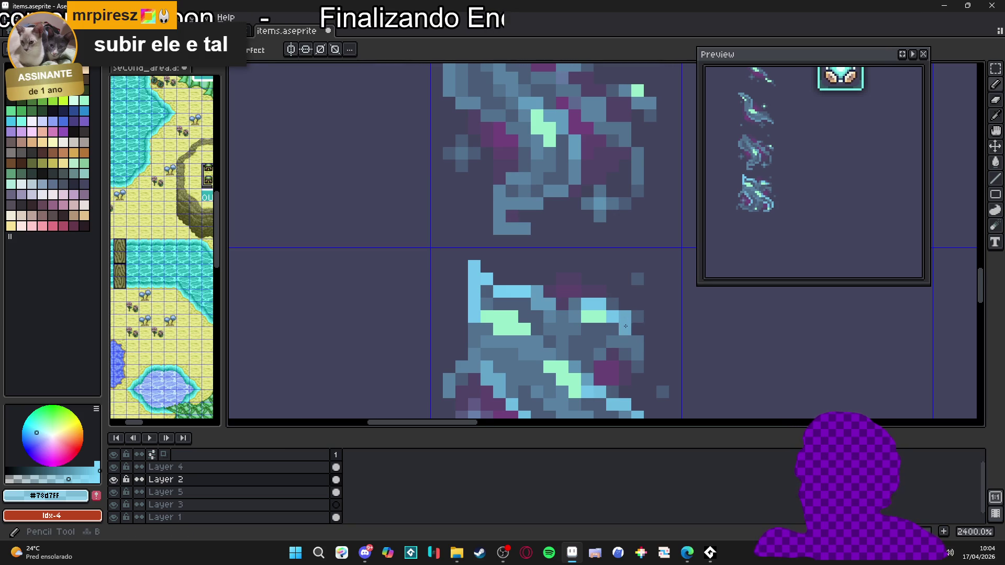
pyautogui.press('e')
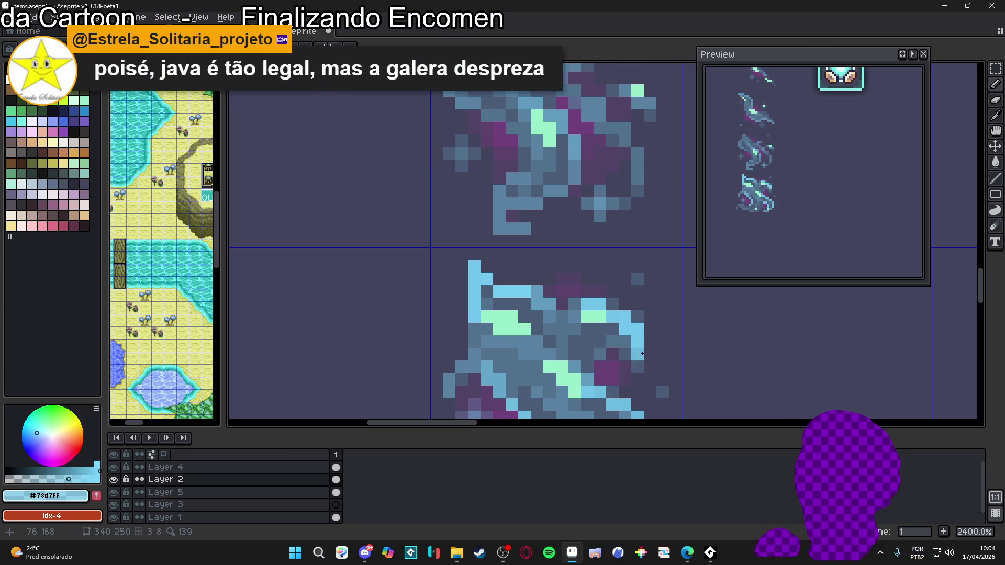
pyautogui.press('e')
pyautogui.scroll(-5, 638, 355)
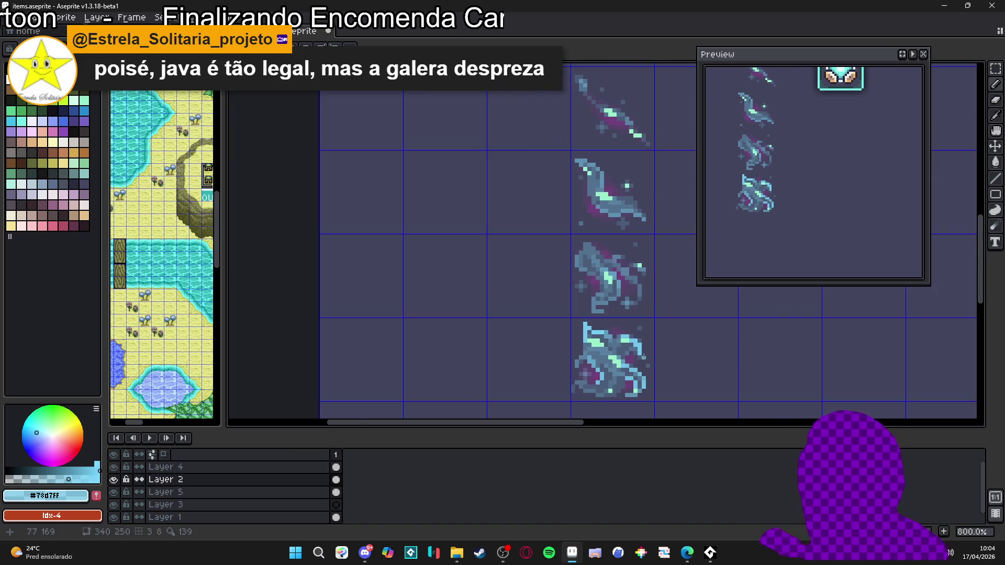
pyautogui.scroll(3, 648, 361)
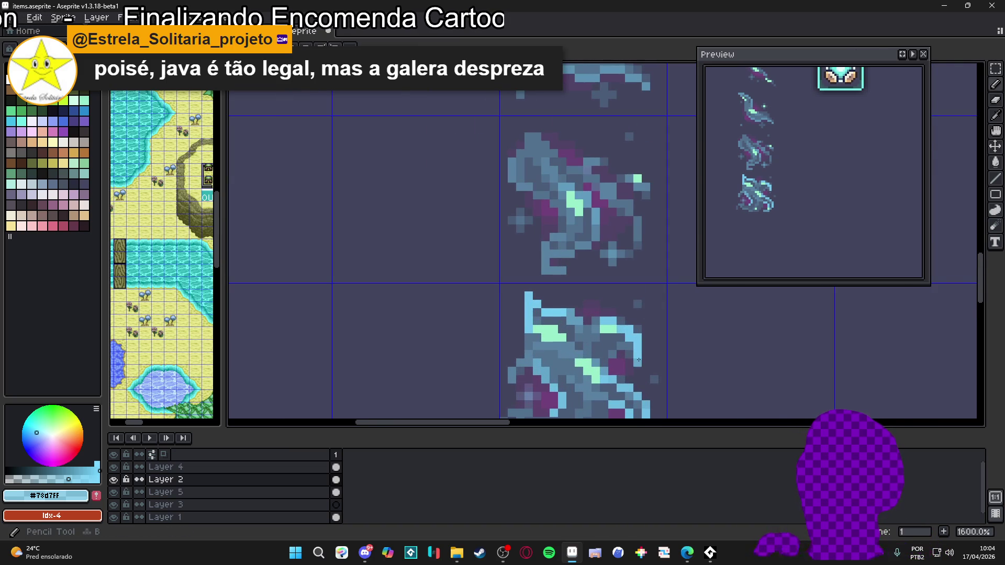
pyautogui.scroll(-3, 640, 363)
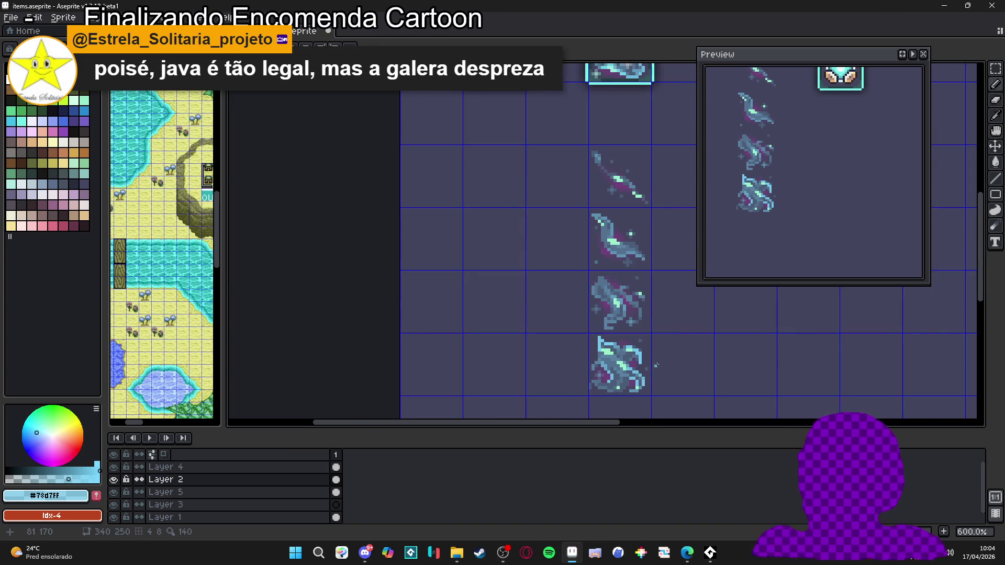
pyautogui.scroll(5, 633, 340)
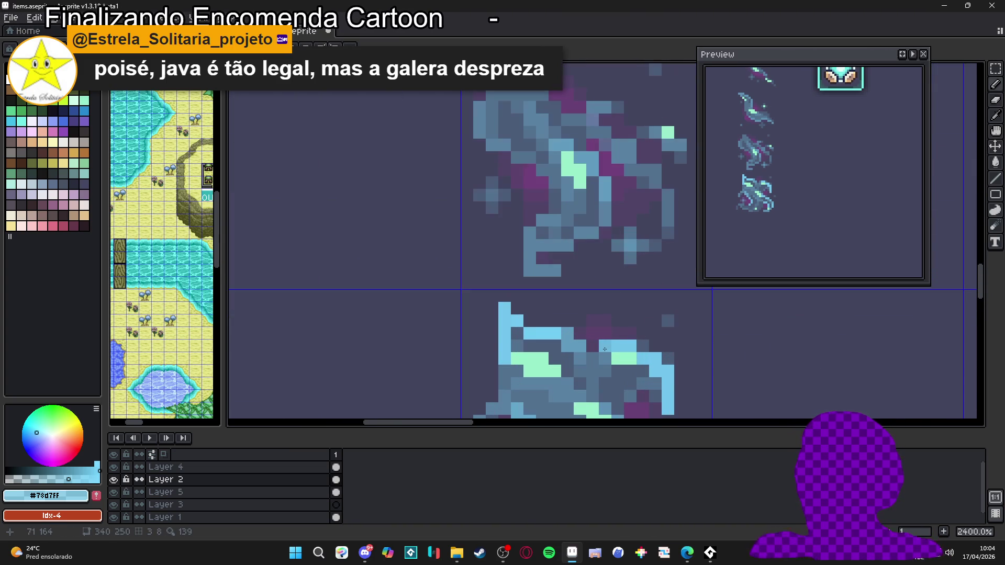
pyautogui.scroll(-3, 619, 358)
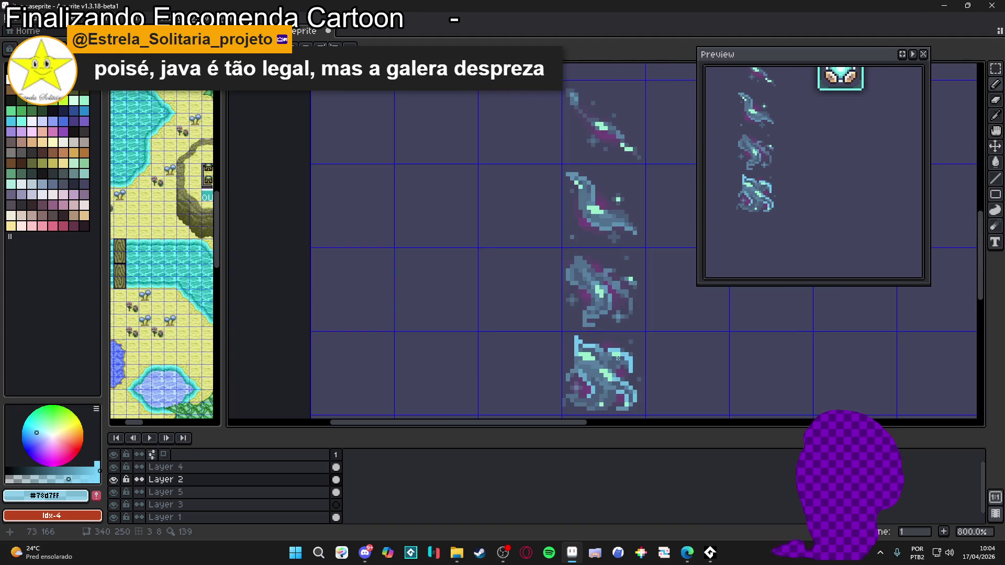
pyautogui.scroll(4, 615, 358)
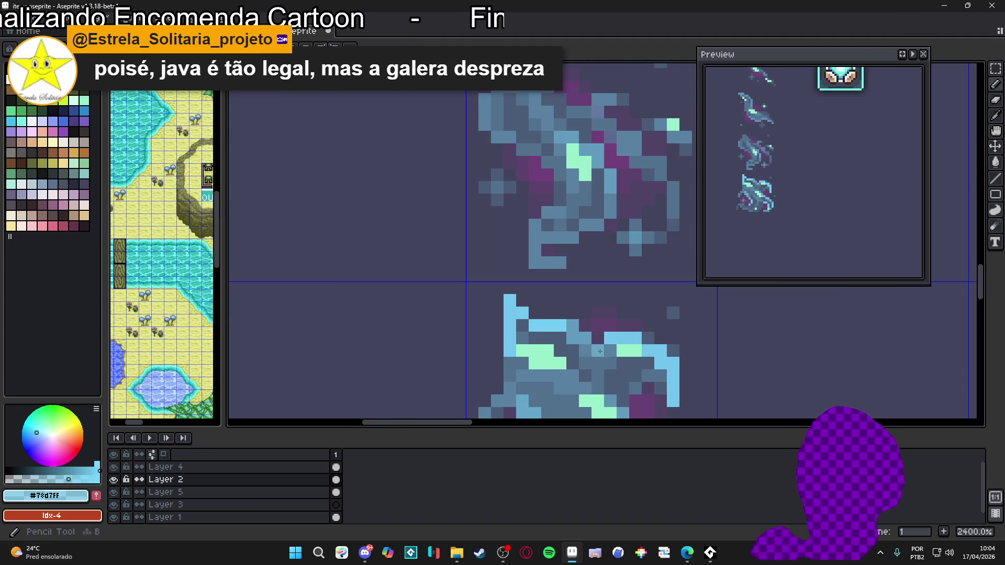
pyautogui.scroll(-5, 617, 350)
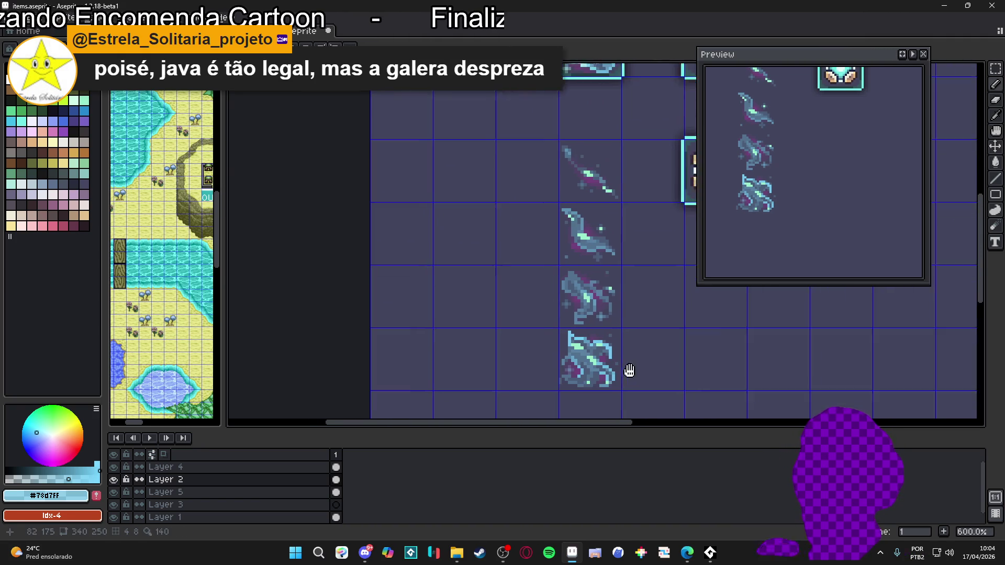
# Save the items sprite sheet
pyautogui.scroll(-1, 639, 350)
pyautogui.scroll(-1, 636, 363)
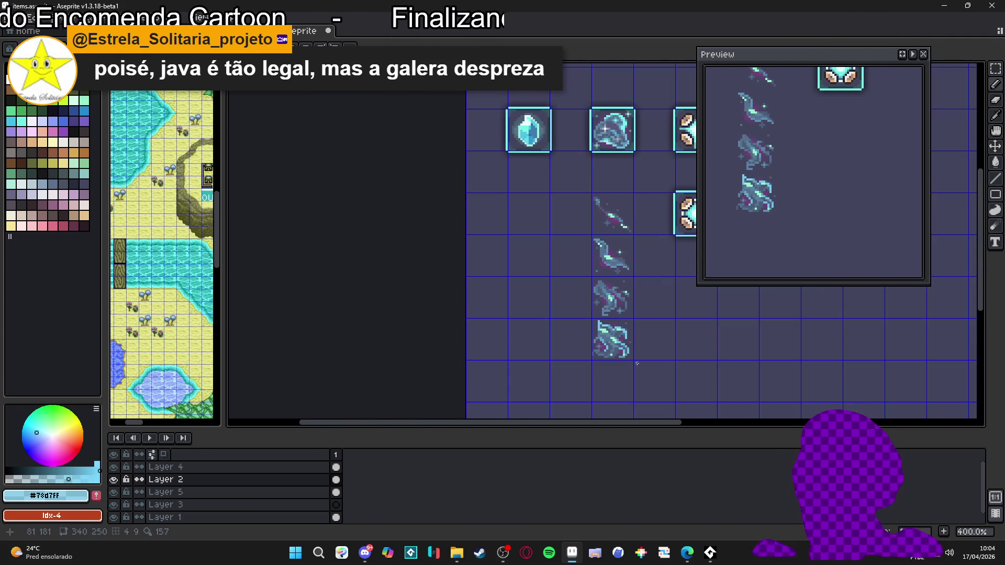
pyautogui.hotkey('ctrl', 's')
# Add a short light-blue stroke and a few highlight pixels to the top of the third wisp frame
pyautogui.moveTo(636, 363); pyautogui.dragTo(581, 355)
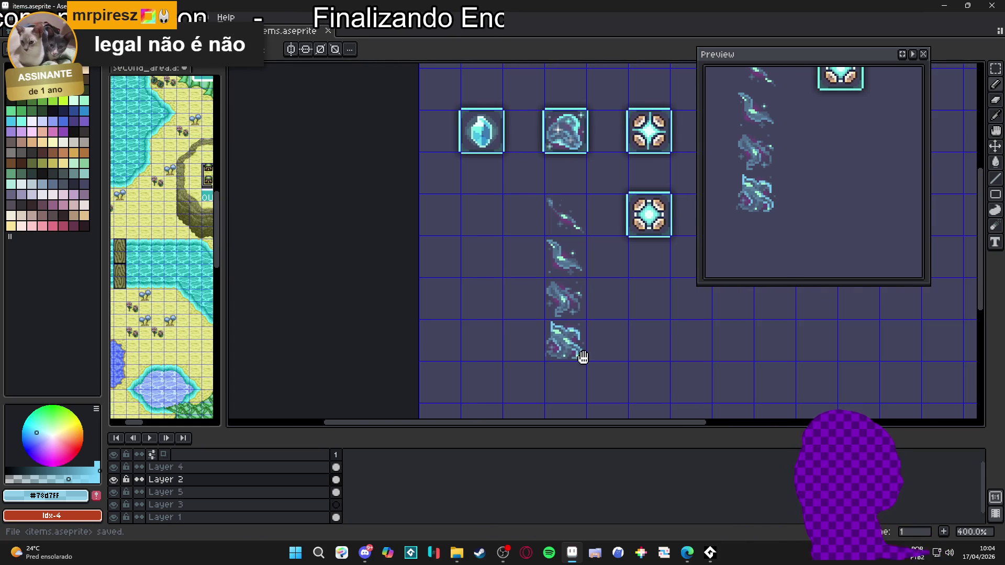
pyautogui.scroll(5, 568, 287)
pyautogui.scroll(1, 568, 288)
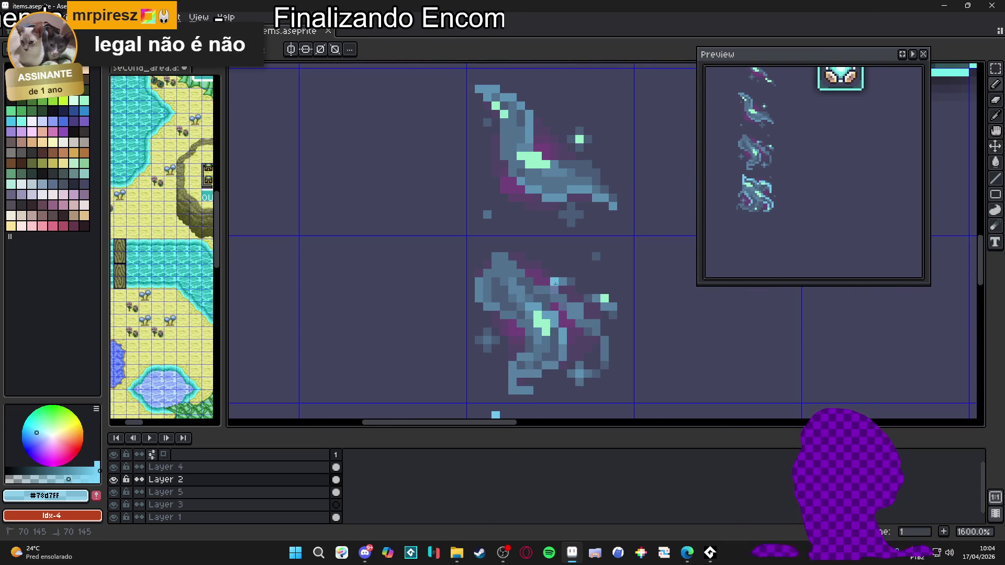
pyautogui.moveTo(572, 282); pyautogui.dragTo(554, 282)
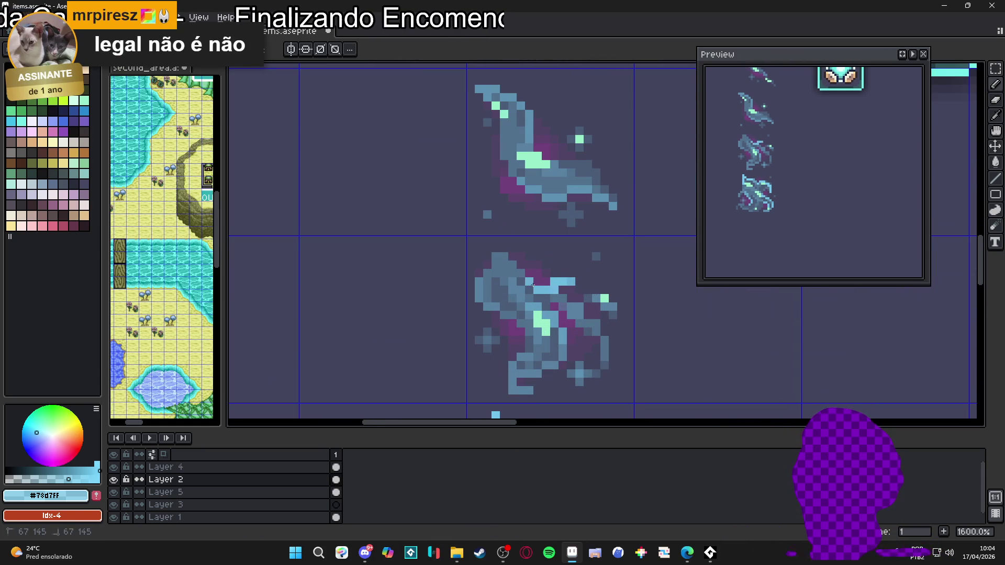
pyautogui.scroll(-6, 565, 298)
pyautogui.scroll(6, 579, 303)
pyautogui.click(586, 307)
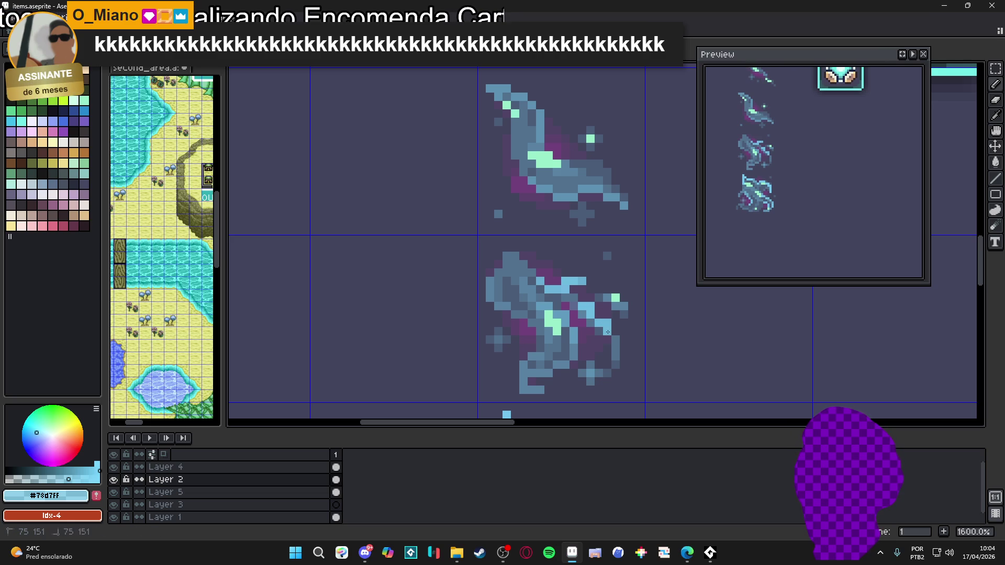
pyautogui.scroll(-3, 596, 323)
pyautogui.scroll(3, 580, 324)
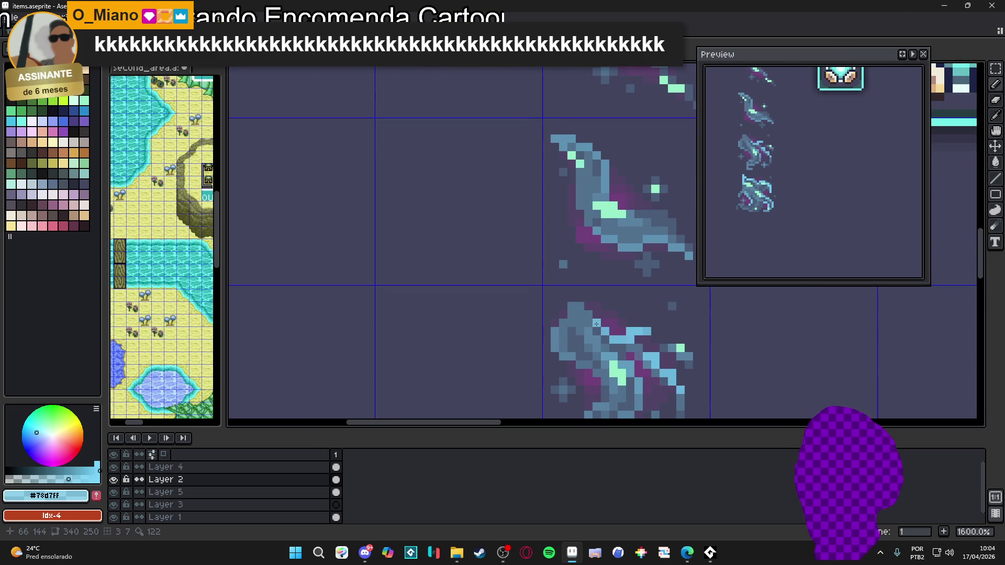
pyautogui.scroll(-5, 574, 307)
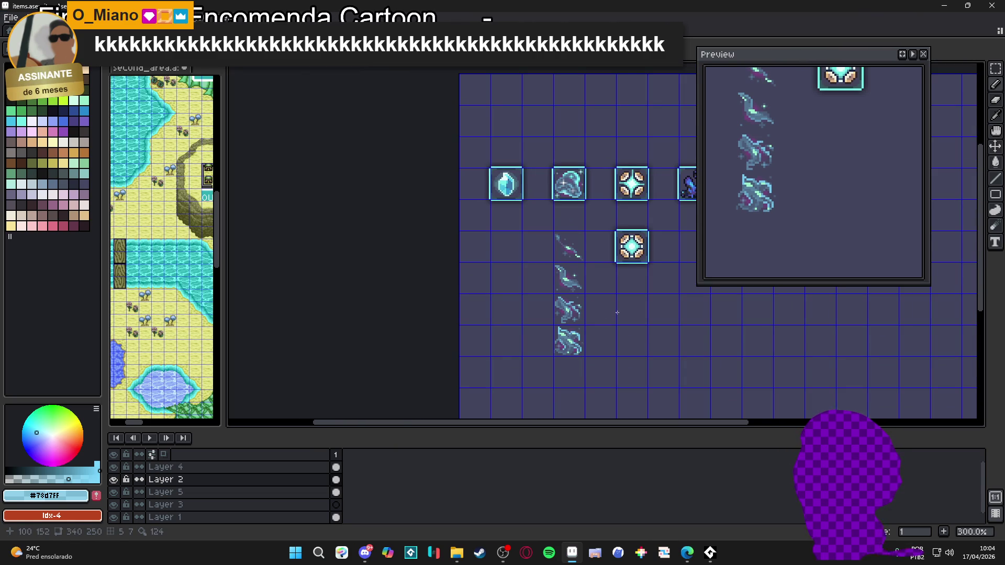
pyautogui.moveTo(617, 314); pyautogui.dragTo(594, 307)
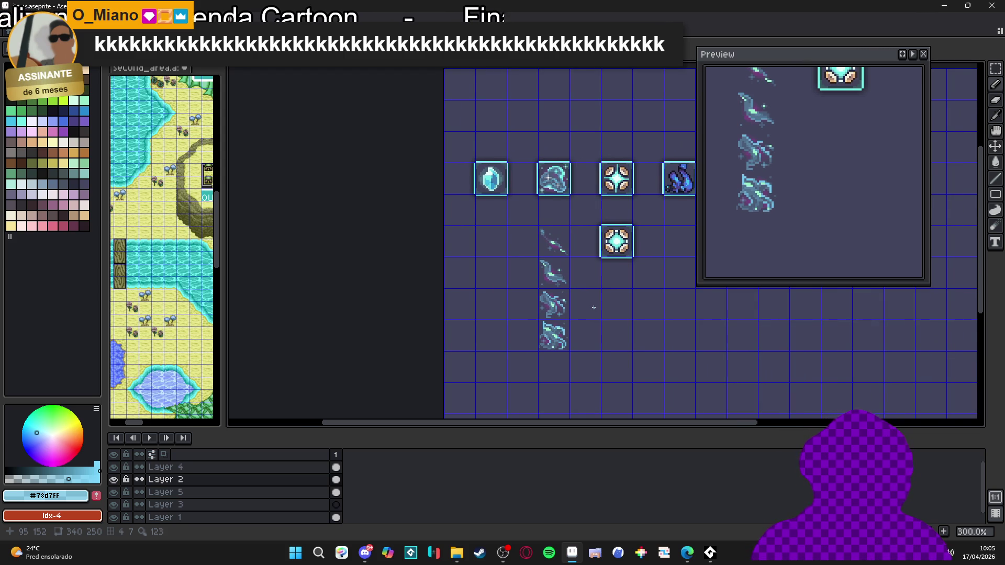
pyautogui.scroll(4, 550, 141)
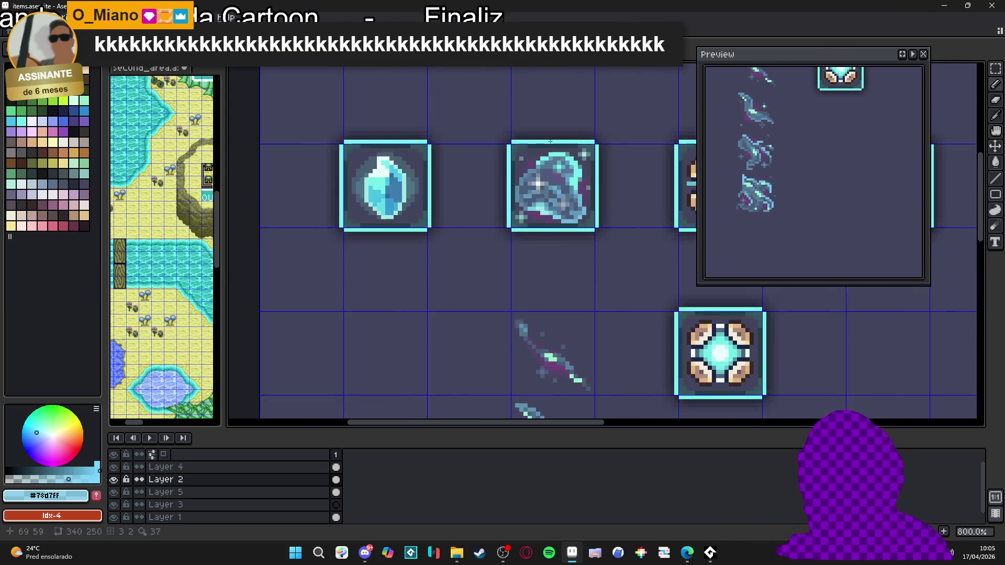
pyautogui.scroll(3, 543, 191)
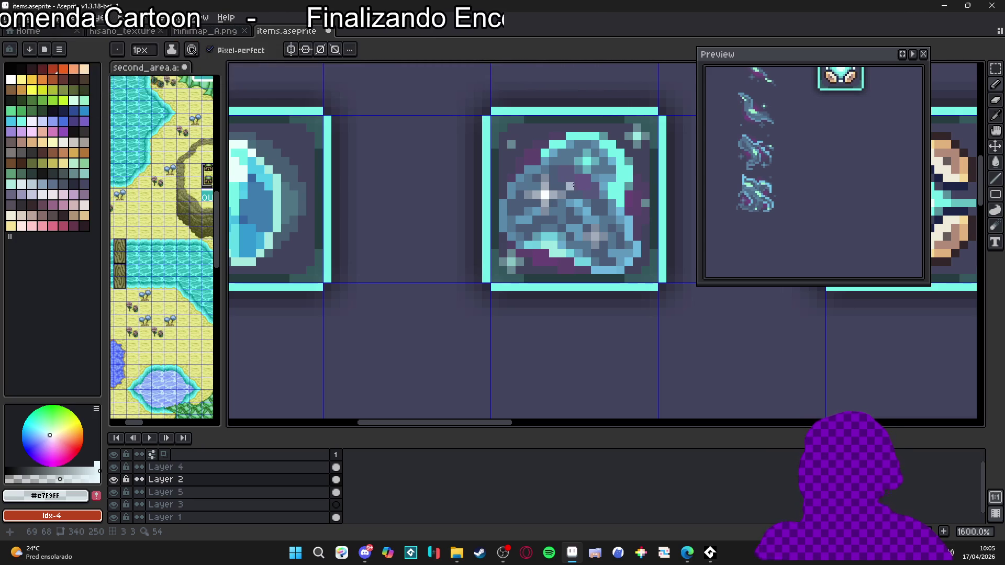
# Sample the pale colour from the crystal icon's highlight
pyautogui.scroll(3, 572, 186)
pyautogui.keyDown('alt'); pyautogui.click(546, 196); pyautogui.keyUp('alt')
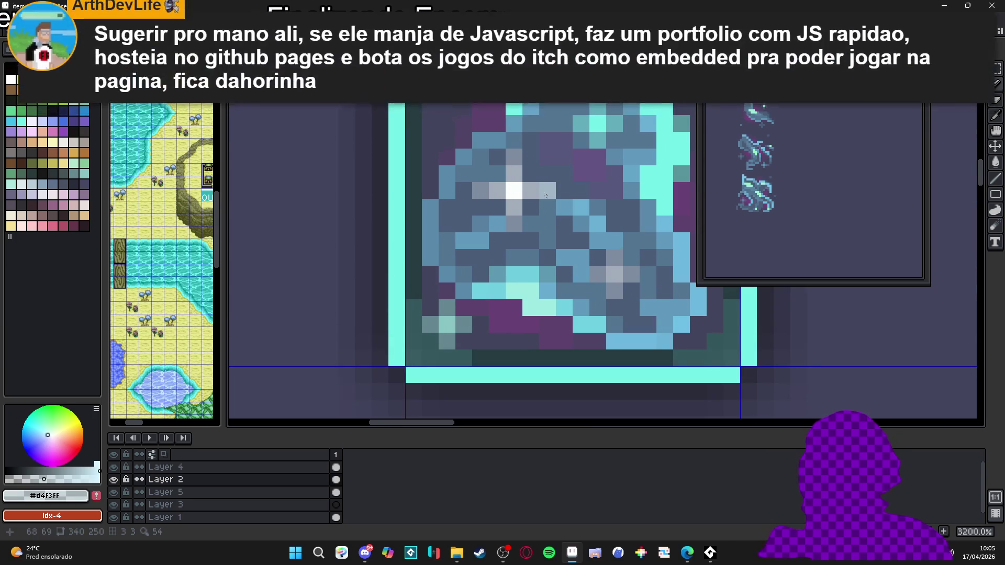
pyautogui.scroll(-5, 545, 195)
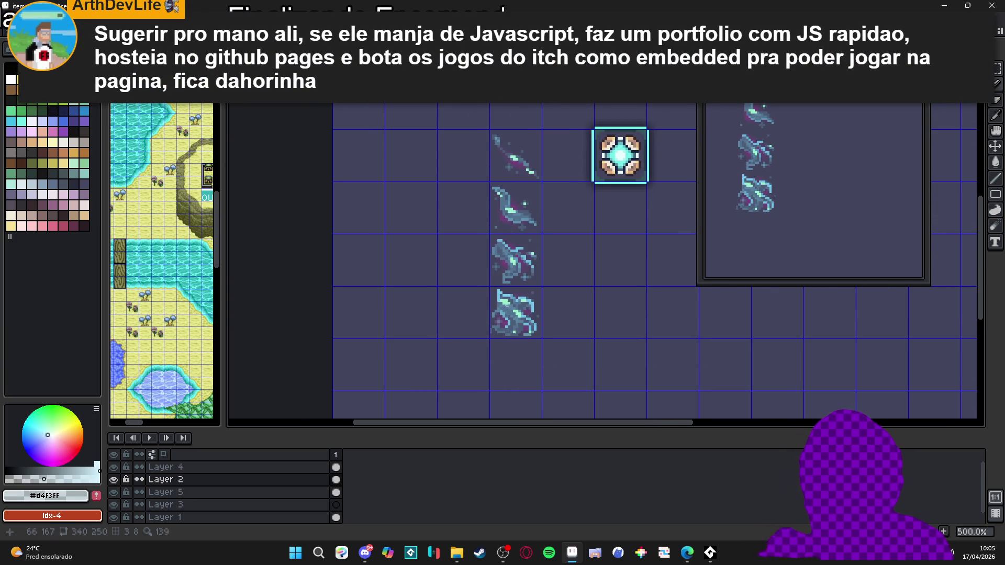
pyautogui.scroll(5, 509, 311)
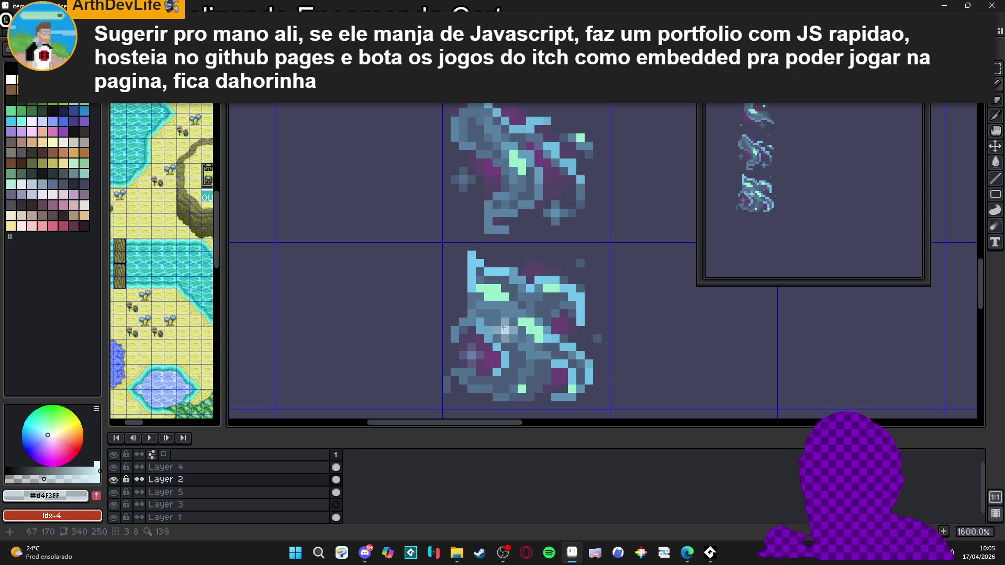
pyautogui.scroll(-2, 503, 328)
pyautogui.scroll(2, 509, 328)
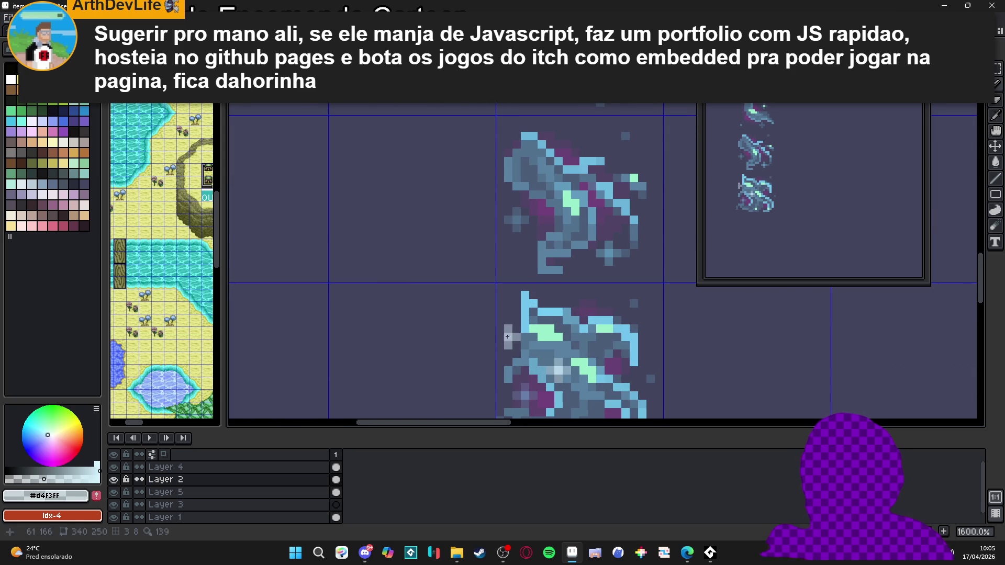
# Replace the last stroke with two pale pixels on the lowest wisp frame's left edge
pyautogui.hotkey('ctrl', 'z')
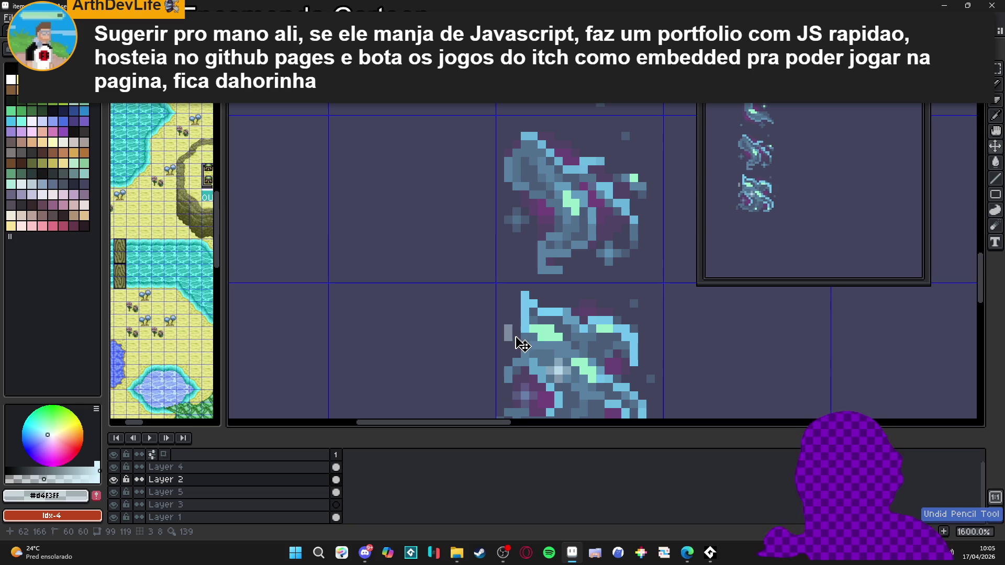
pyautogui.click(508, 336)
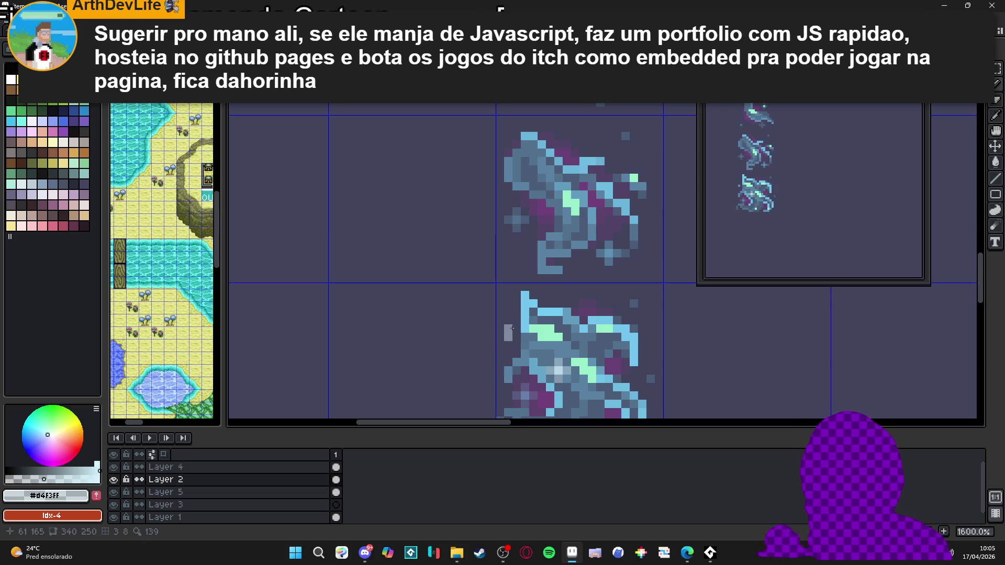
pyautogui.click(501, 338)
pyautogui.scroll(-4, 508, 339)
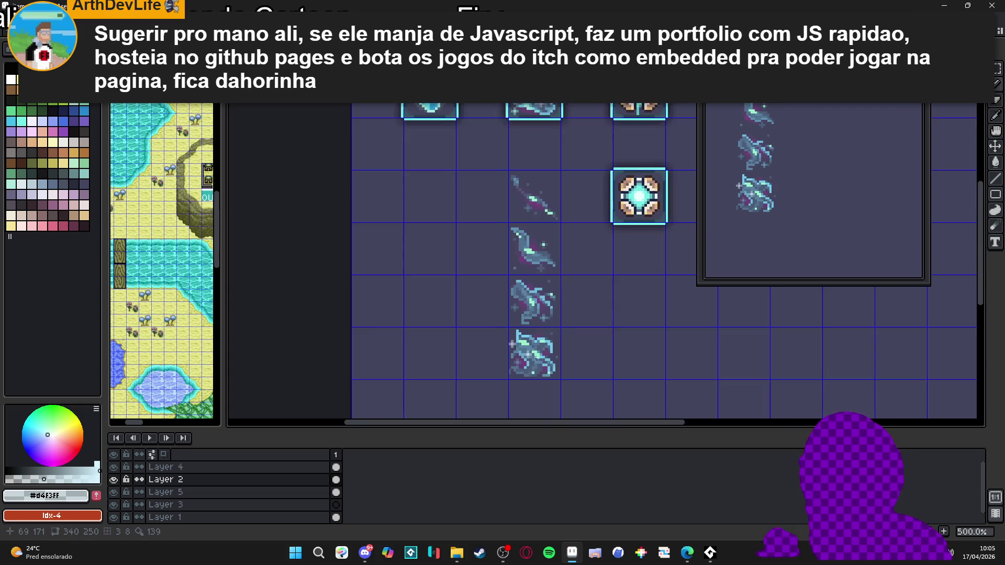
pyautogui.scroll(3, 513, 340)
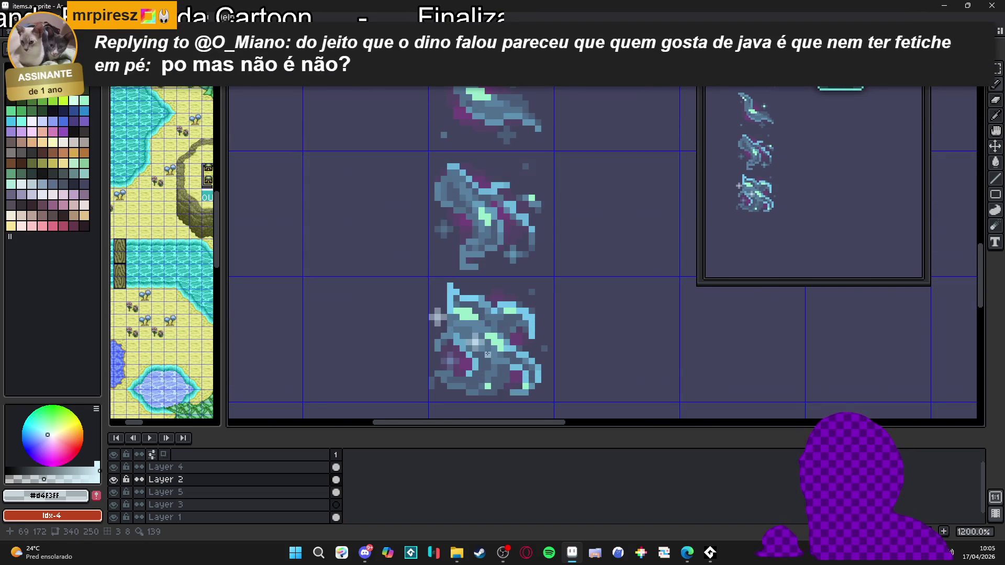
pyautogui.scroll(-4, 515, 341)
pyautogui.moveTo(500, 325); pyautogui.dragTo(507, 328)
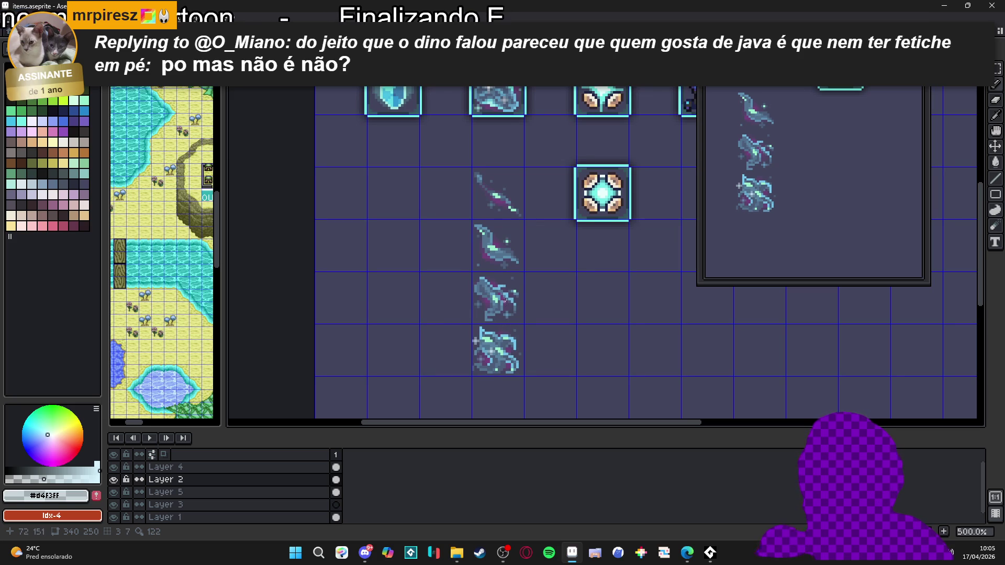
pyautogui.moveTo(501, 302); pyautogui.dragTo(533, 295)
# Save items.aseprite with the retouched wisp frames
pyautogui.hotkey('ctrl', 's')
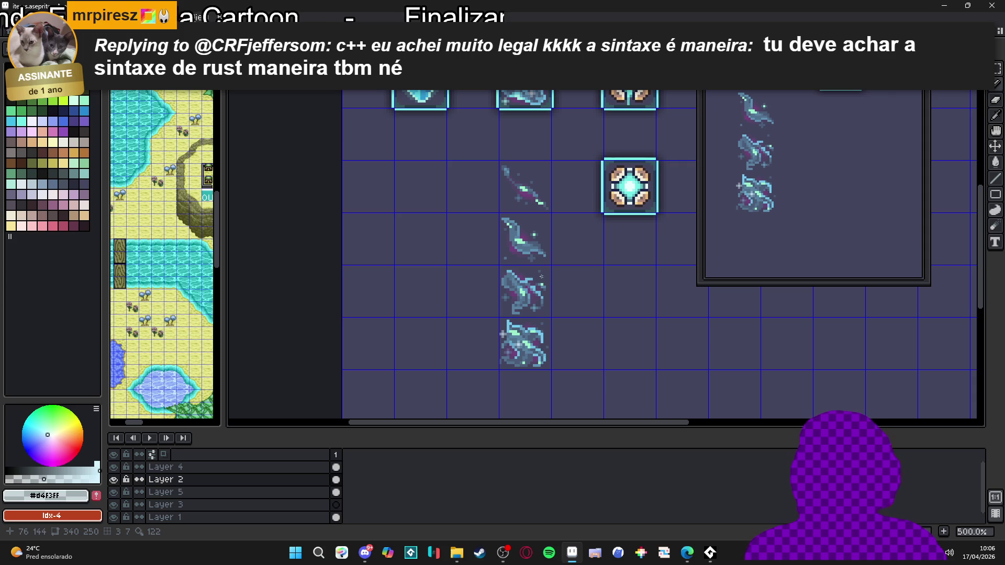
pyautogui.scroll(-1, 541, 276)
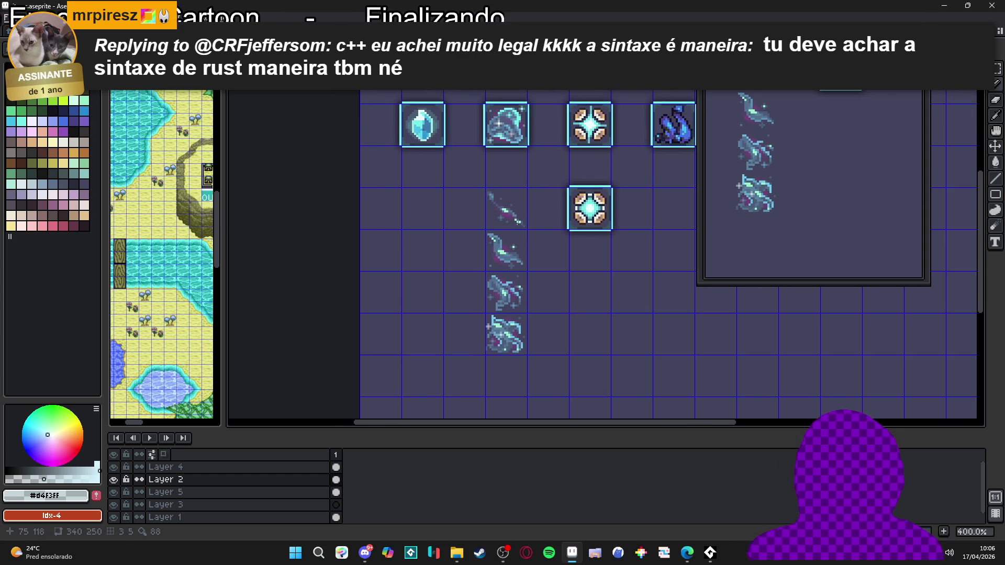
pyautogui.scroll(1, 505, 153)
# Select the second top-row item tile with the Rectangular Marquee and pan down the sheet
pyautogui.press('m')
pyautogui.click(505, 118)
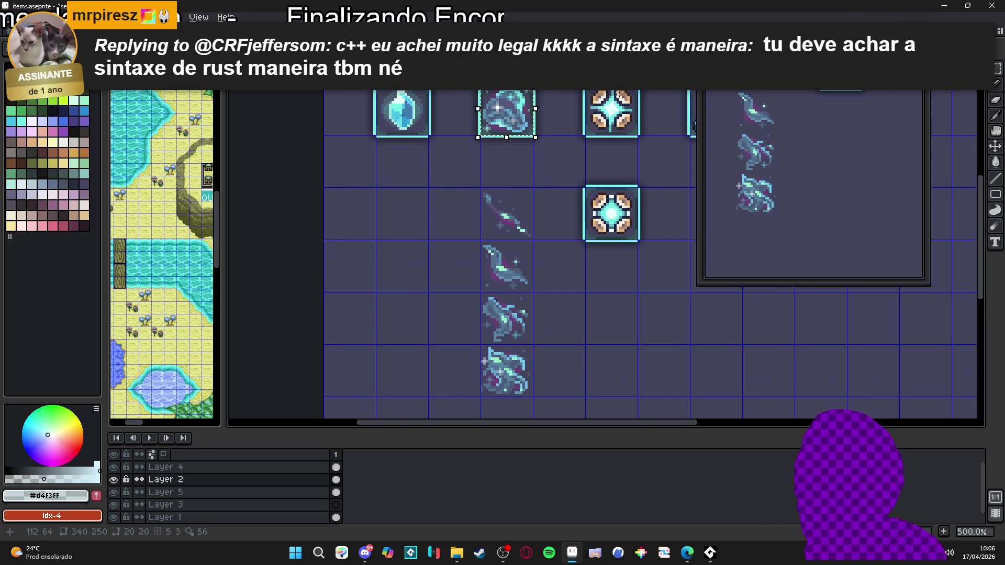
pyautogui.scroll(-1, 600, 194)
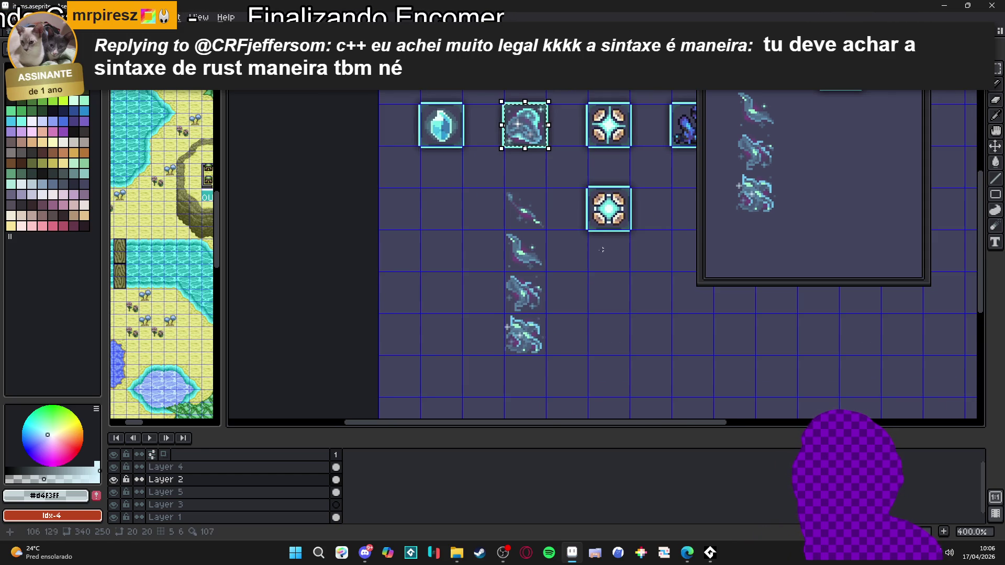
pyautogui.moveTo(602, 250); pyautogui.dragTo(559, 199)
pyautogui.scroll(-1, 502, 201)
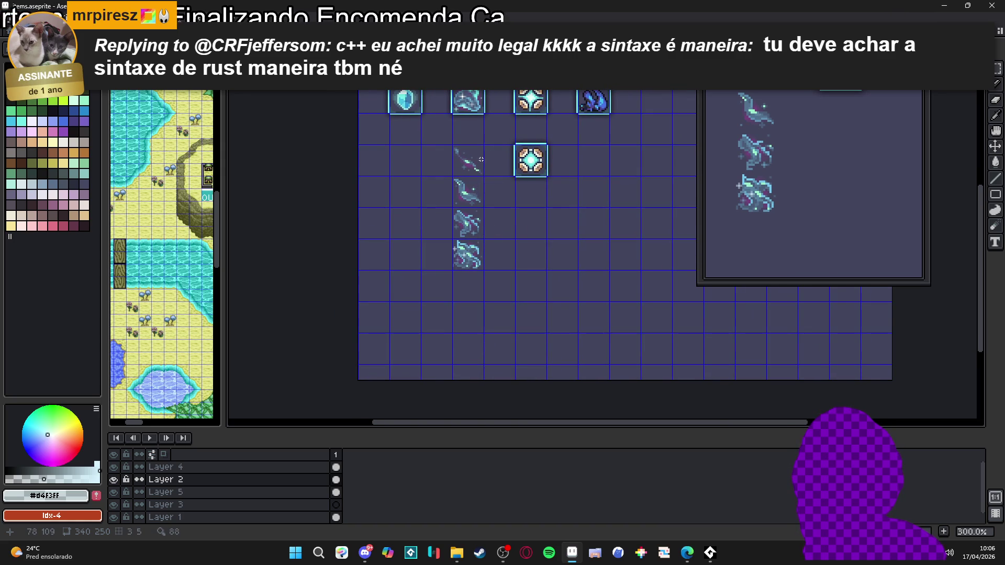
pyautogui.moveTo(490, 189)
pyautogui.mouseDown()
pyautogui.moveTo(495, 209)
pyautogui.moveTo(471, 222)
pyautogui.mouseUp()
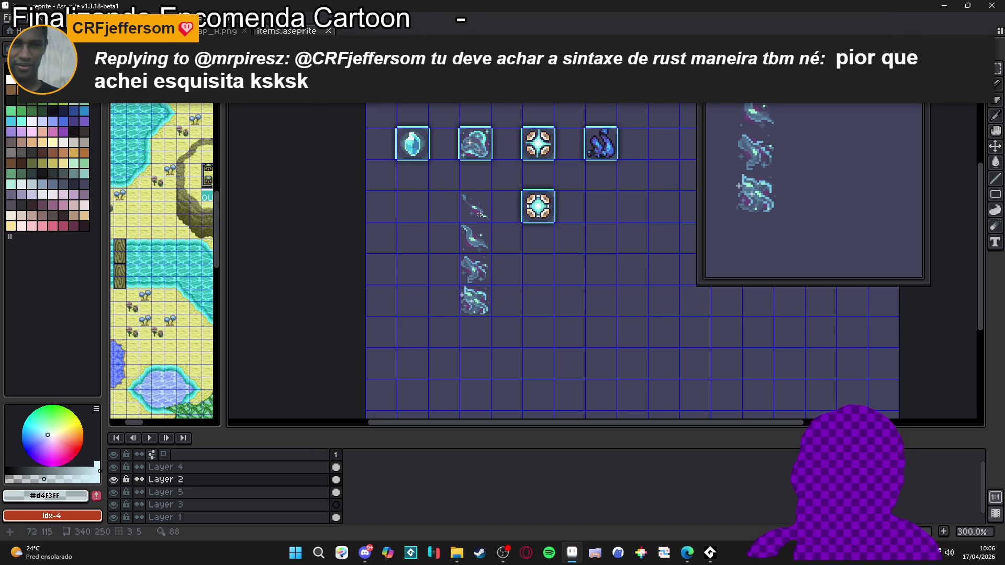
pyautogui.scroll(-1, 474, 252)
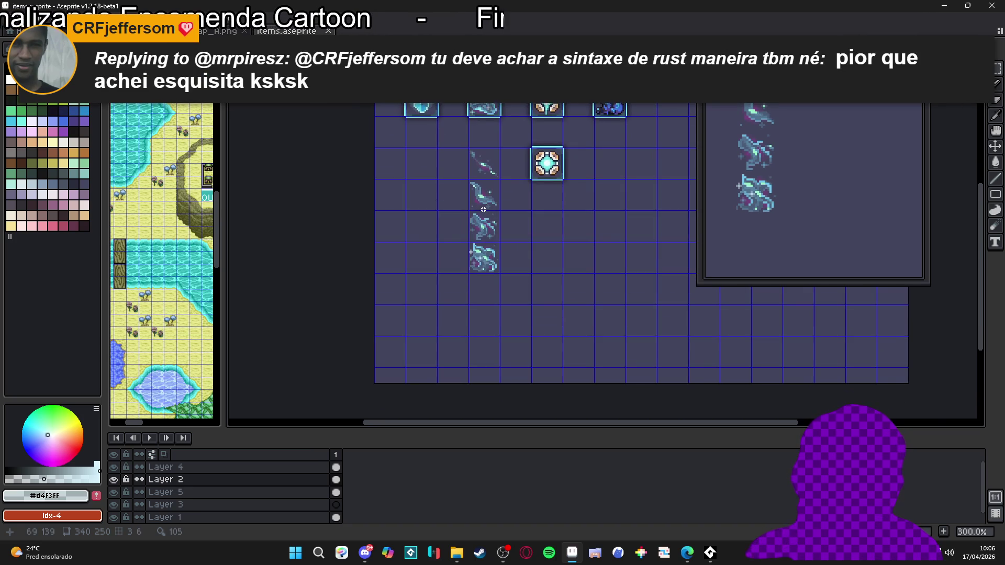
# Extend the canvas downward twice, filling each new strip with the background purple #42445d
pyautogui.hotkey('ctrl', 'alt', 'c')
pyautogui.moveTo(505, 310); pyautogui.dragTo(500, 399)
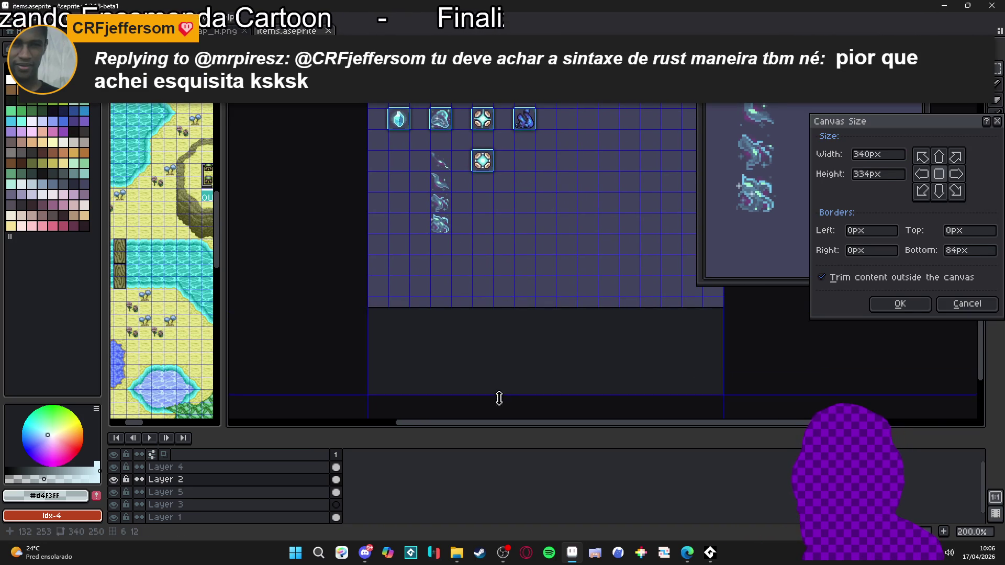
pyautogui.click(915, 305)
pyautogui.press('g')
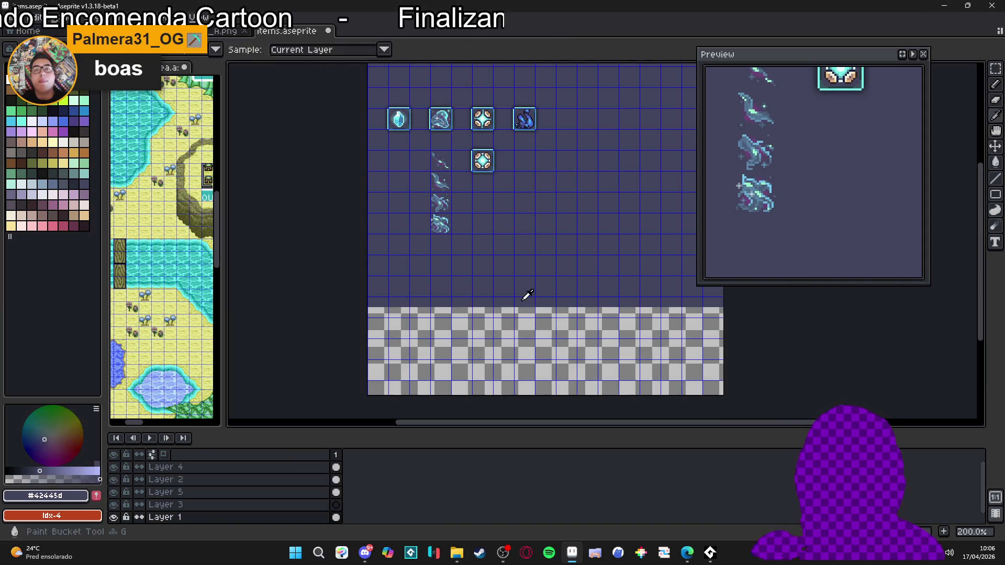
pyautogui.keyDown('alt'); pyautogui.click(525, 294); pyautogui.keyUp('alt')
pyautogui.click(498, 338)
pyautogui.hotkey('ctrl', 'alt', 'c')
pyautogui.moveTo(520, 399); pyautogui.dragTo(521, 424)
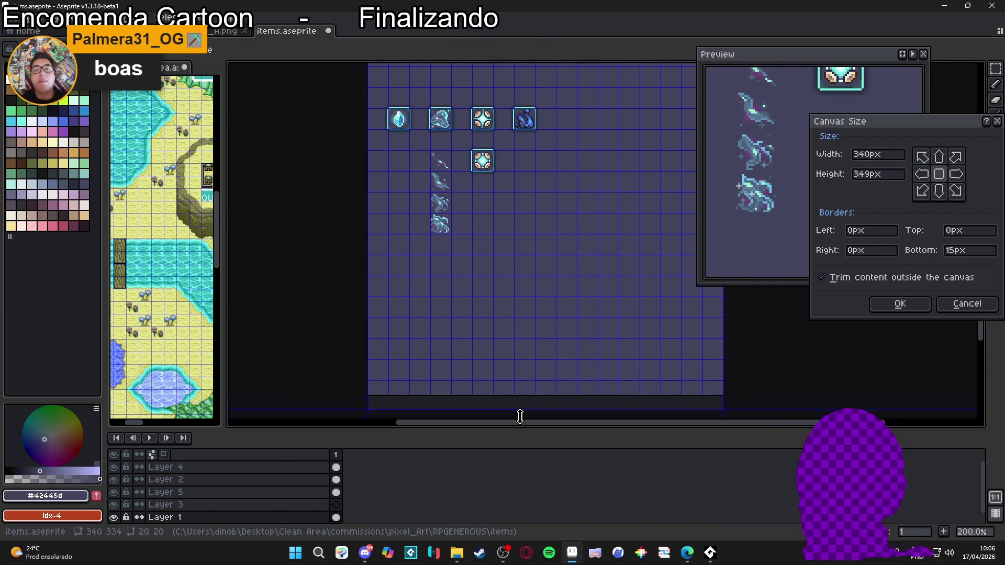
pyautogui.click(918, 305)
pyautogui.click(507, 330)
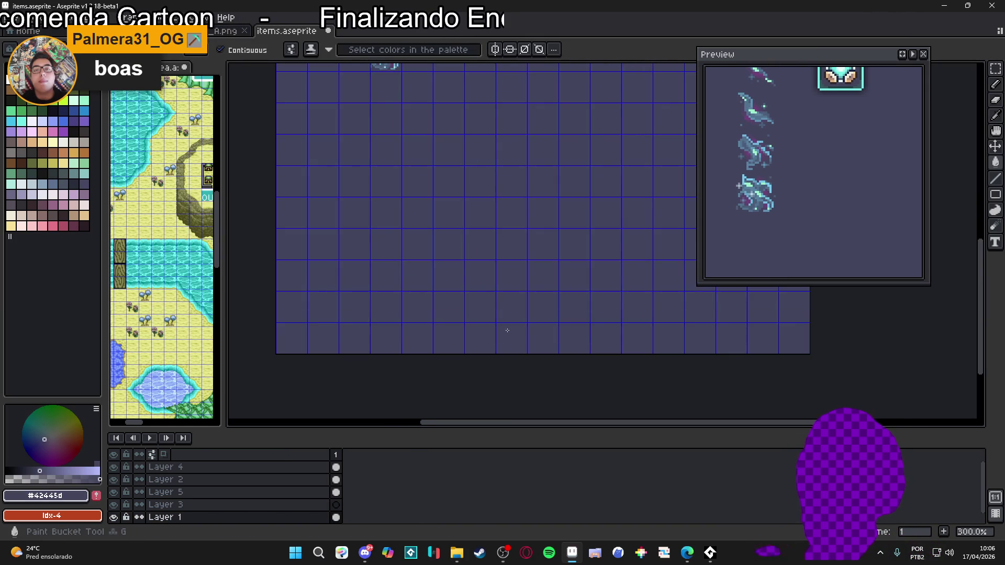
# Trim the canvas height back so it measures 340×340, and make Layer 2 active
pyautogui.hotkey('ctrl', 'alt', 'c')
pyautogui.moveTo(525, 363); pyautogui.dragTo(548, 320)
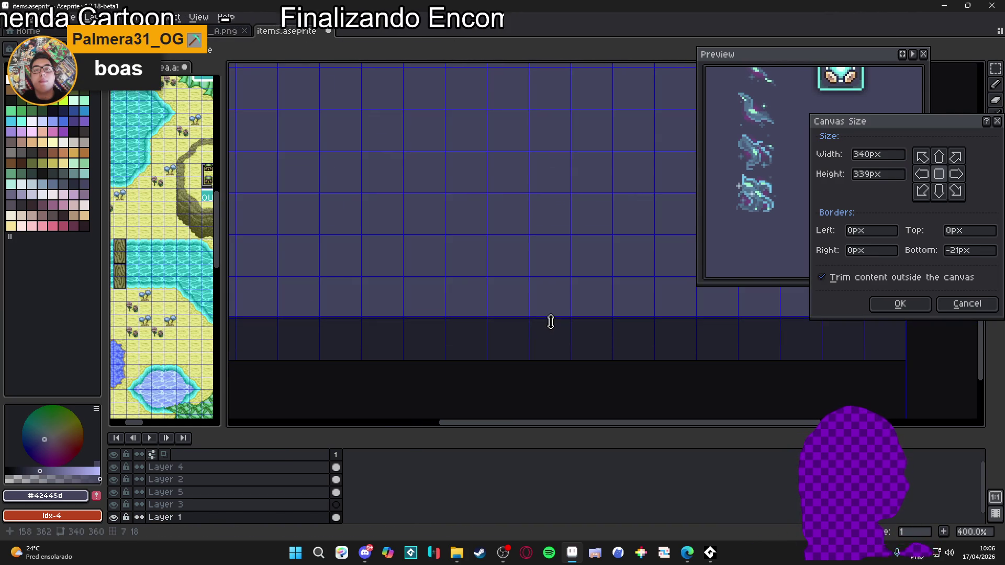
pyautogui.click(899, 304)
pyautogui.scroll(-3, 576, 236)
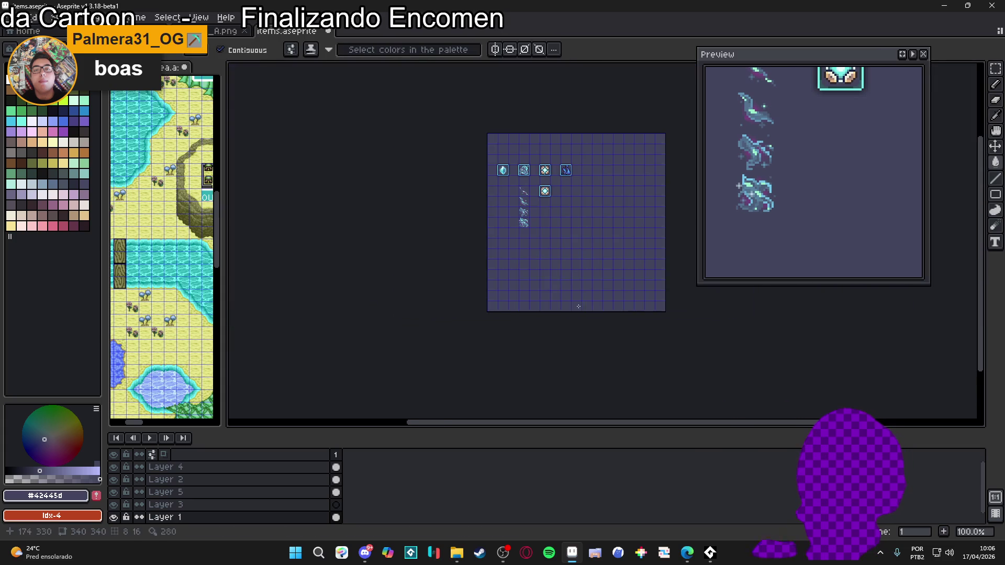
pyautogui.scroll(5, 494, 259)
pyautogui.keyDown('ctrl'); pyautogui.click(494, 260); pyautogui.keyUp('ctrl')
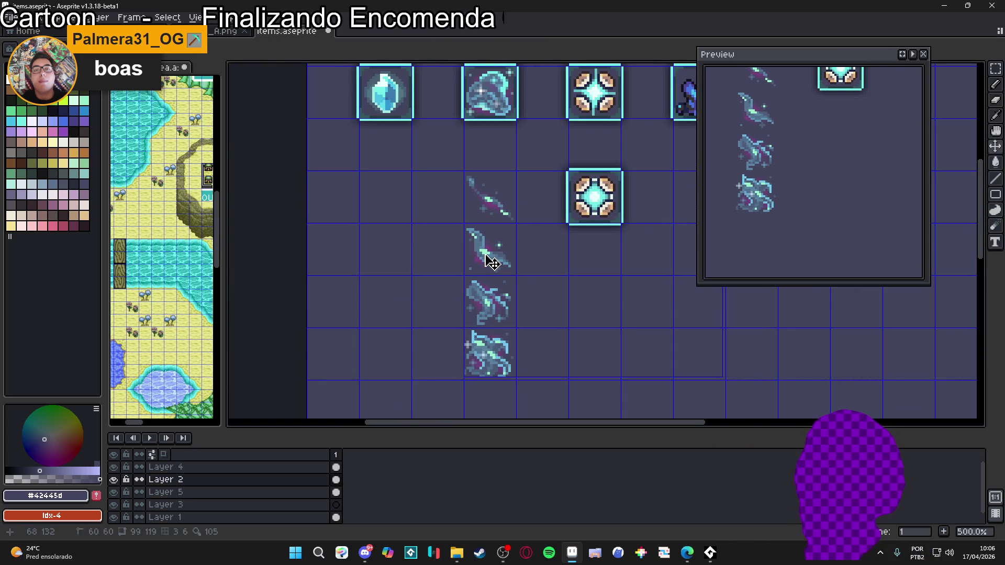
# On Layer 2, move the lower wisp frames down so an empty grid cell separates each
pyautogui.press('m')
pyautogui.moveTo(493, 259); pyautogui.dragTo(493, 366)
pyautogui.scroll(-1, 494, 366)
pyautogui.scroll(-3, 493, 366)
pyautogui.moveTo(510, 220); pyautogui.dragTo(503, 327)
pyautogui.click(475, 267)
pyautogui.moveTo(470, 247); pyautogui.dragTo(470, 290)
pyautogui.scroll(-2, 475, 277)
pyautogui.moveTo(466, 252)
pyautogui.mouseDown()
pyautogui.moveTo(486, 273)
pyautogui.moveTo(482, 314)
pyautogui.mouseUp()
pyautogui.scroll(-2, 480, 262)
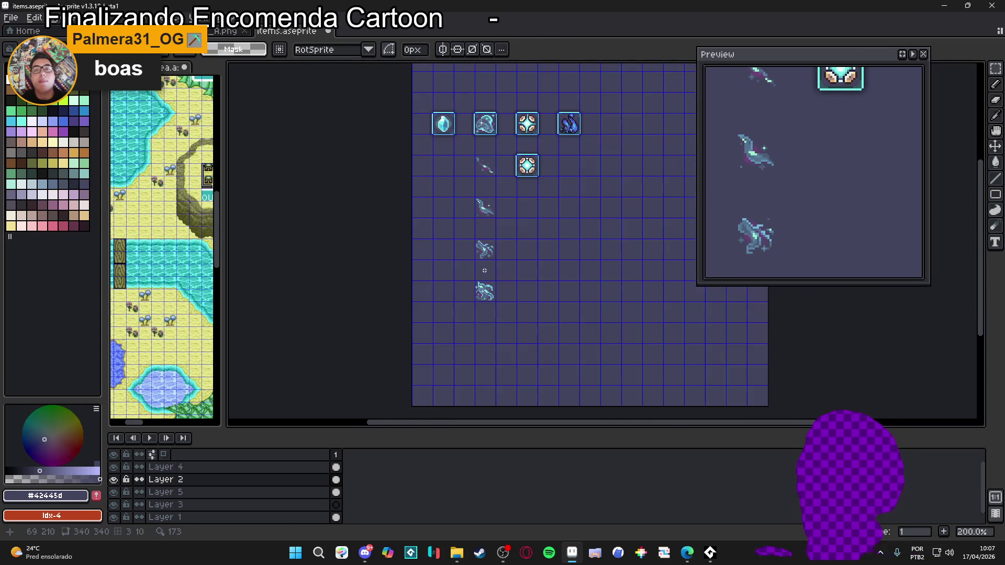
pyautogui.scroll(2, 487, 126)
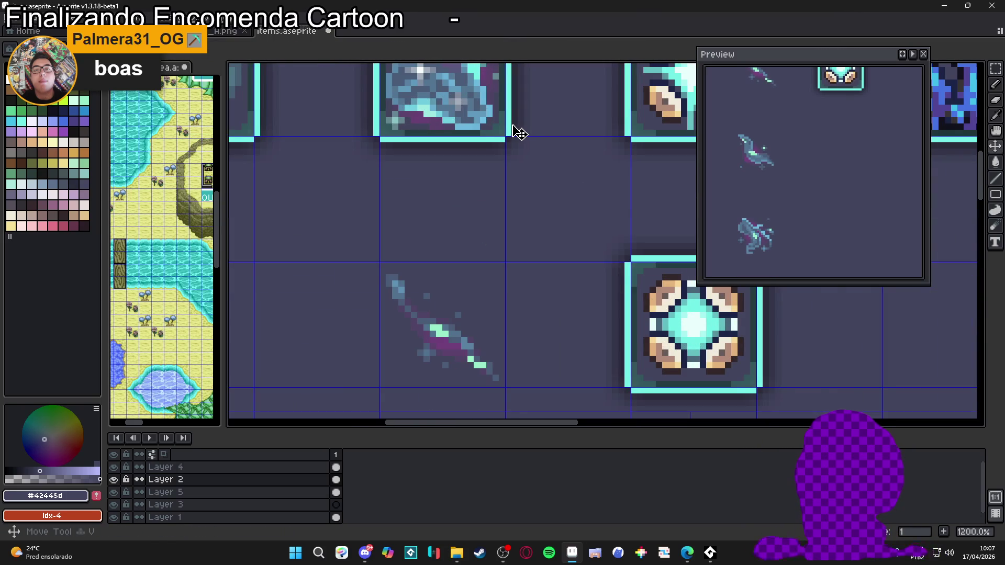
# On Layer 4, select the second top-row tile border to copy behind the first wisp frame
pyautogui.press('Up')
pyautogui.scroll(-3, 511, 133)
pyautogui.scroll(-1, 510, 142)
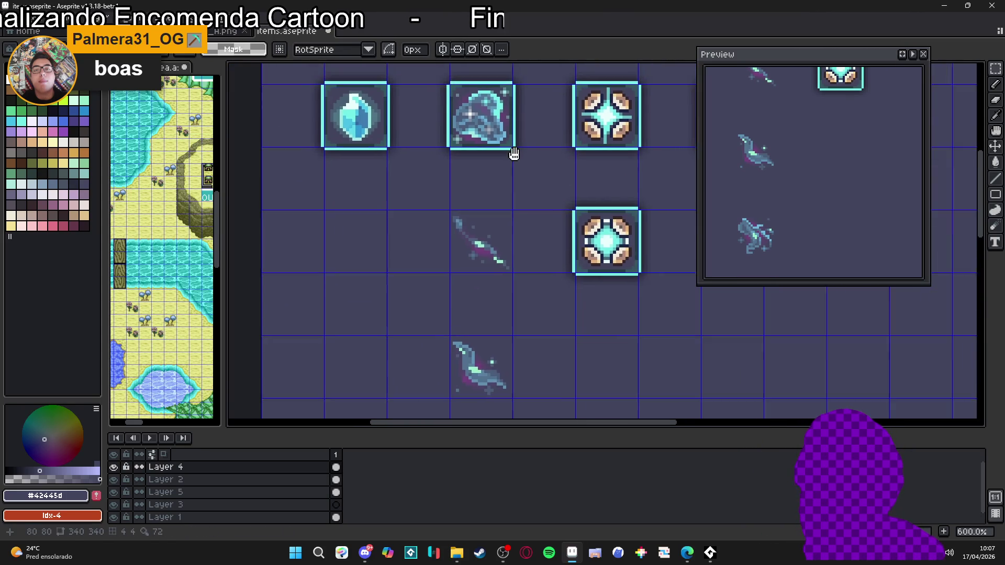
pyautogui.moveTo(534, 122)
pyautogui.mouseDown()
pyautogui.moveTo(487, 188)
pyautogui.moveTo(442, 222)
pyautogui.moveTo(444, 331)
pyautogui.mouseUp()
pyautogui.scroll(-2, 447, 225)
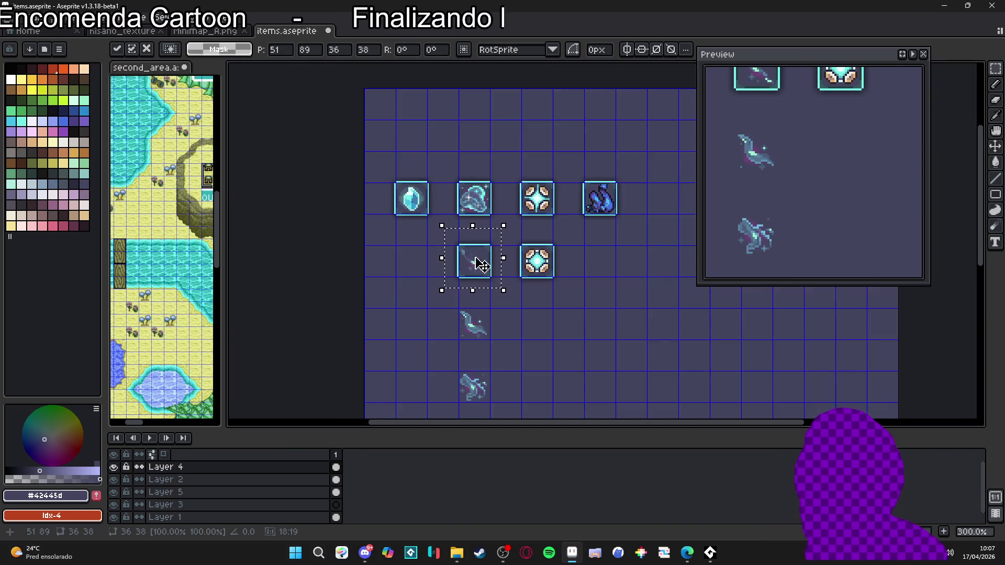
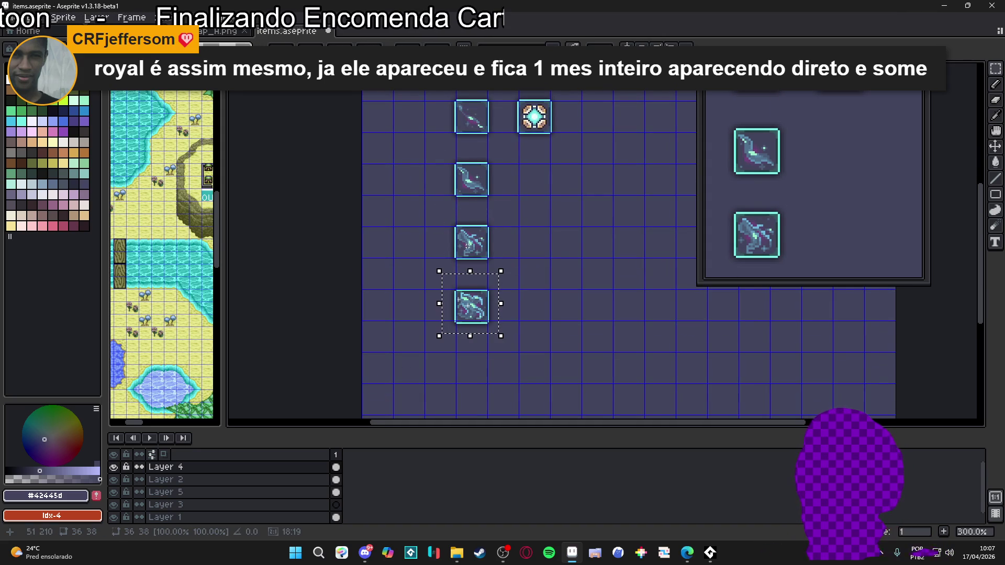
# Save the item icon sheet with Ctrl+S
pyautogui.scroll(7, 474, 304)
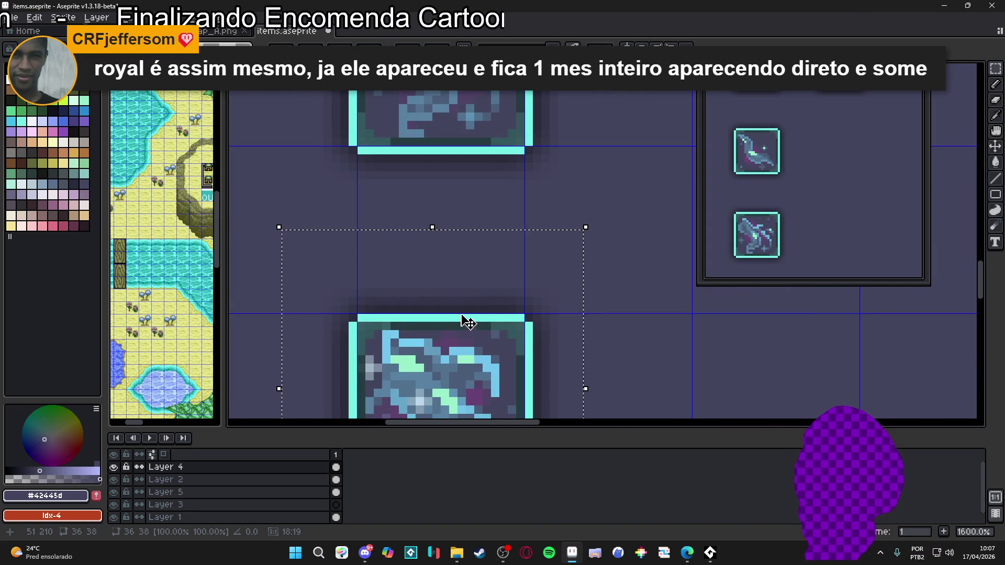
pyautogui.scroll(-6, 469, 317)
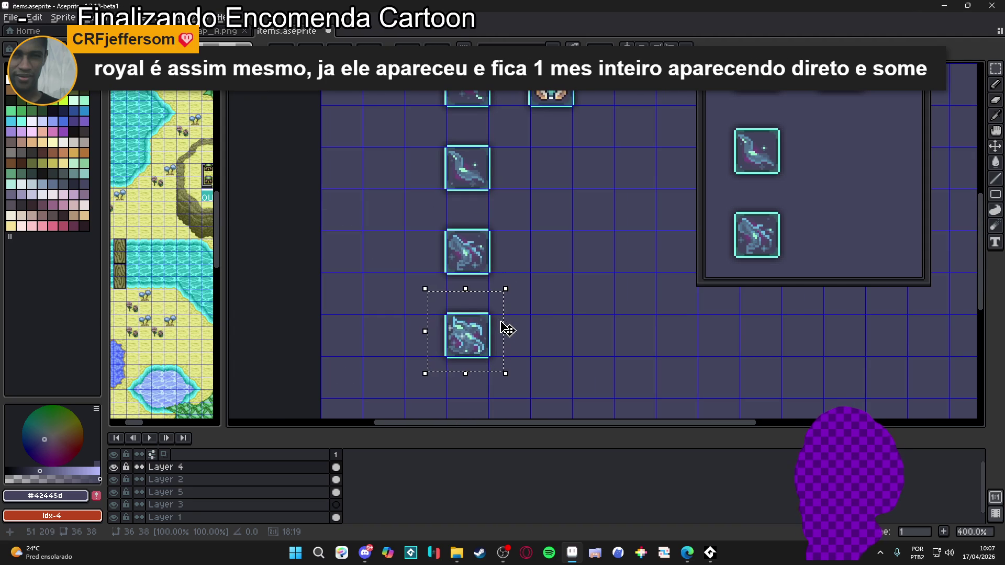
pyautogui.scroll(-1, 502, 323)
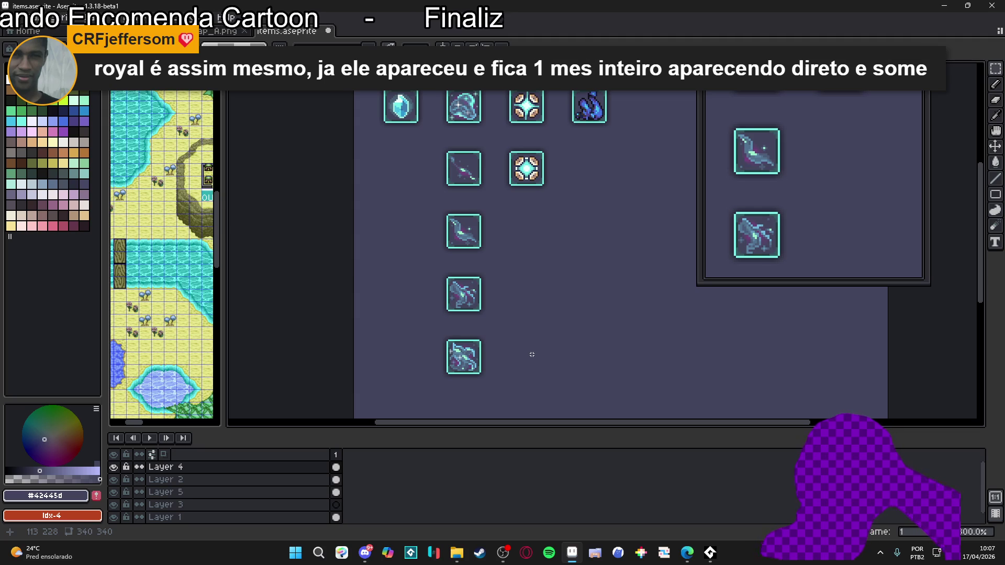
pyautogui.scroll(-1, 524, 354)
pyautogui.scroll(1, 515, 354)
pyautogui.scroll(-1, 512, 354)
pyautogui.scroll(1, 510, 352)
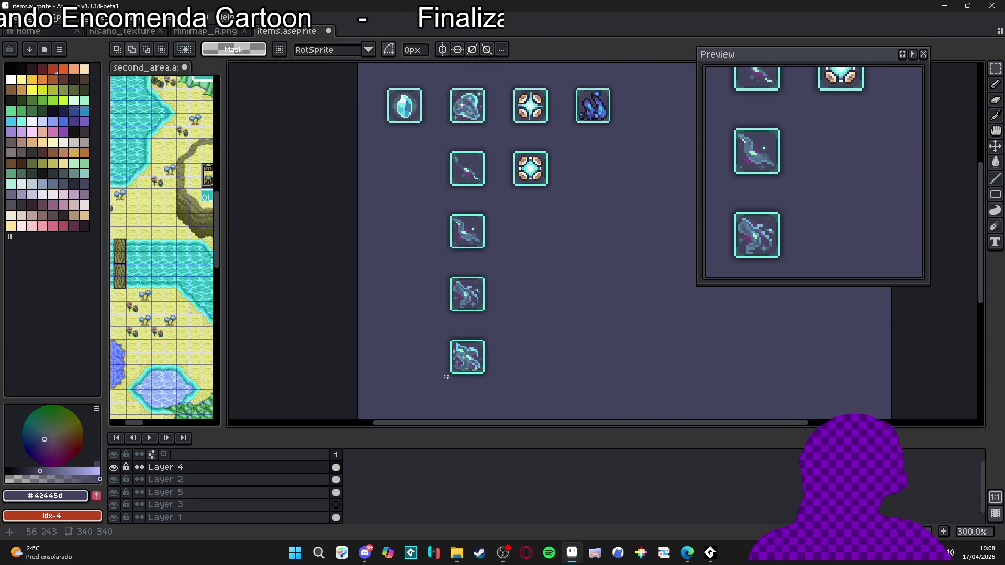
pyautogui.moveTo(508, 350); pyautogui.dragTo(500, 348)
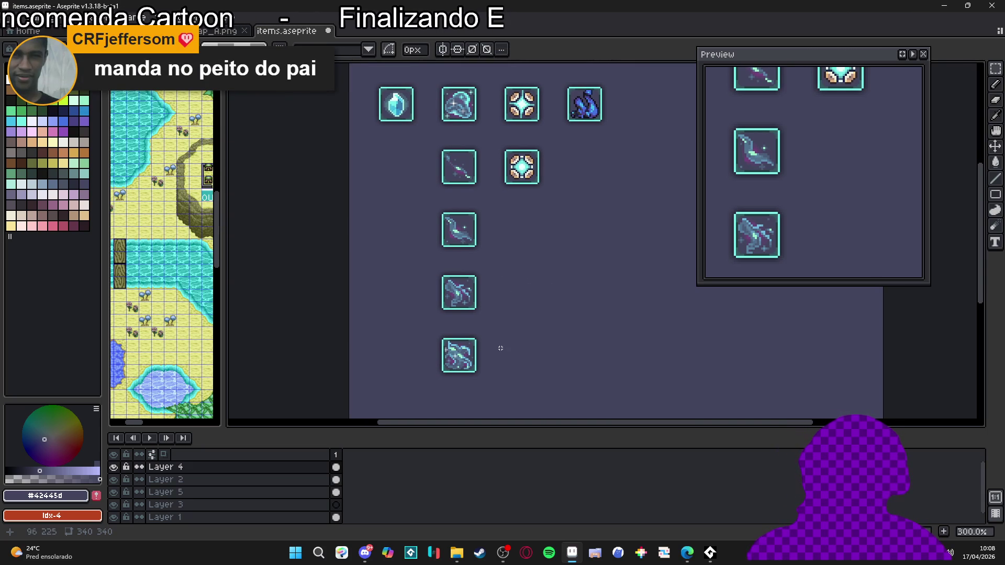
pyautogui.moveTo(512, 295); pyautogui.dragTo(488, 319)
pyautogui.moveTo(474, 285); pyautogui.dragTo(469, 278)
pyautogui.hotkey('ctrl', 's')
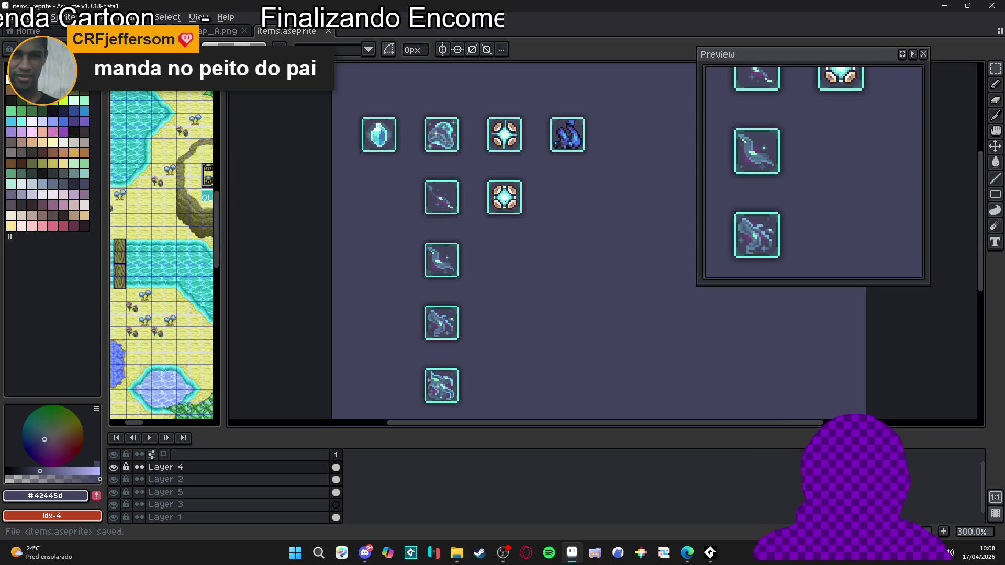
# Make Layer 2 the active layer and reveal the bounds of its artwork
pyautogui.scroll(1, 504, 197)
pyautogui.click(168, 480)
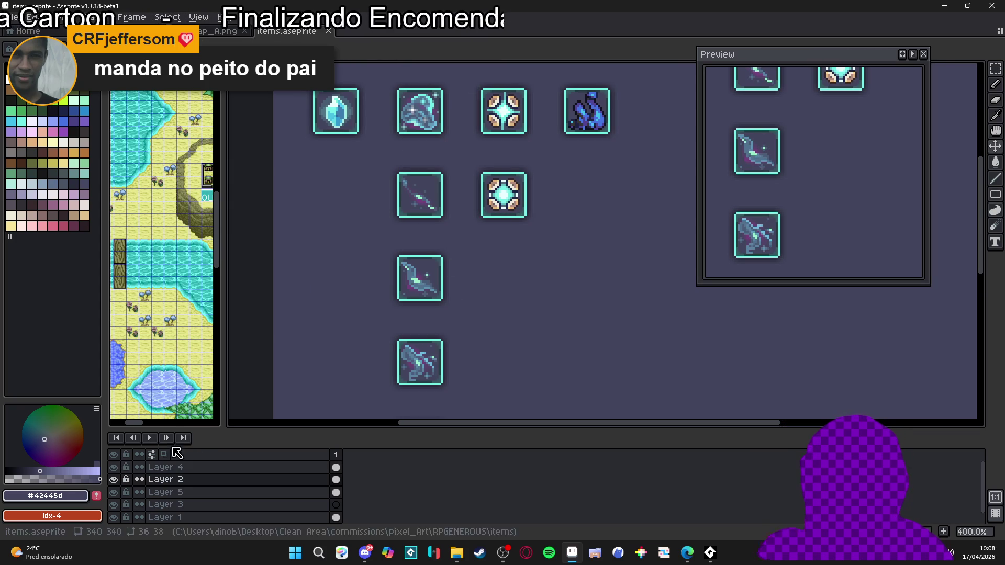
pyautogui.scroll(-1, 503, 219)
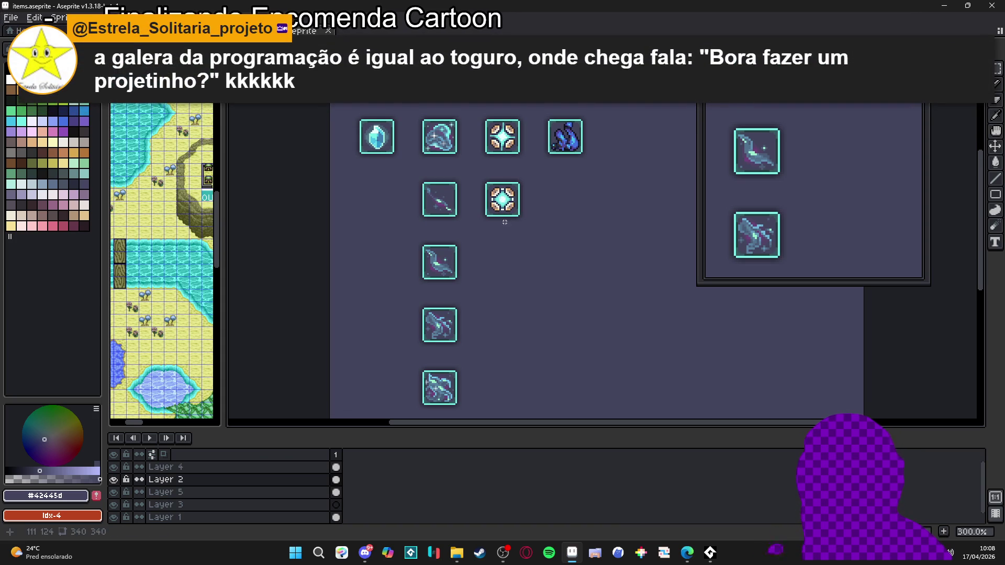
pyautogui.scroll(-2, 544, 262)
pyautogui.hscroll(-2, 471, 188)
pyautogui.scroll(-1, 471, 189)
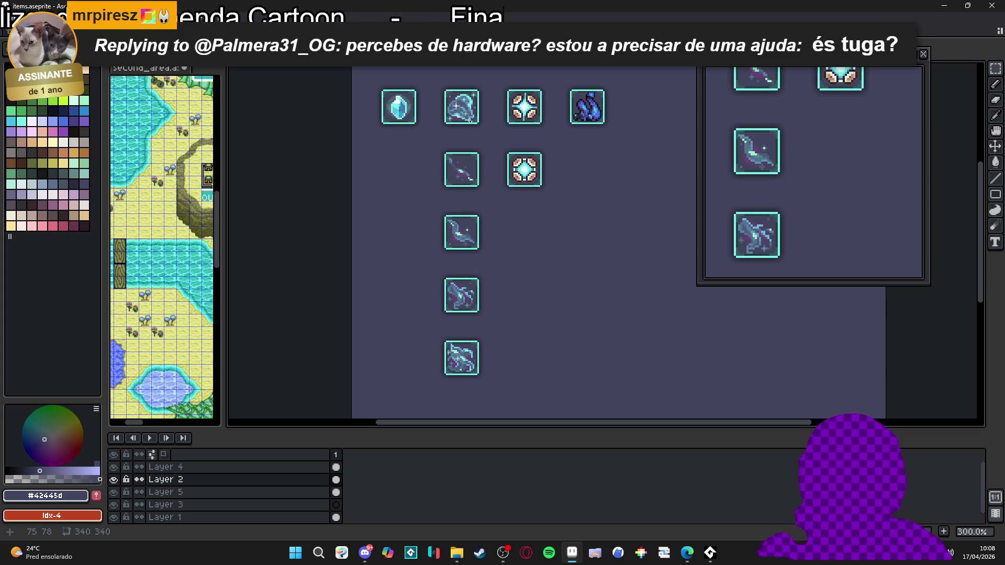
pyautogui.click(470, 111)
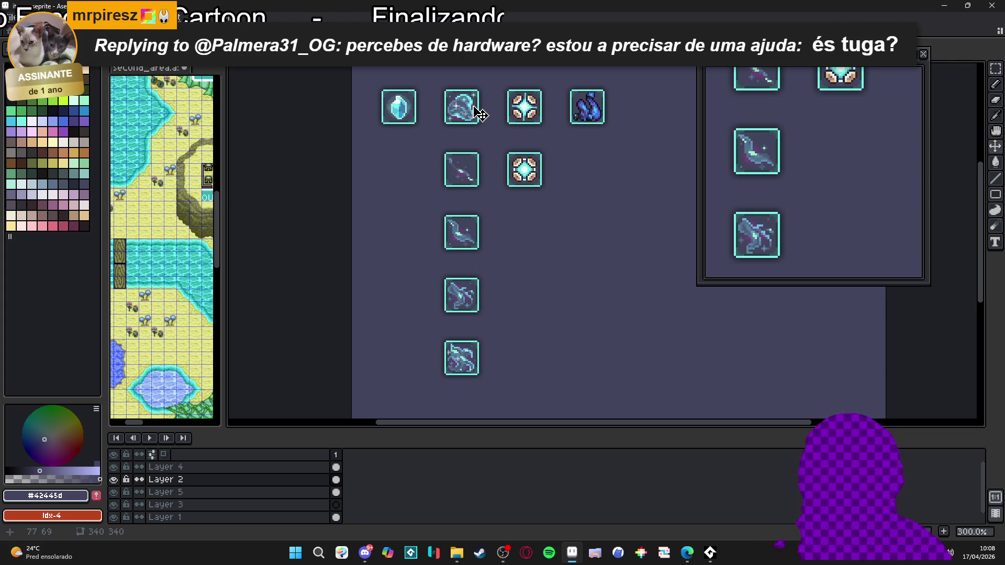
# Move the swirl icon to the column's bottom and shift the remaining column up one slot
pyautogui.press('m')
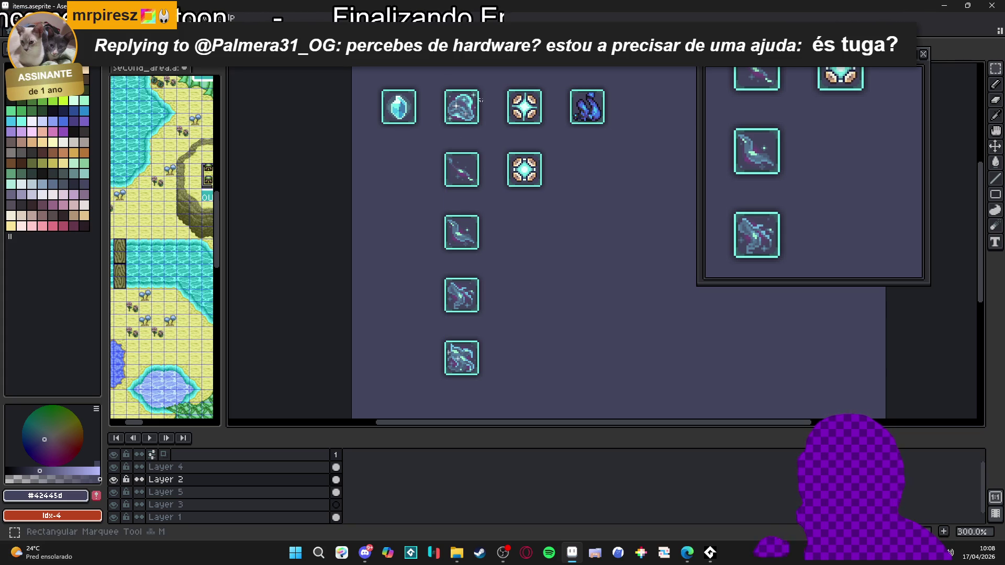
pyautogui.moveTo(499, 73)
pyautogui.mouseDown()
pyautogui.moveTo(431, 138)
pyautogui.moveTo(431, 389)
pyautogui.mouseUp()
pyautogui.press('Down')
pyautogui.press('Down')
pyautogui.press('Down')
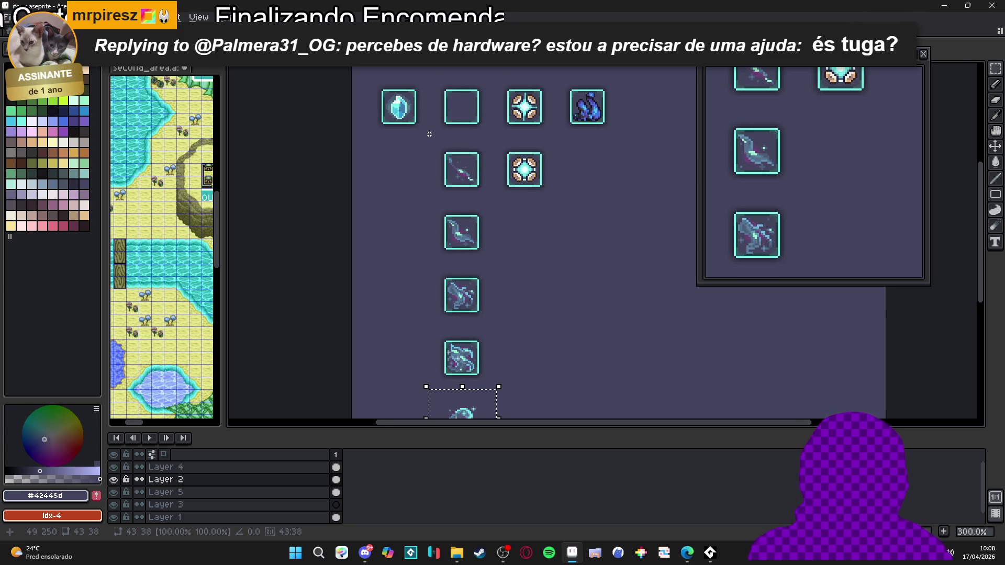
pyautogui.scroll(-2, 429, 134)
pyautogui.moveTo(415, 99); pyautogui.dragTo(495, 409)
pyautogui.hotkey('shift', 'Up')
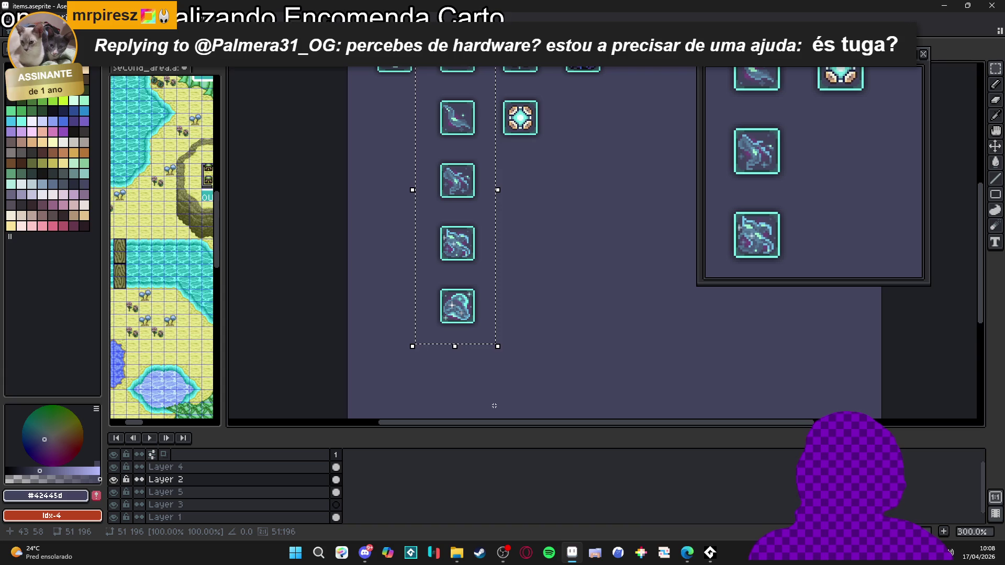
pyautogui.moveTo(561, 283)
pyautogui.mouseDown()
pyautogui.moveTo(565, 338)
pyautogui.moveTo(558, 317)
pyautogui.mouseUp()
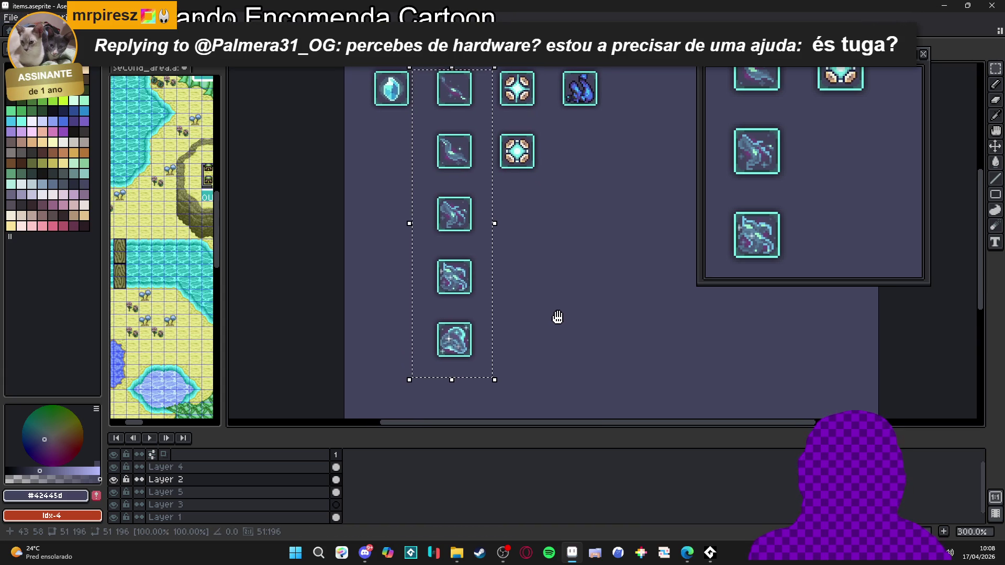
pyautogui.hotkey('ctrl', 'd')
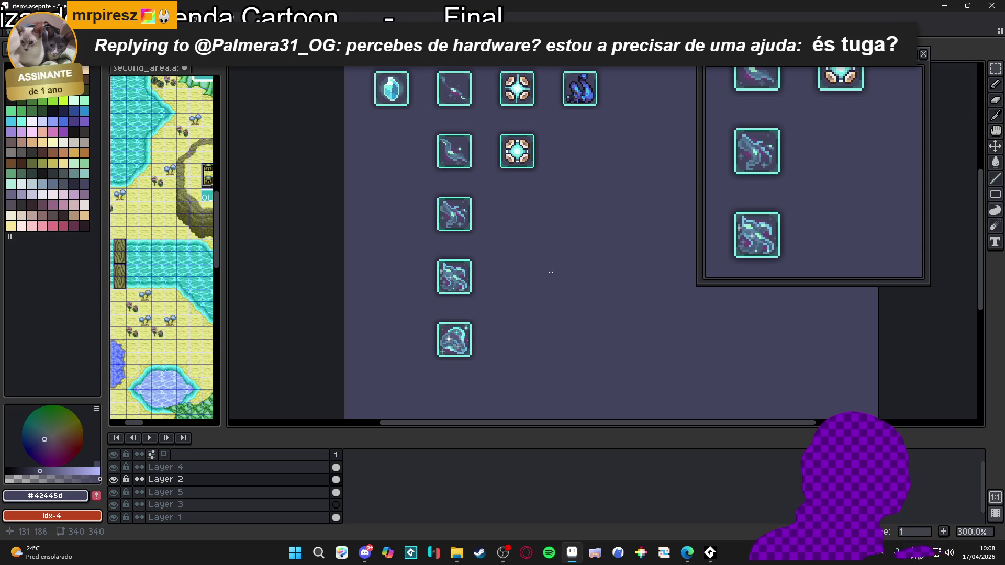
# Save the reorganised icon sheet
pyautogui.scroll(-1, 549, 271)
pyautogui.scroll(1, 550, 271)
pyautogui.moveTo(549, 271)
pyautogui.mouseDown()
pyautogui.moveTo(531, 253)
pyautogui.moveTo(523, 262)
pyautogui.moveTo(527, 224)
pyautogui.mouseUp()
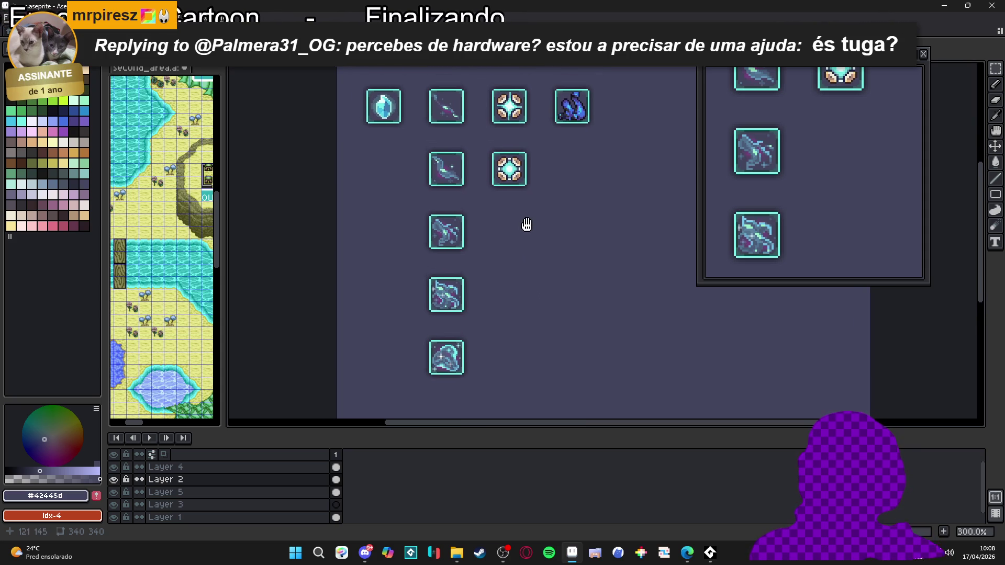
pyautogui.hotkey('ctrl', 's')
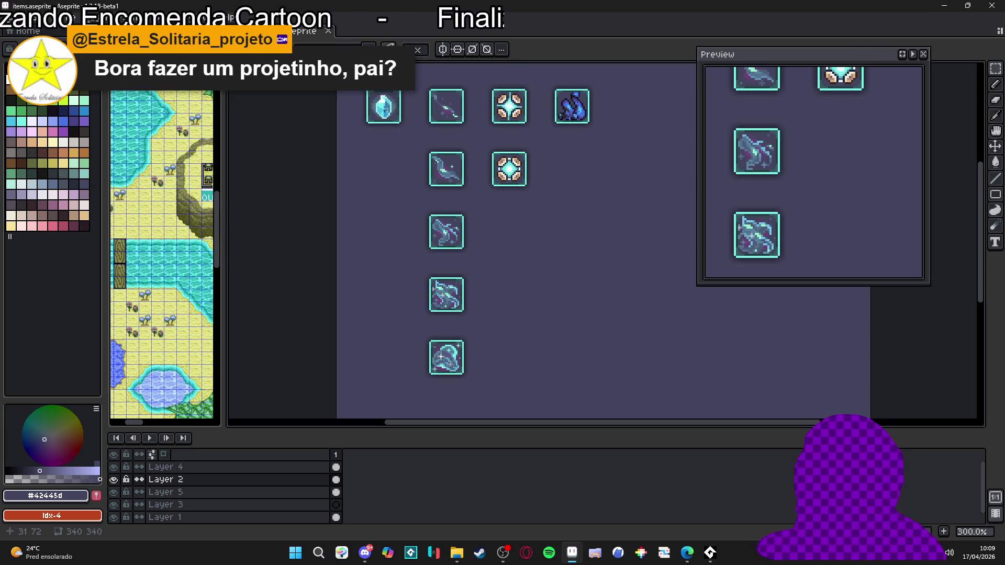
pyautogui.moveTo(384, 108); pyautogui.dragTo(416, 138)
# On Layer 5, select the cyan crystal in the top-left frame
pyautogui.scroll(2, 416, 138)
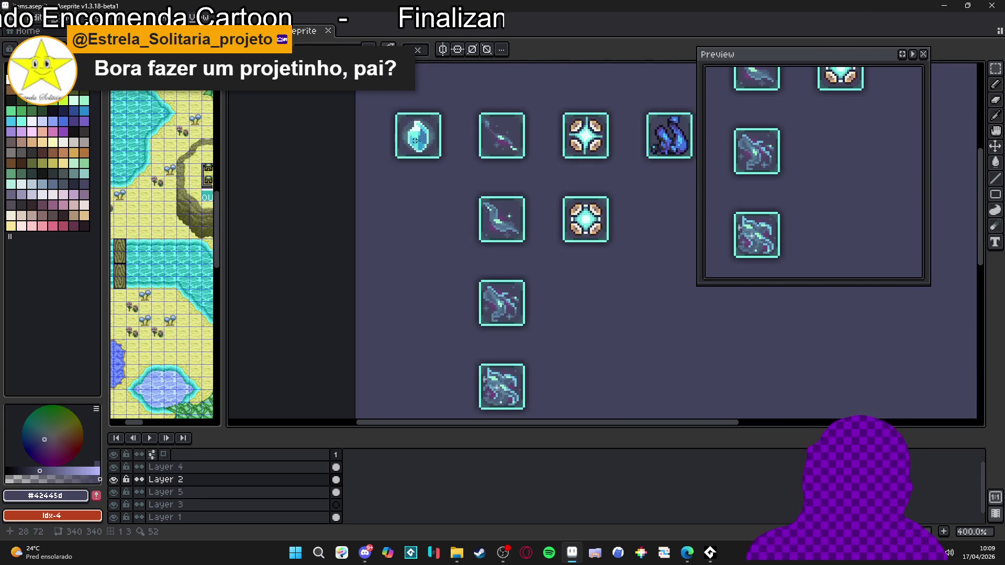
pyautogui.keyDown('ctrl'); pyautogui.click(415, 140); pyautogui.keyUp('ctrl')
pyautogui.scroll(-2, 422, 146)
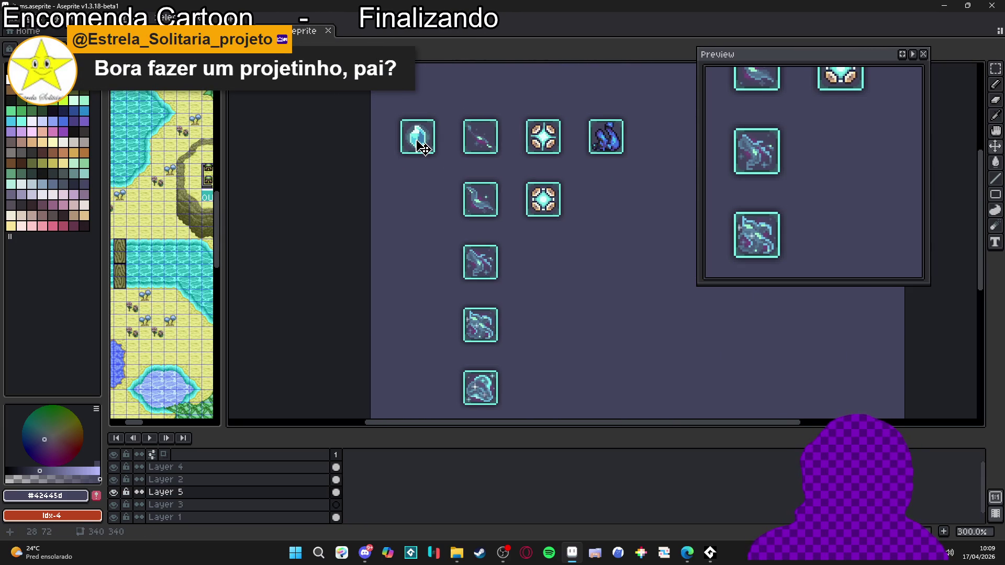
pyautogui.moveTo(447, 105)
pyautogui.mouseDown()
pyautogui.moveTo(411, 134)
pyautogui.moveTo(390, 172)
pyautogui.mouseUp()
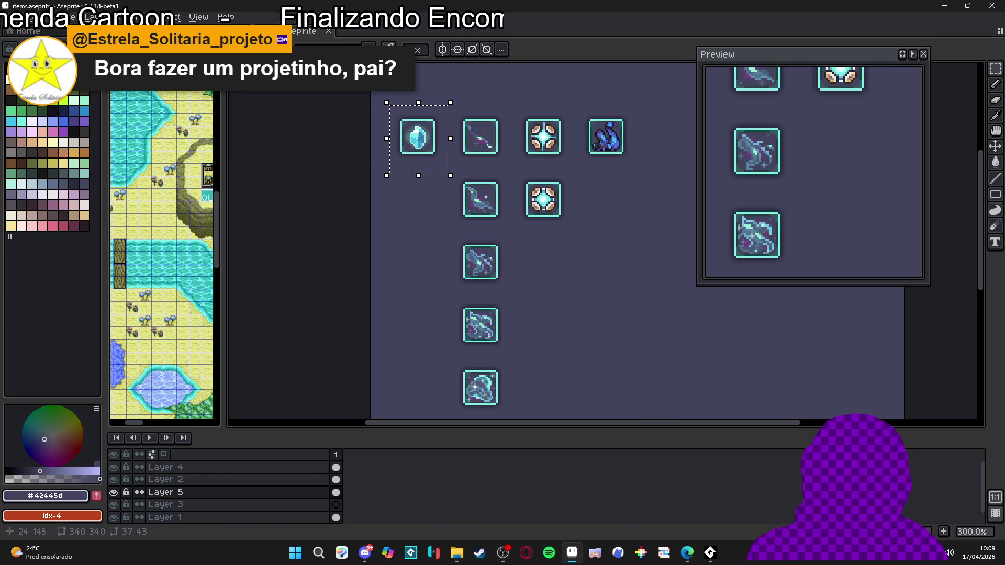
pyautogui.moveTo(409, 256); pyautogui.dragTo(427, 209)
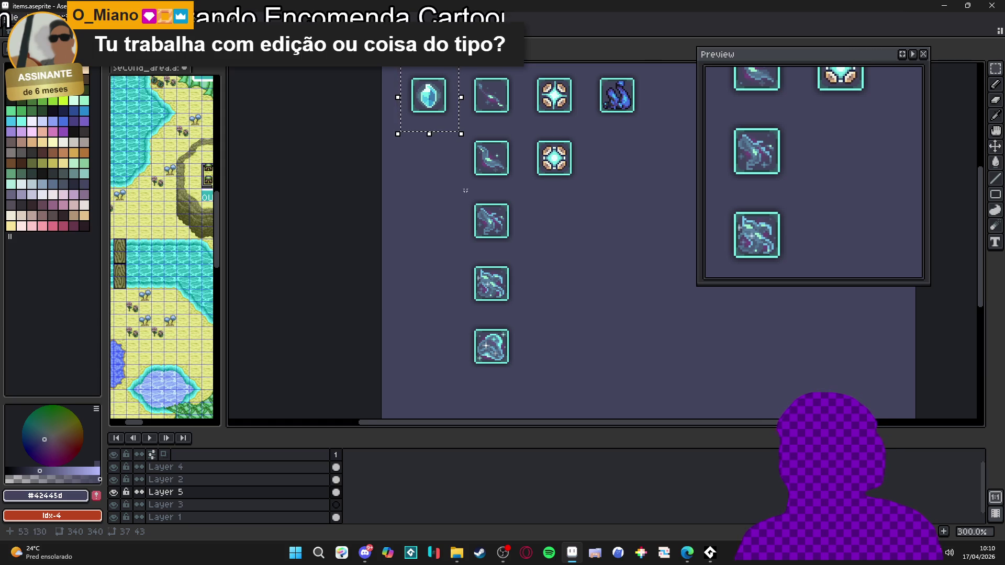
pyautogui.scroll(4, 449, 116)
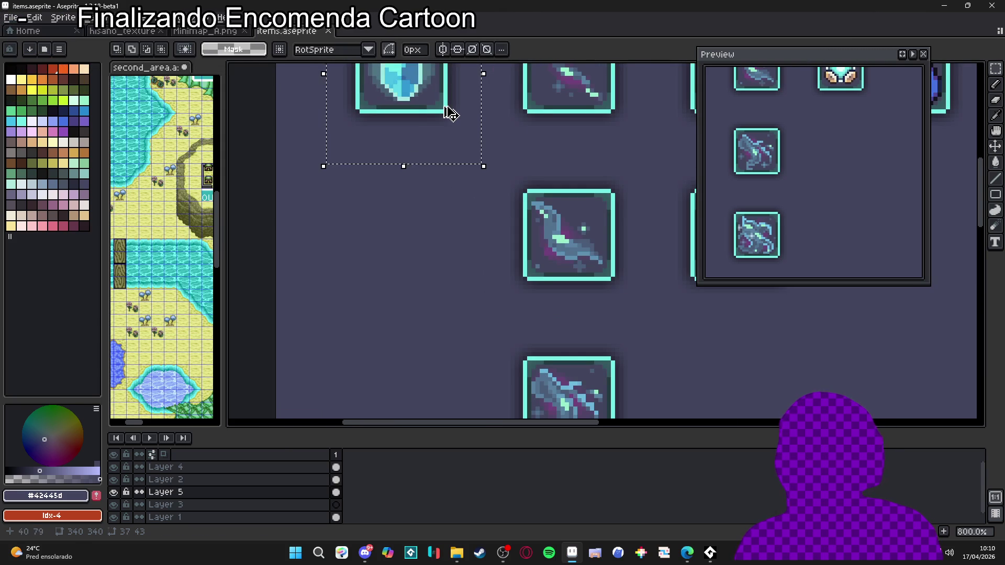
pyautogui.click(449, 113)
pyautogui.scroll(-5, 449, 114)
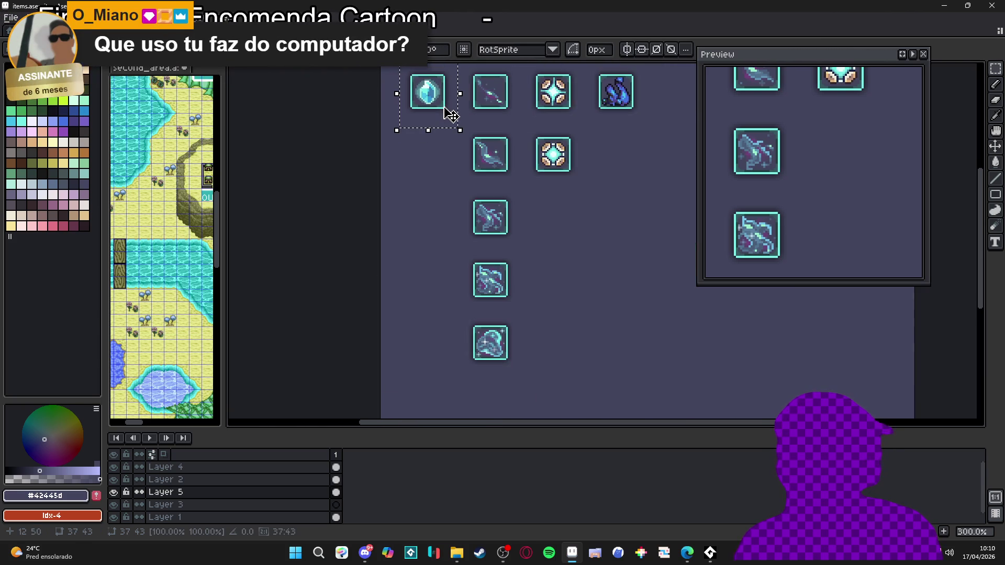
pyautogui.moveTo(453, 117)
pyautogui.mouseDown()
pyautogui.moveTo(498, 193)
pyautogui.moveTo(495, 162)
pyautogui.moveTo(489, 155)
pyautogui.moveTo(490, 217)
pyautogui.moveTo(490, 154)
pyautogui.mouseUp()
pyautogui.scroll(1, 467, 146)
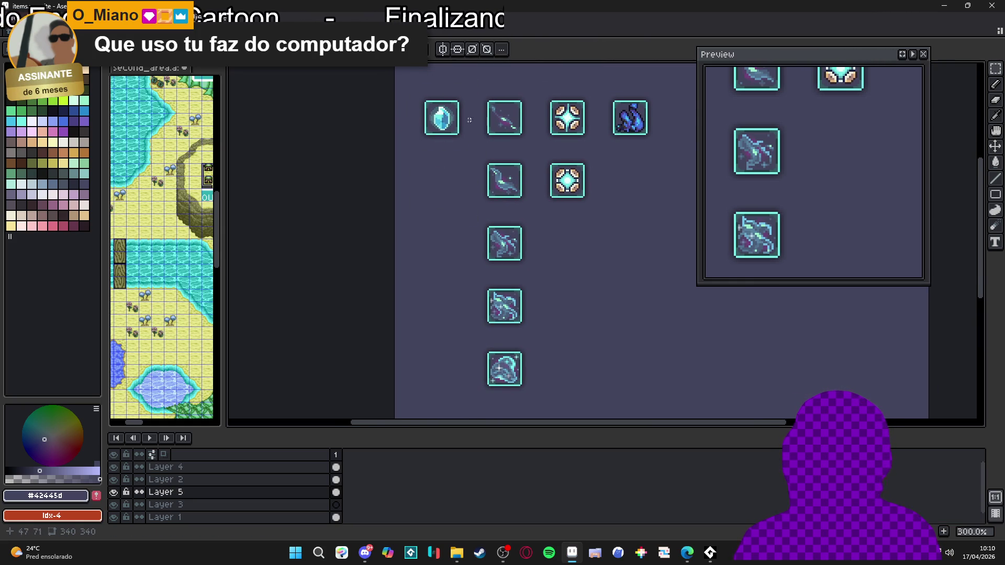
pyautogui.scroll(2, 442, 128)
pyautogui.scroll(-2, 444, 130)
pyautogui.scroll(3, 455, 132)
# Reselect the 16x16 crystal gem and place a copy down beside the bottom swirl icon
pyautogui.press('m')
pyautogui.moveTo(456, 129); pyautogui.dragTo(406, 80)
pyautogui.scroll(-3, 437, 126)
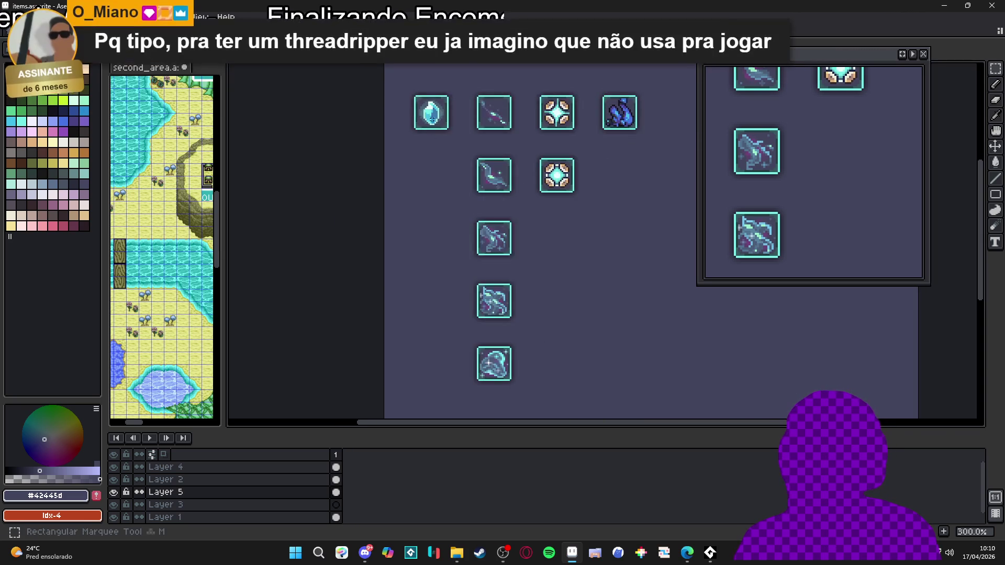
pyautogui.scroll(1, 443, 94)
pyautogui.moveTo(461, 78); pyautogui.dragTo(393, 168)
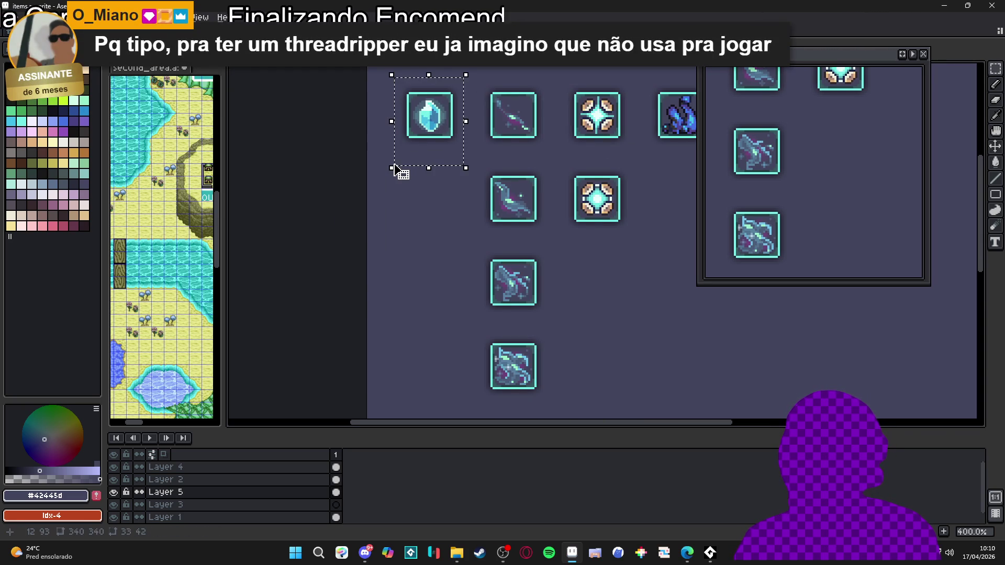
pyautogui.scroll(-2, 396, 172)
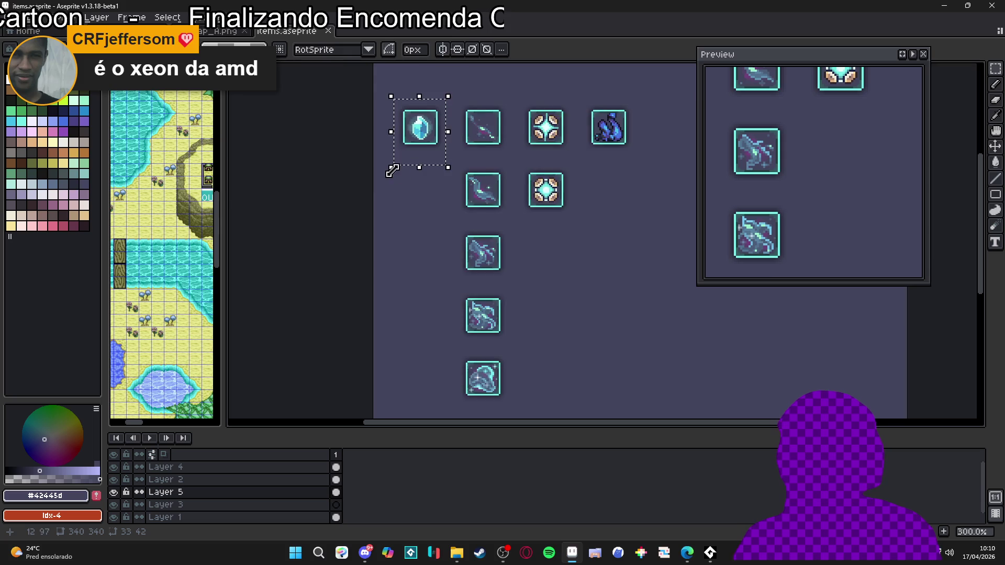
pyautogui.moveTo(391, 191); pyautogui.dragTo(411, 151)
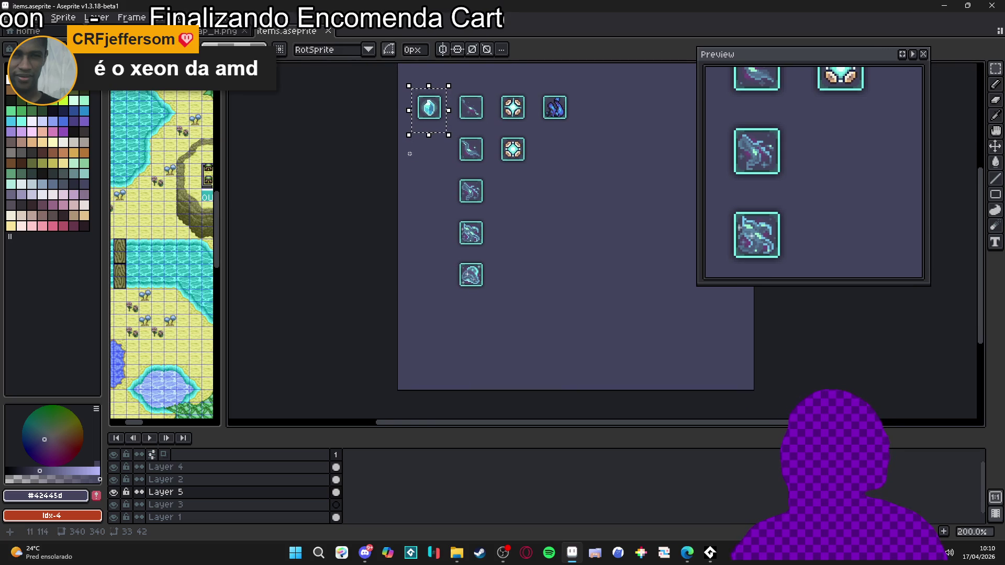
pyautogui.hotkey('ctrl', 't')
pyautogui.press('Down')
pyautogui.press('Down')
pyautogui.press('Down')
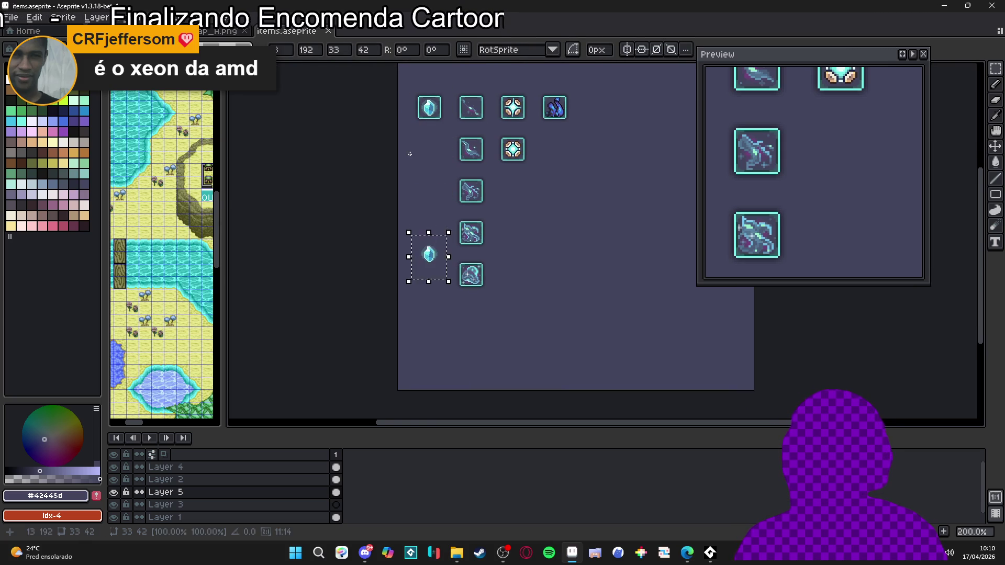
pyautogui.hotkey('ctrl', 'd')
# Erase the original crystal from the top-left frame
pyautogui.scroll(3, 438, 92)
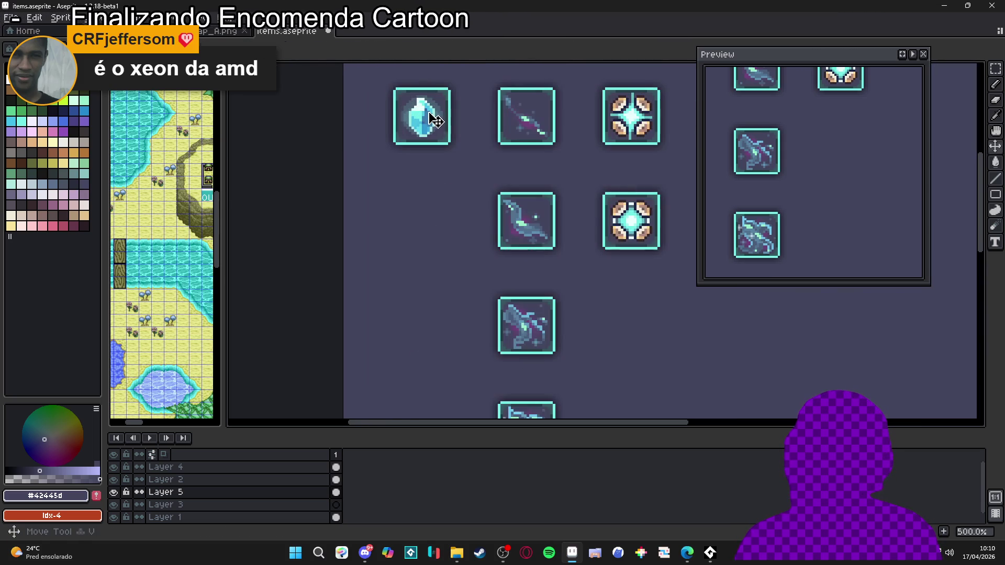
pyautogui.scroll(-2, 454, 86)
pyautogui.moveTo(453, 86); pyautogui.dragTo(392, 149)
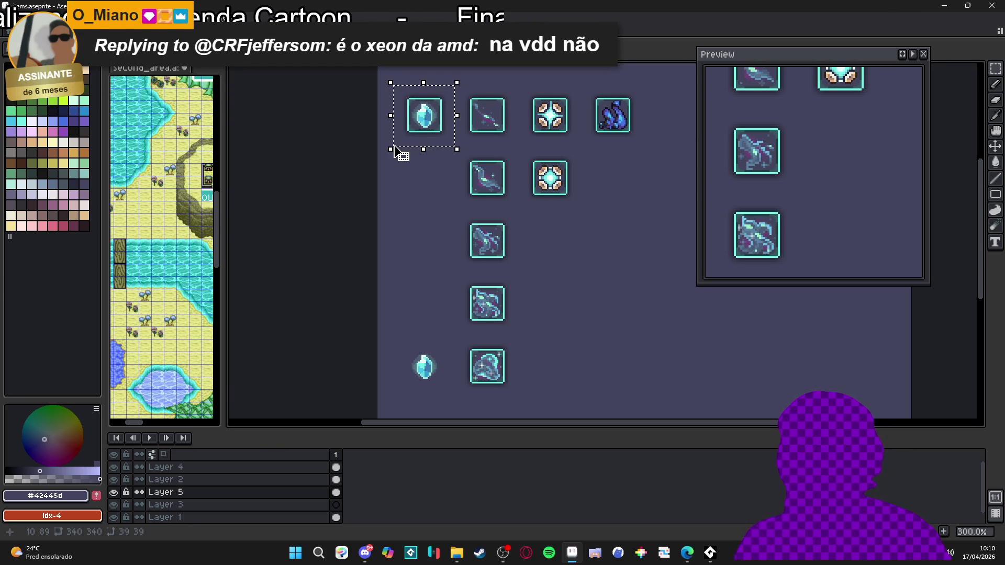
pyautogui.press('Delete')
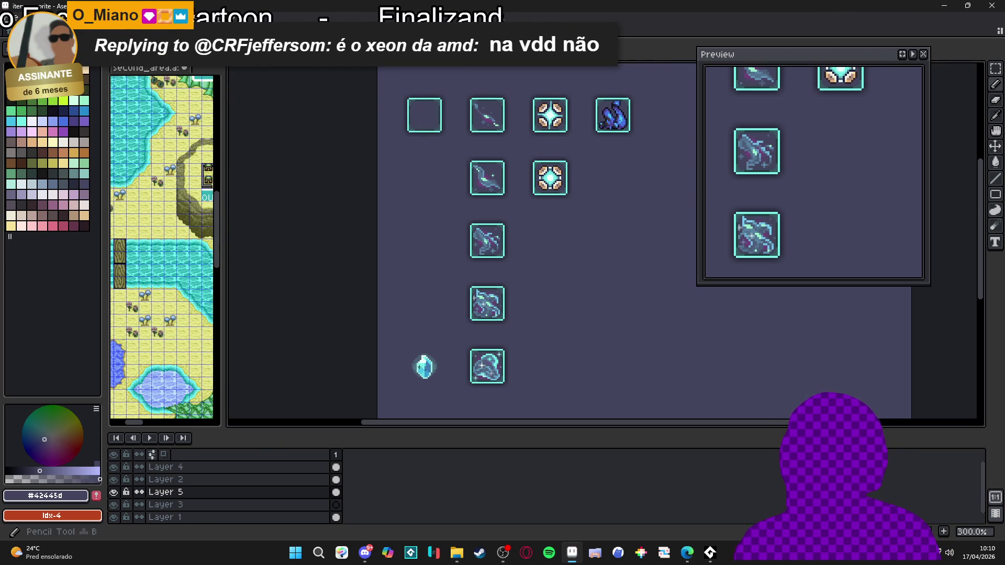
# Pick the crystal's light cyan #9ce9e1 as the drawing colour
pyautogui.scroll(7, 422, 367)
pyautogui.keyDown('alt'); pyautogui.click(448, 340); pyautogui.keyUp('alt')
pyautogui.scroll(-6, 448, 340)
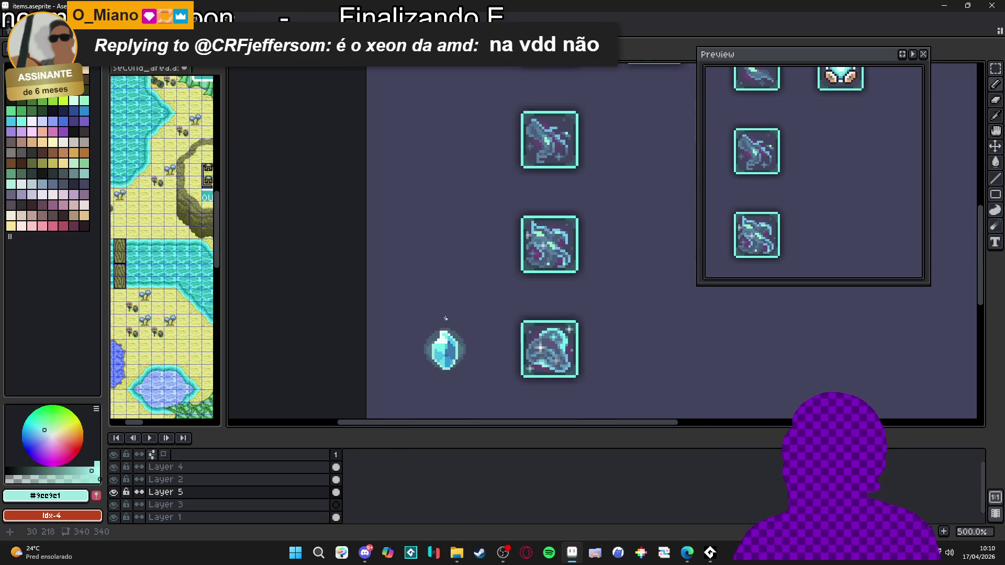
pyautogui.scroll(5, 434, 100)
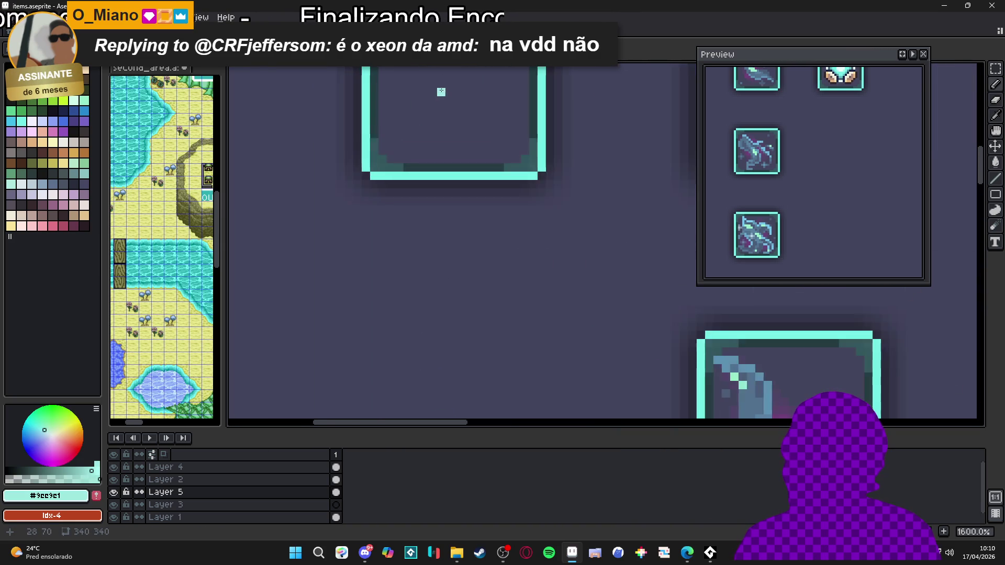
pyautogui.scroll(-5, 445, 105)
# Show the pixel grid, zoom in, and draw the shard's first short cyan stroke
pyautogui.hotkey('ctrl', "'")
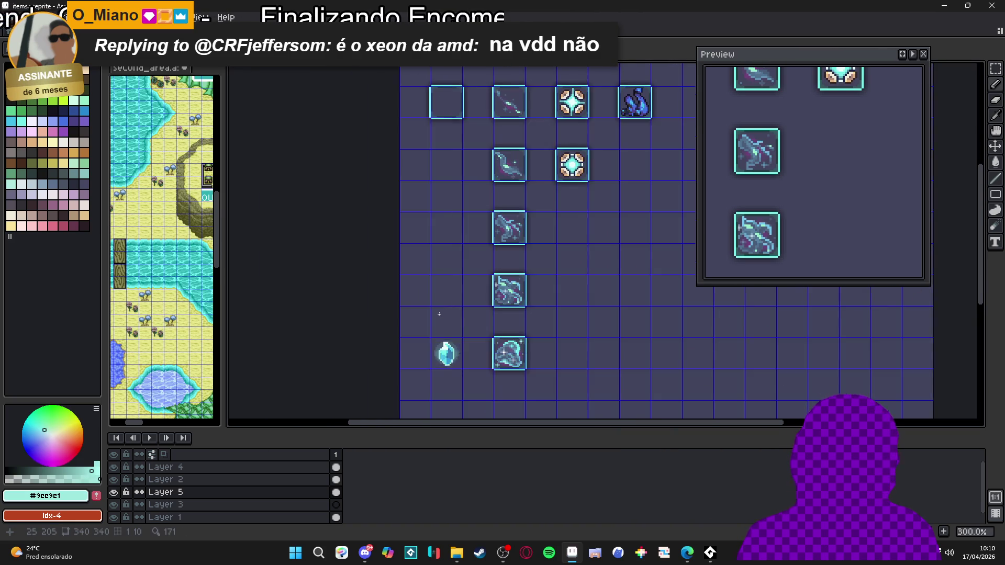
pyautogui.scroll(3, 448, 309)
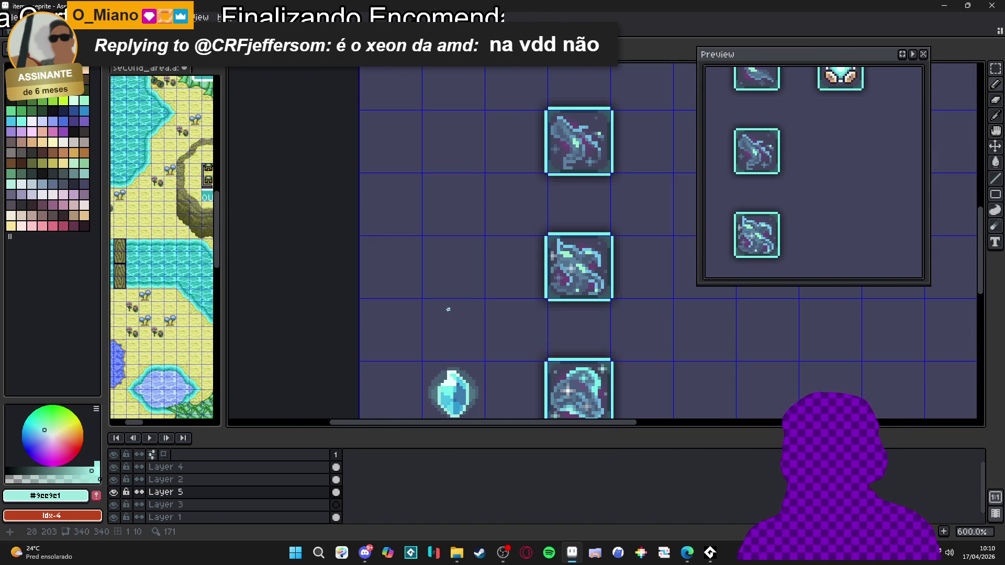
pyautogui.scroll(1, 449, 271)
pyautogui.scroll(2, 450, 261)
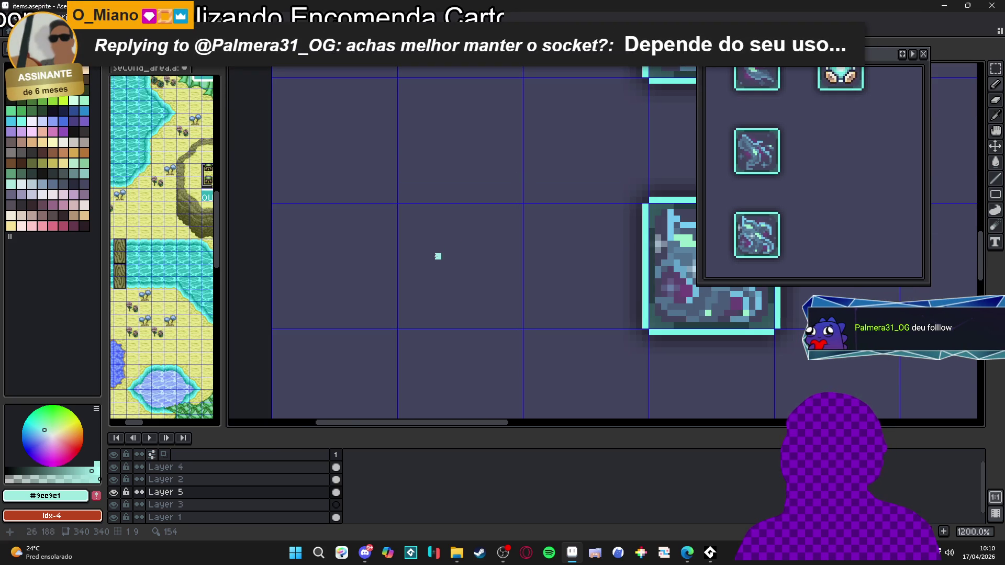
pyautogui.scroll(1, 444, 262)
pyautogui.moveTo(444, 262)
pyautogui.mouseDown()
pyautogui.moveTo(441, 286)
pyautogui.moveTo(471, 313)
pyautogui.moveTo(462, 321)
pyautogui.mouseUp()
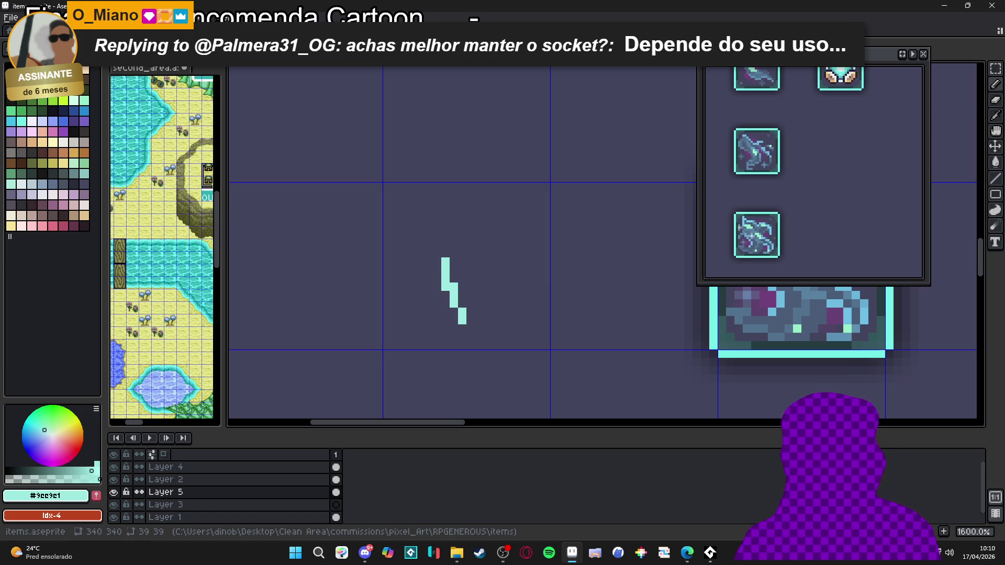
# Switch from Aseprite to the web browser
pyautogui.hotkey('alt', 'Tab')
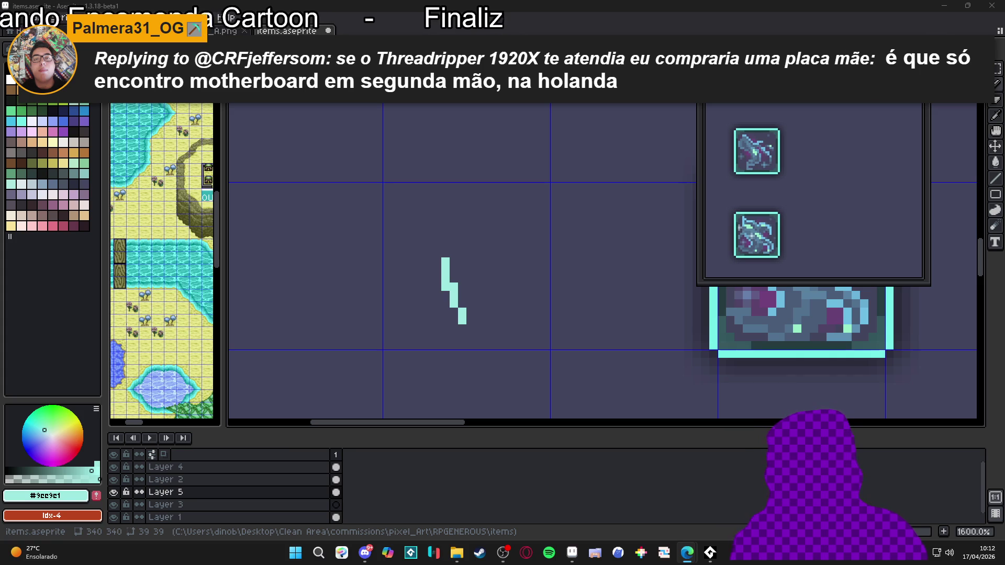
# Add a hook of cyan pixels at the stroke's top and a pixel below its lower end
pyautogui.scroll(-5, 502, 235)
pyautogui.scroll(8, 461, 252)
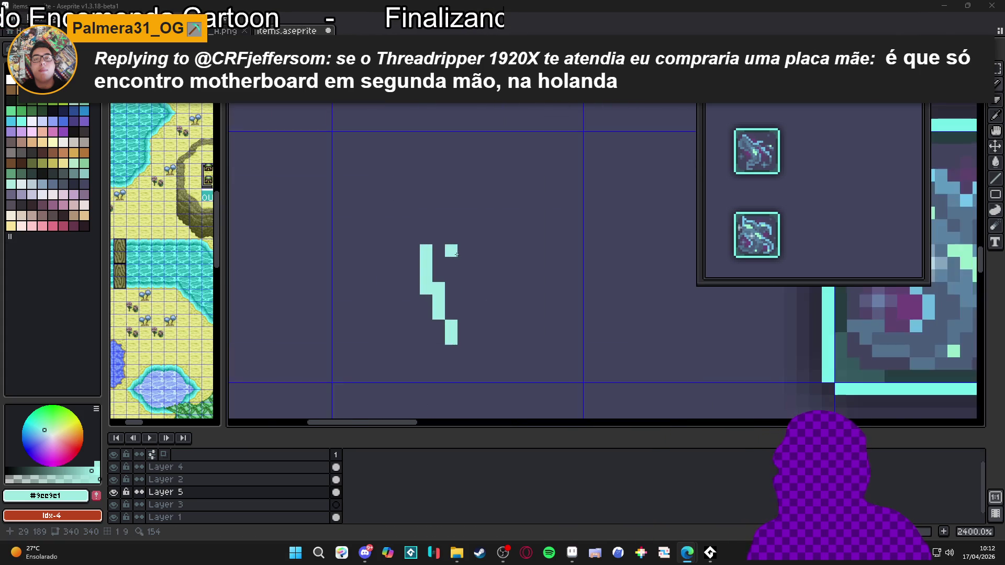
pyautogui.moveTo(439, 225)
pyautogui.mouseDown()
pyautogui.moveTo(439, 238)
pyautogui.moveTo(464, 251)
pyautogui.moveTo(491, 317)
pyautogui.mouseUp()
pyautogui.click(476, 338)
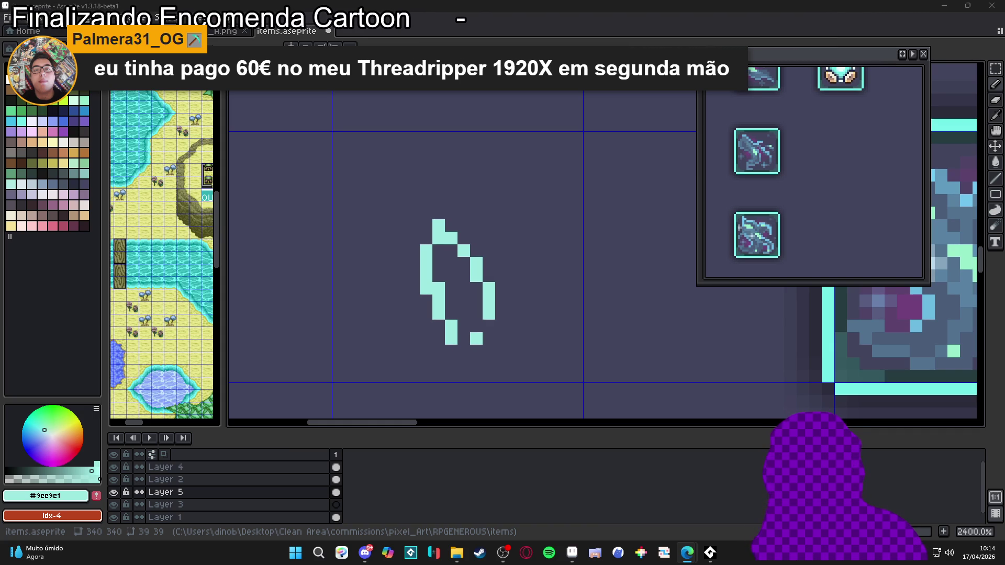
# Close the shard's bottom tip with two pixels, check it zoomed out, then switch to the browser
pyautogui.click(489, 326)
pyautogui.click(463, 351)
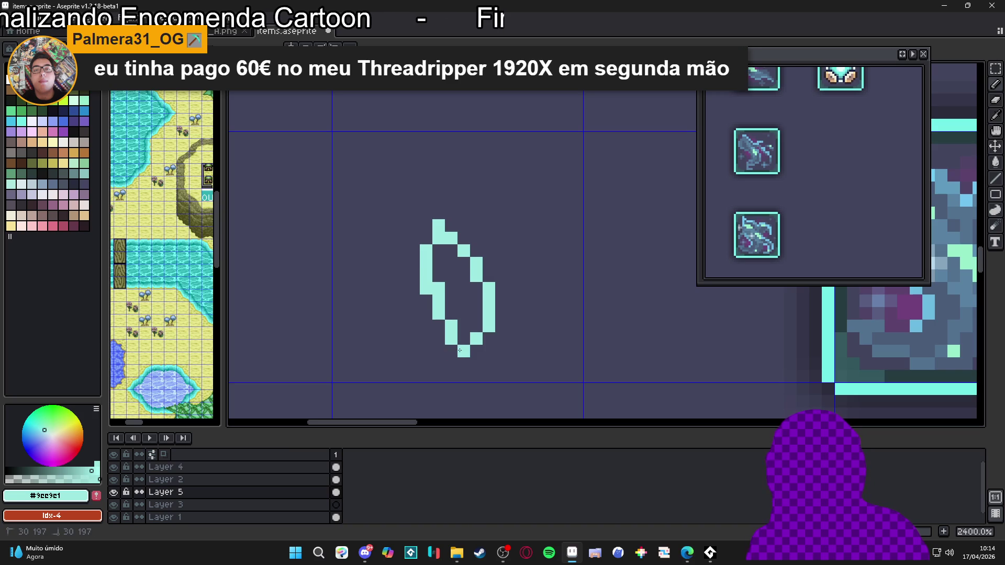
pyautogui.scroll(-3, 457, 294)
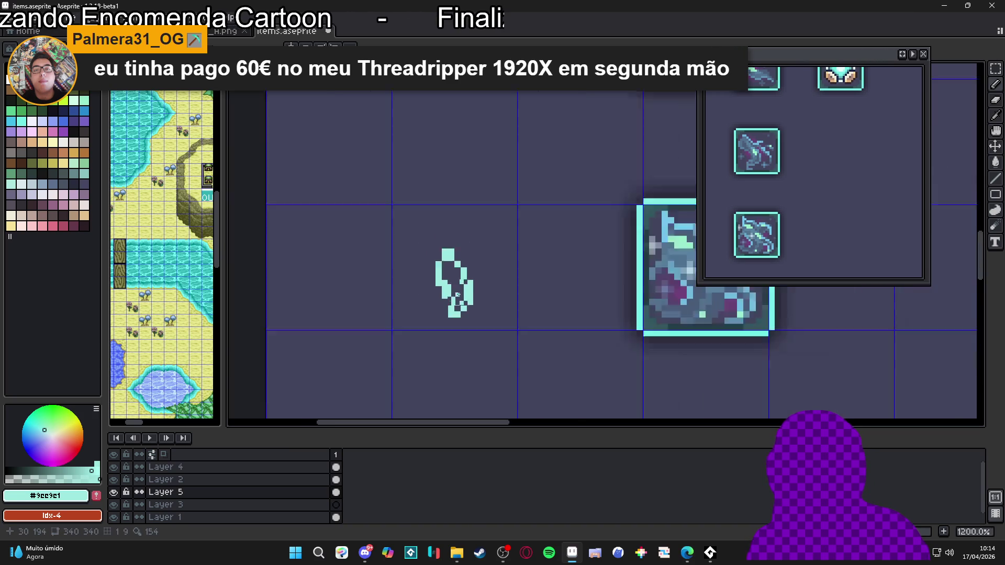
pyautogui.scroll(-6, 457, 295)
pyautogui.scroll(7, 470, 312)
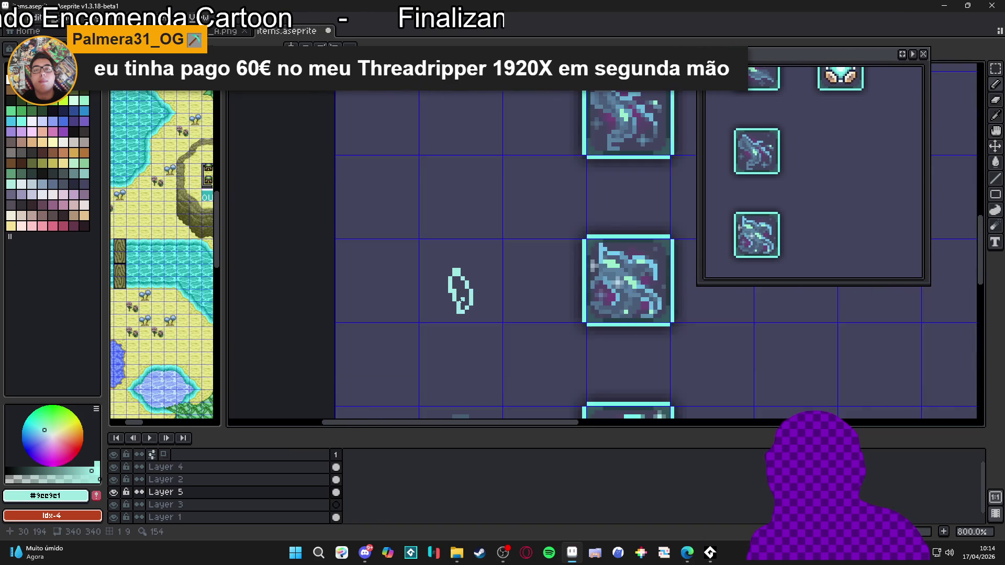
pyautogui.scroll(-3, 487, 308)
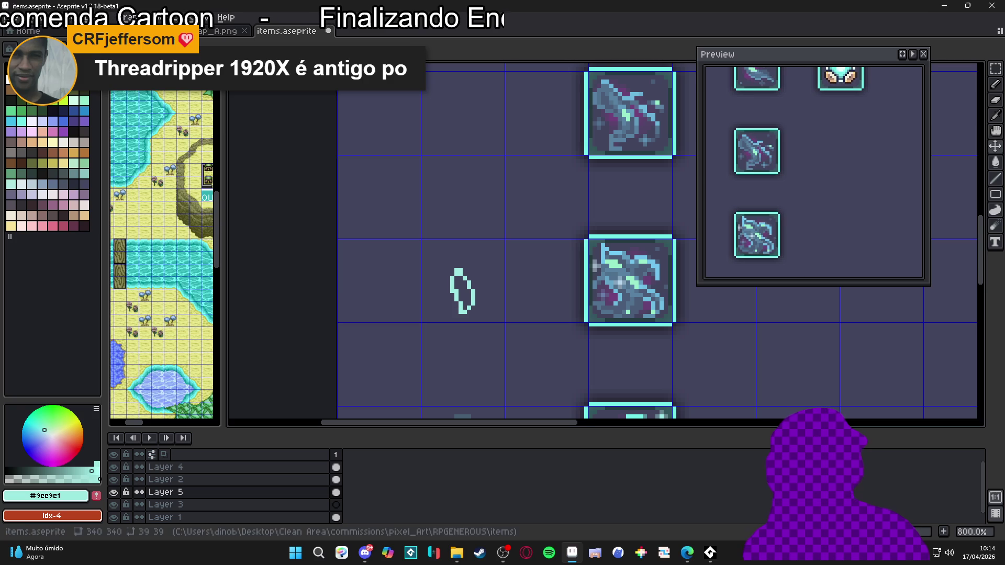
pyautogui.hotkey('alt', 'Tab')
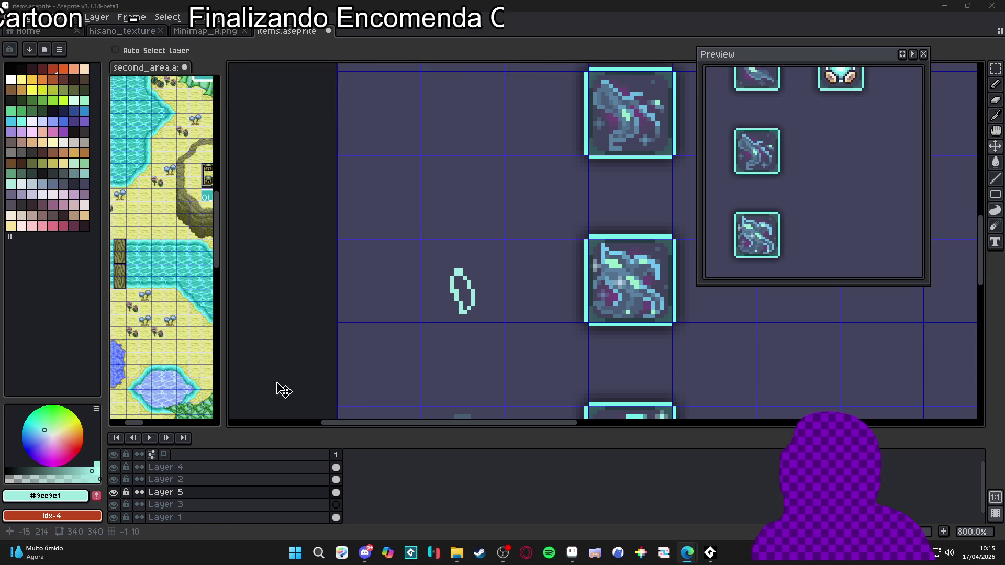
pyautogui.scroll(2, 466, 304)
# Draw a facet line across the shard's middle, undoing the extra block of pixels
pyautogui.scroll(3, 468, 306)
pyautogui.scroll(-5, 489, 303)
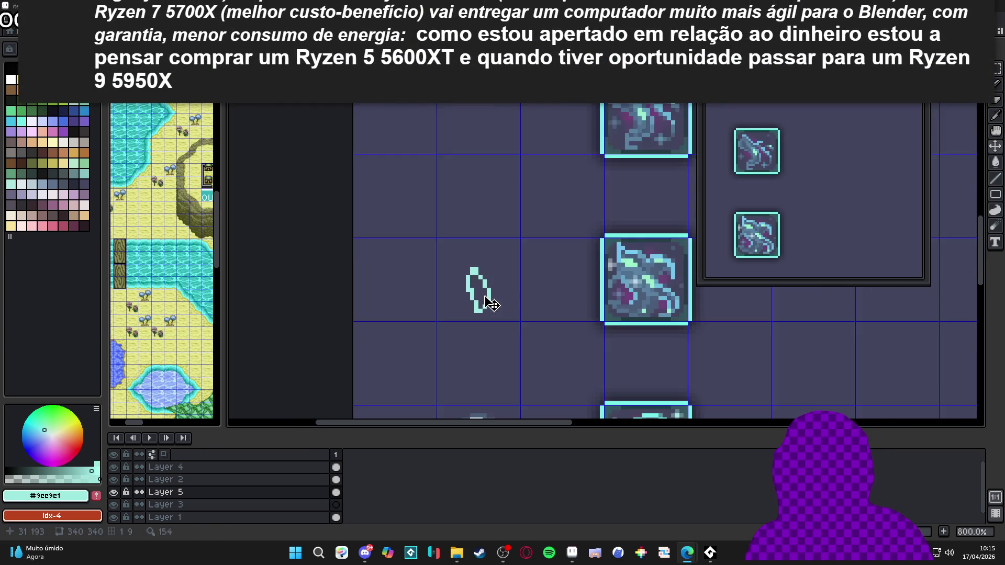
pyautogui.scroll(-2, 494, 309)
pyautogui.hscroll(2, 471, 340)
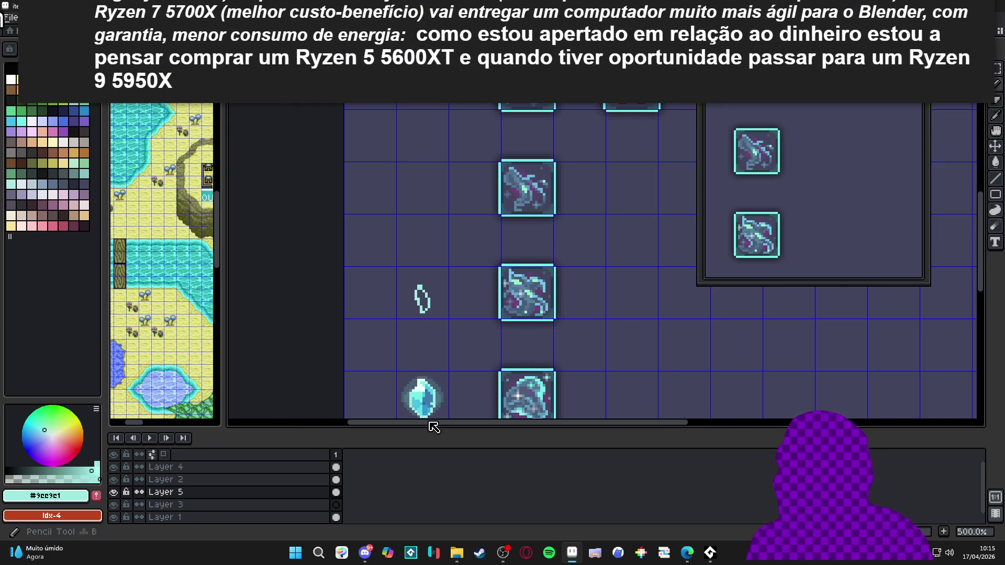
pyautogui.scroll(4, 422, 393)
pyautogui.moveTo(422, 175); pyautogui.dragTo(409, 181)
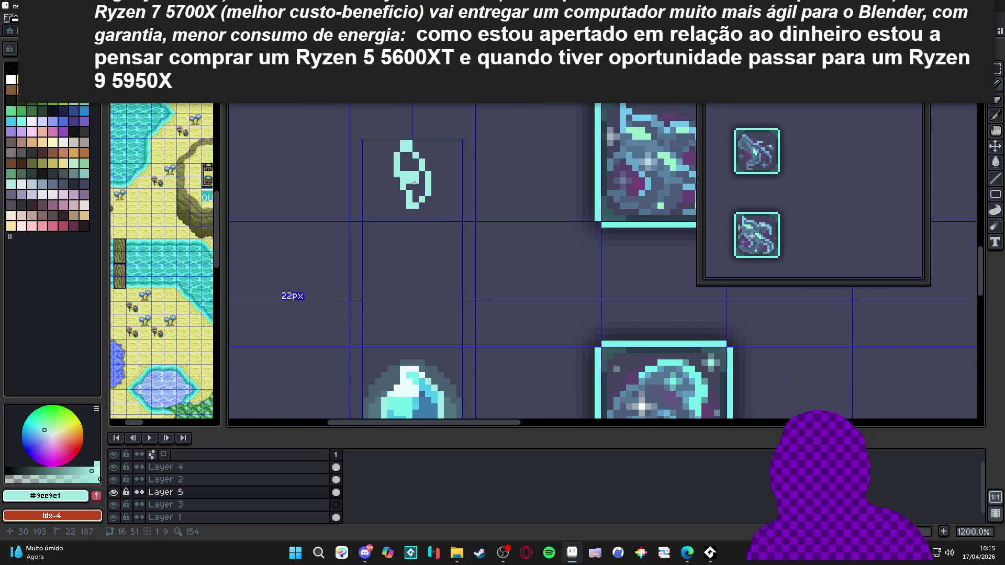
pyautogui.click(414, 173)
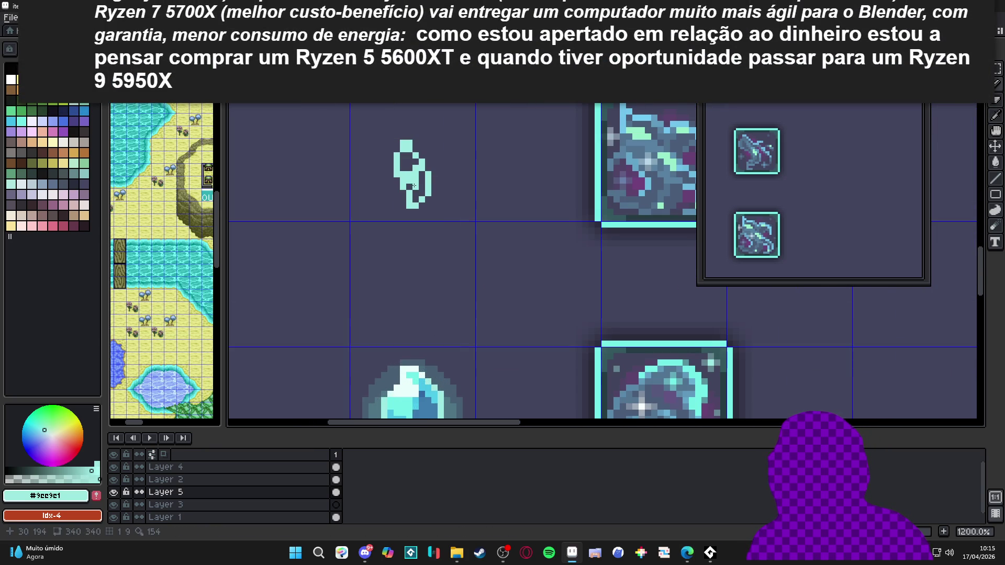
pyautogui.scroll(-4, 416, 184)
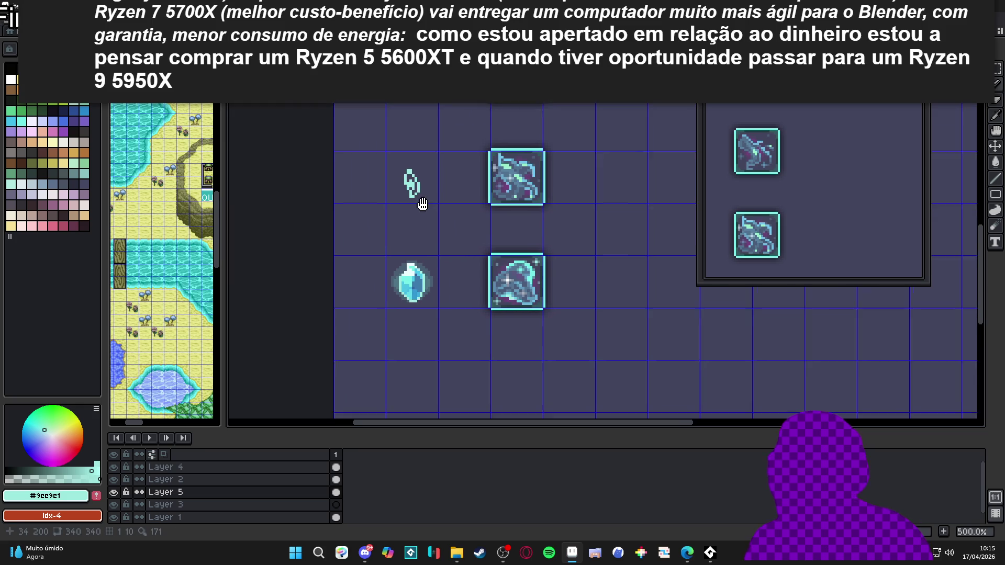
pyautogui.scroll(-2, 422, 196)
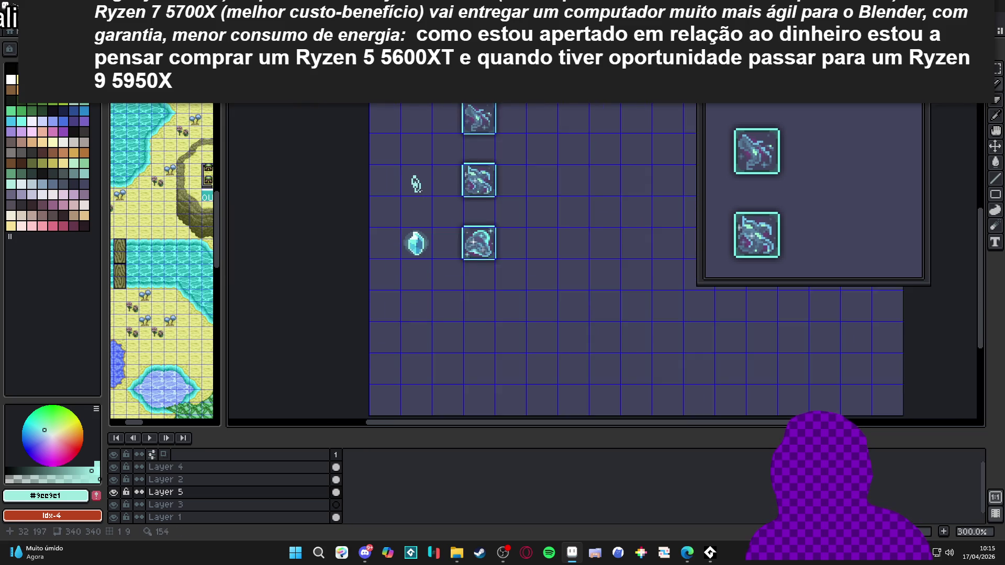
pyautogui.scroll(3, 415, 187)
pyautogui.hotkey('ctrl', 'z')
# Nudge the shard one pixel up and left, deselect, and return to the Pencil
pyautogui.scroll(-2, 413, 189)
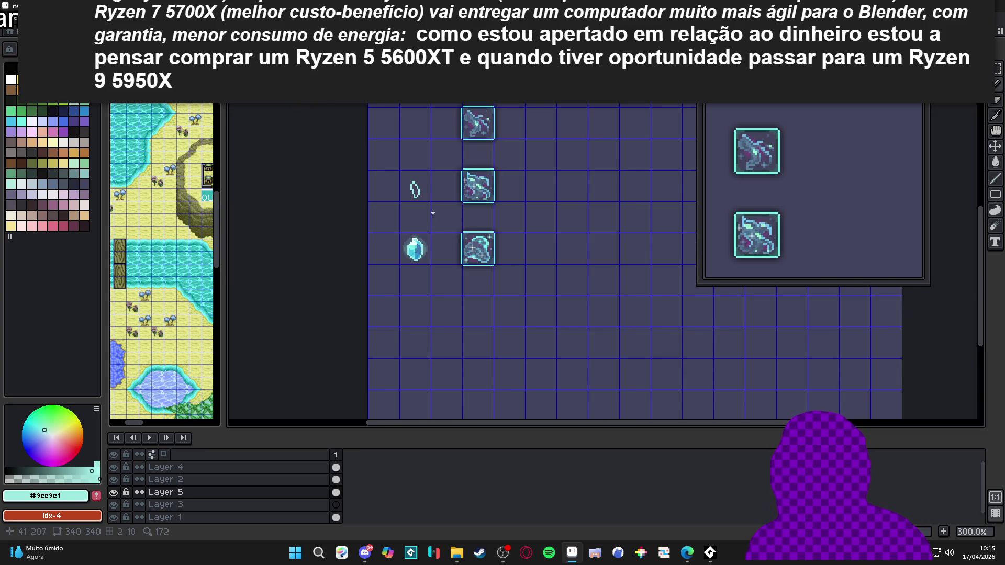
pyautogui.scroll(4, 415, 187)
pyautogui.moveTo(424, 108)
pyautogui.mouseDown()
pyautogui.moveTo(382, 209)
pyautogui.moveTo(384, 187)
pyautogui.mouseUp()
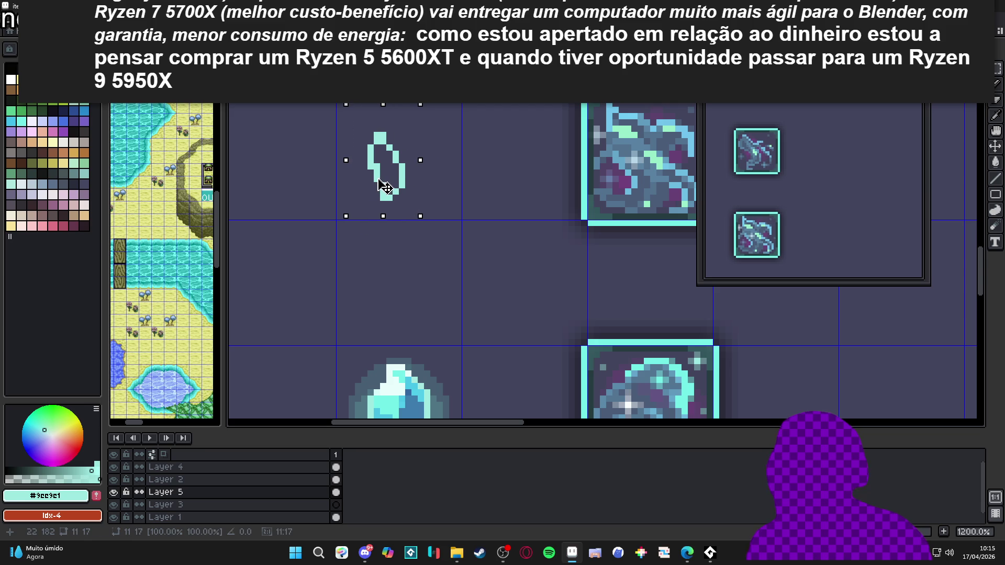
pyautogui.scroll(-3, 386, 187)
pyautogui.hotkey('ctrl', 'd')
pyautogui.press('b')
pyautogui.scroll(2, 403, 241)
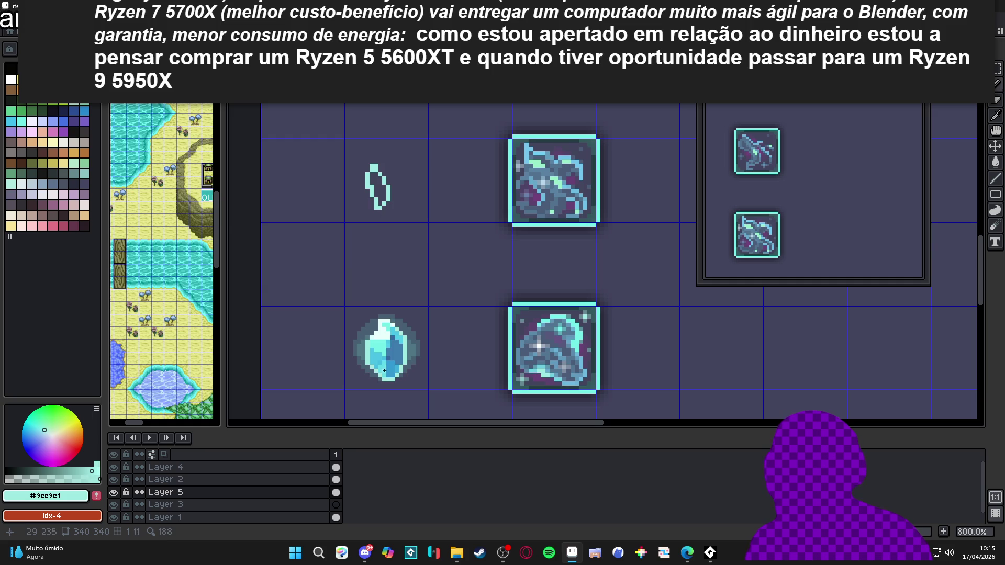
pyautogui.scroll(3, 389, 201)
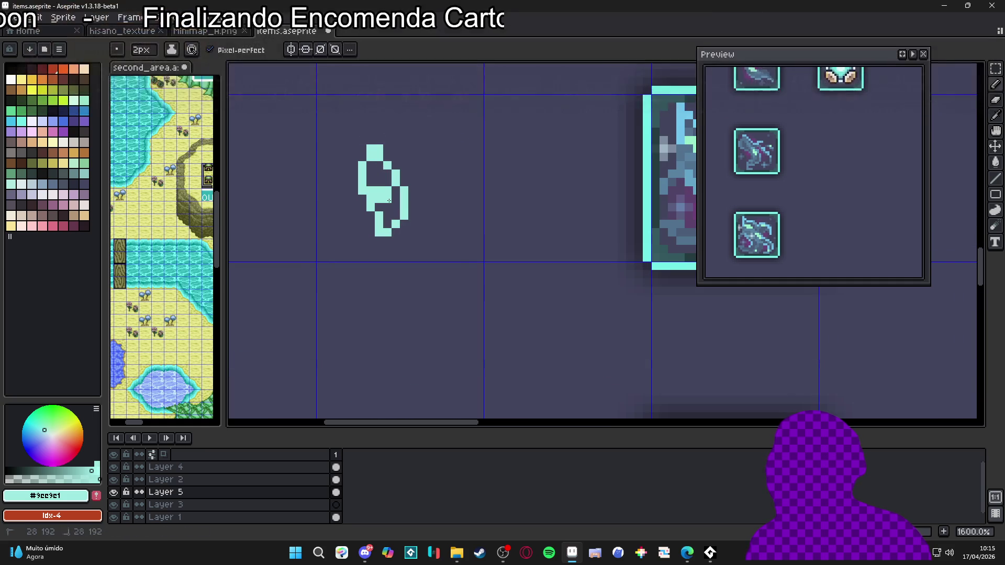
# Paint the shard's shading in the crystal's darker blue #3399d1
pyautogui.scroll(-4, 388, 201)
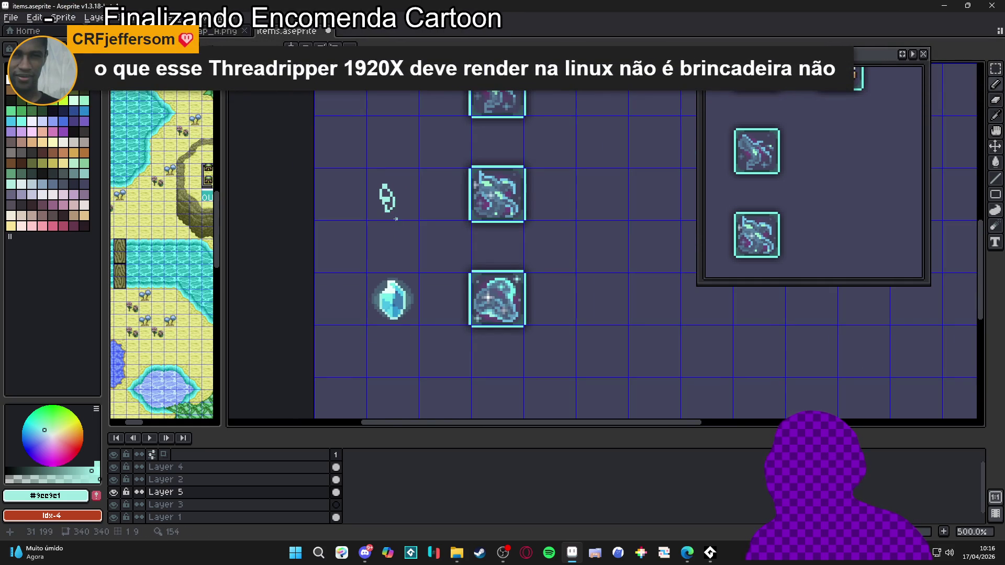
pyautogui.scroll(2, 390, 267)
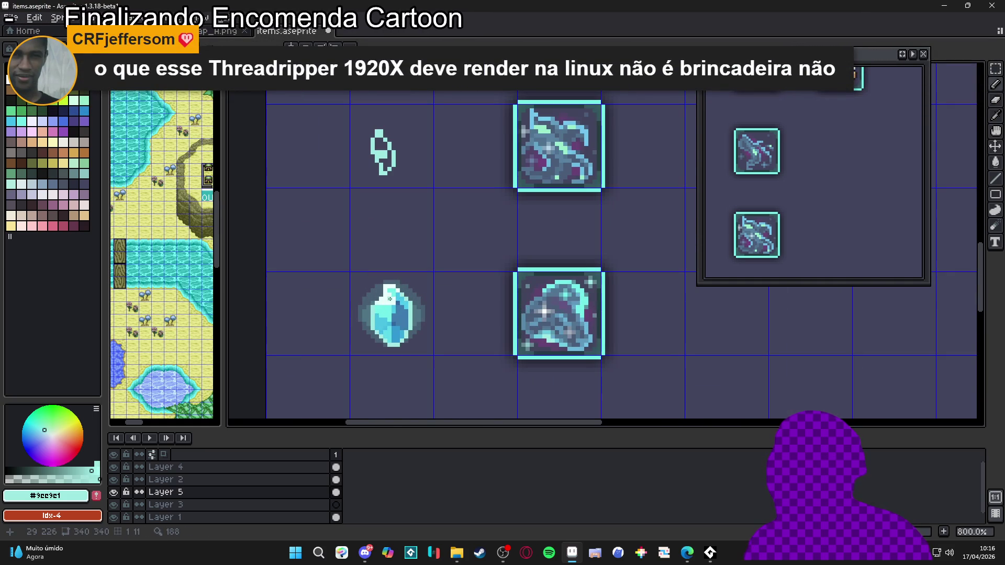
pyautogui.keyDown('alt'); pyautogui.click(399, 311); pyautogui.keyUp('alt')
pyautogui.scroll(3, 376, 175)
pyautogui.click(394, 141)
pyautogui.moveTo(394, 157); pyautogui.dragTo(397, 150)
pyautogui.scroll(-3, 405, 157)
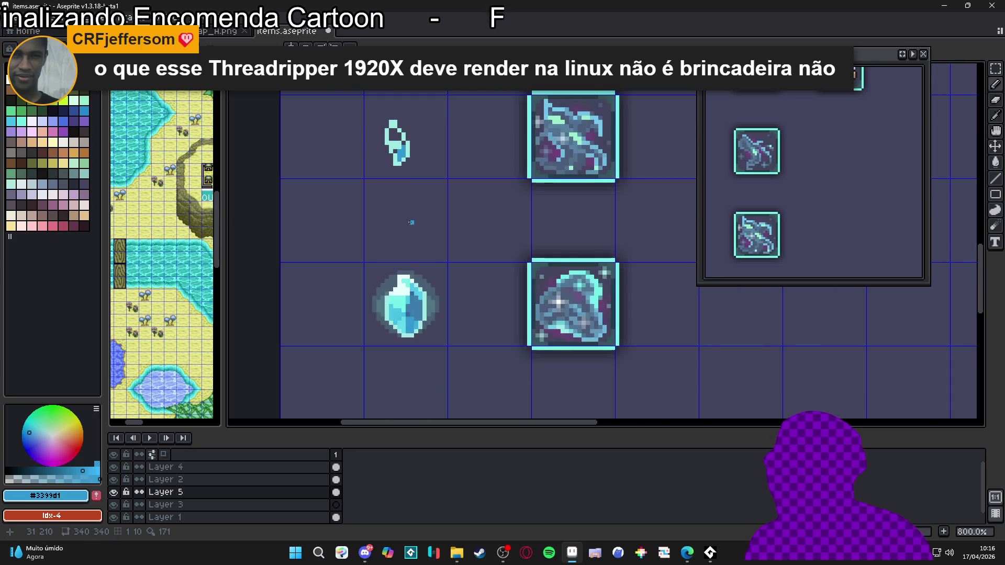
pyautogui.scroll(2, 408, 314)
# Fill the shard's remaining dark pixels with the pale cyan #73cfe8
pyautogui.keyDown('alt'); pyautogui.click(409, 314); pyautogui.keyUp('alt')
pyautogui.scroll(3, 406, 157)
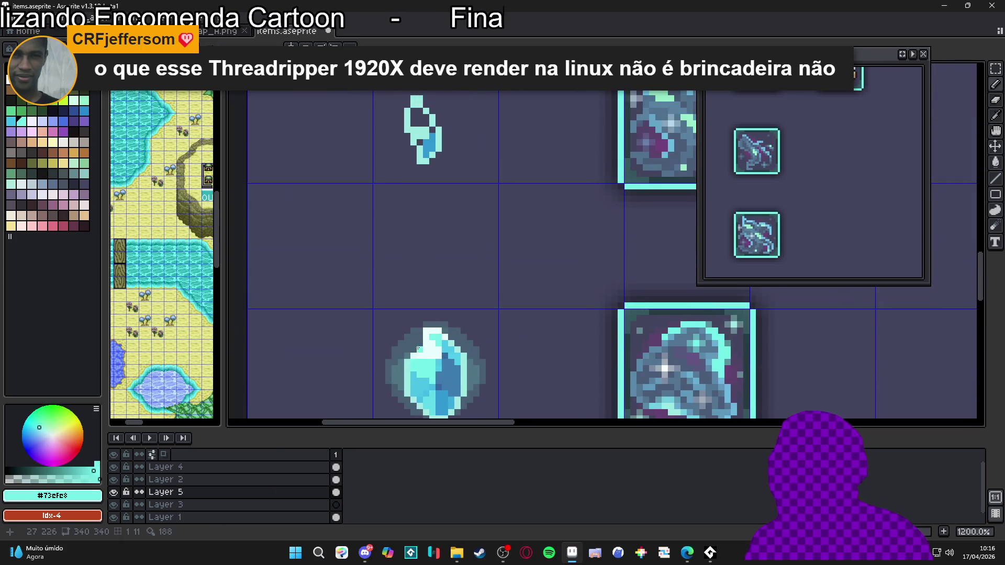
pyautogui.click(416, 192)
pyautogui.click(416, 181)
pyautogui.click(422, 187)
pyautogui.click(429, 187)
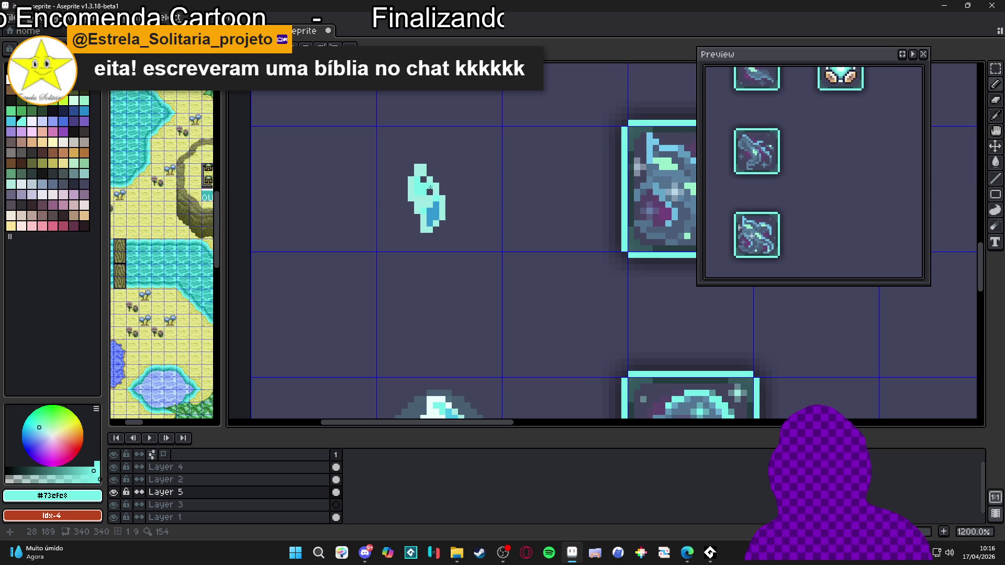
pyautogui.scroll(-4, 411, 220)
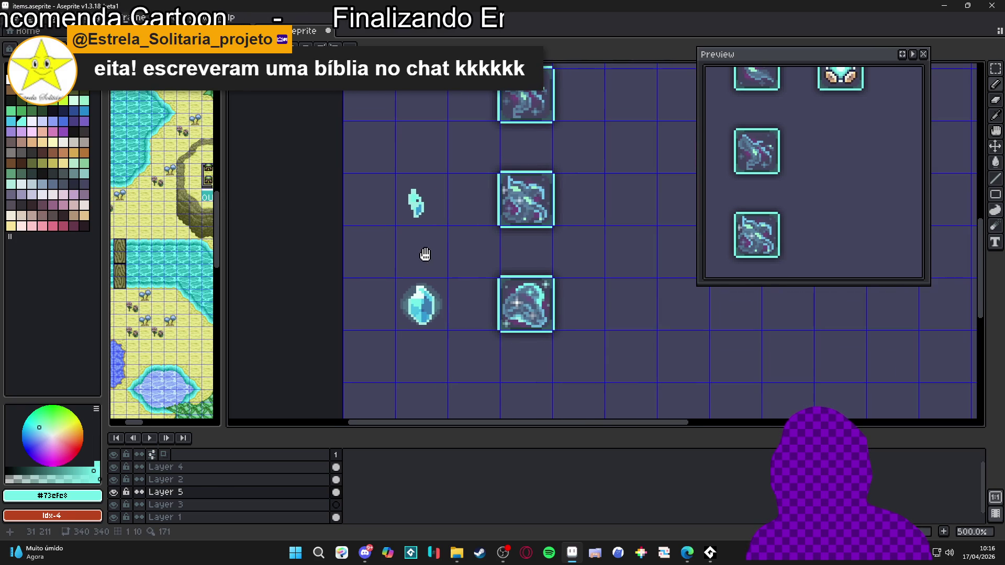